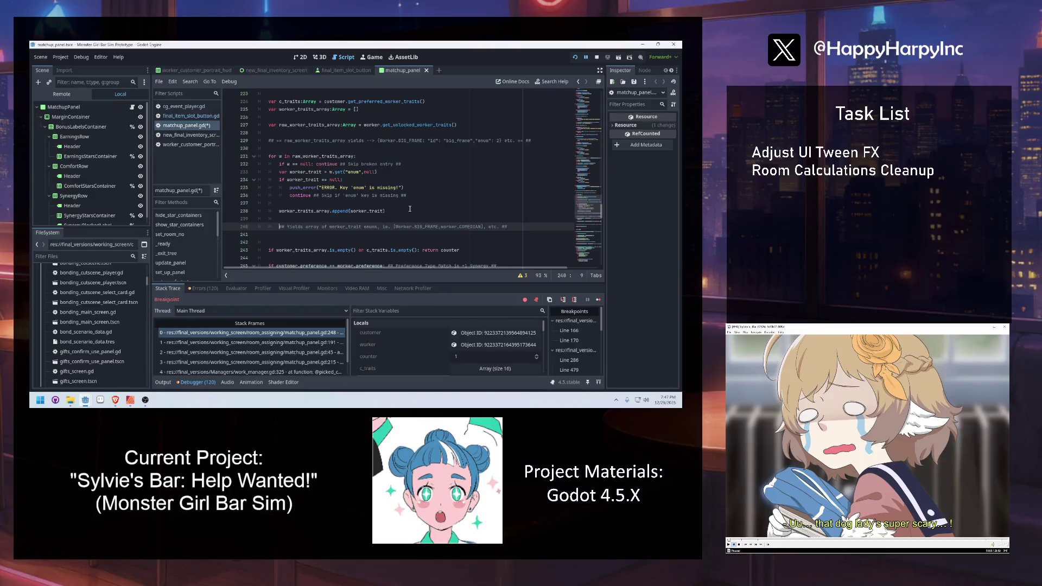
Add a ## comment after `return counter` on line 243 explaining the early exit when either array is empty.
scroll(399, 224, down, 1)
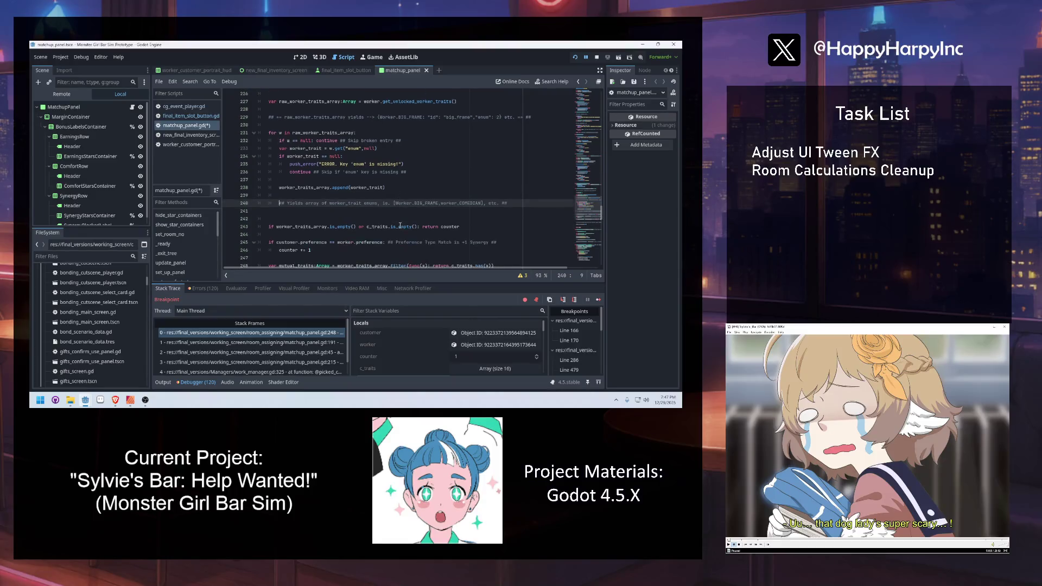
click(472, 227)
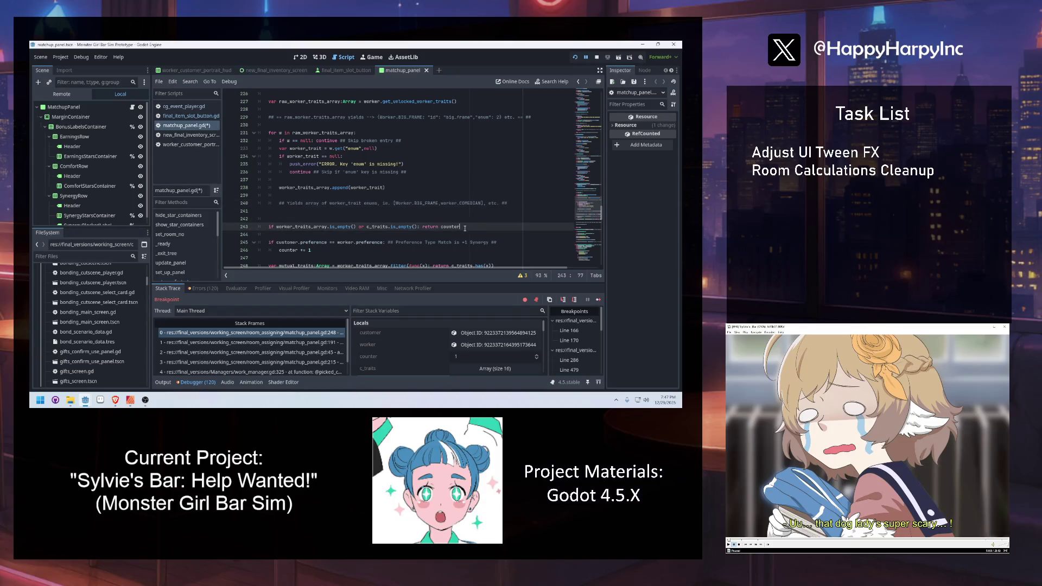
text(##Break earl)
text(either )
text(ray is empty--can't d)
text(ompare to 0 .##)
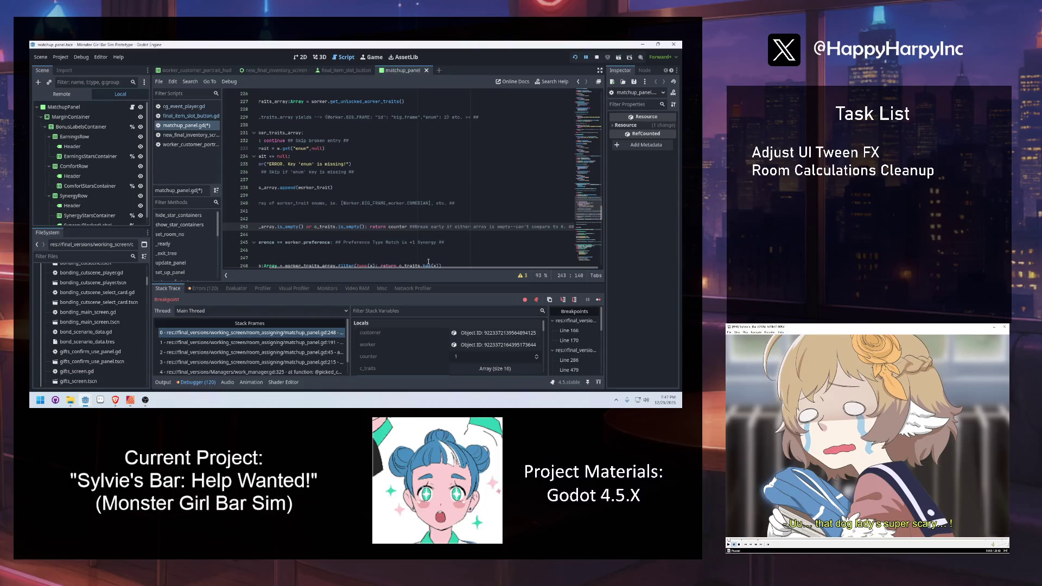
key(Up)
key(Up)
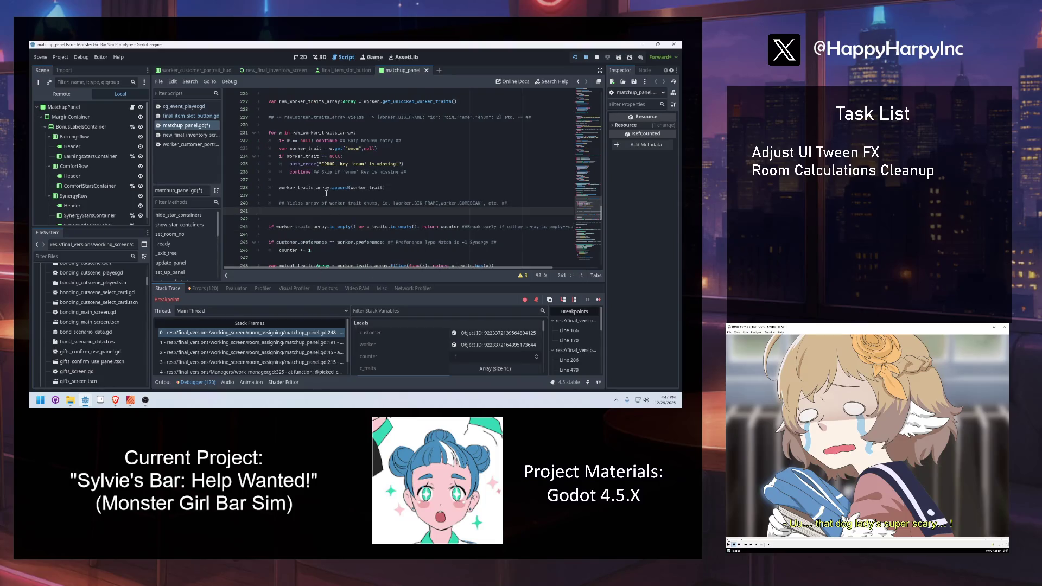
click(276, 140)
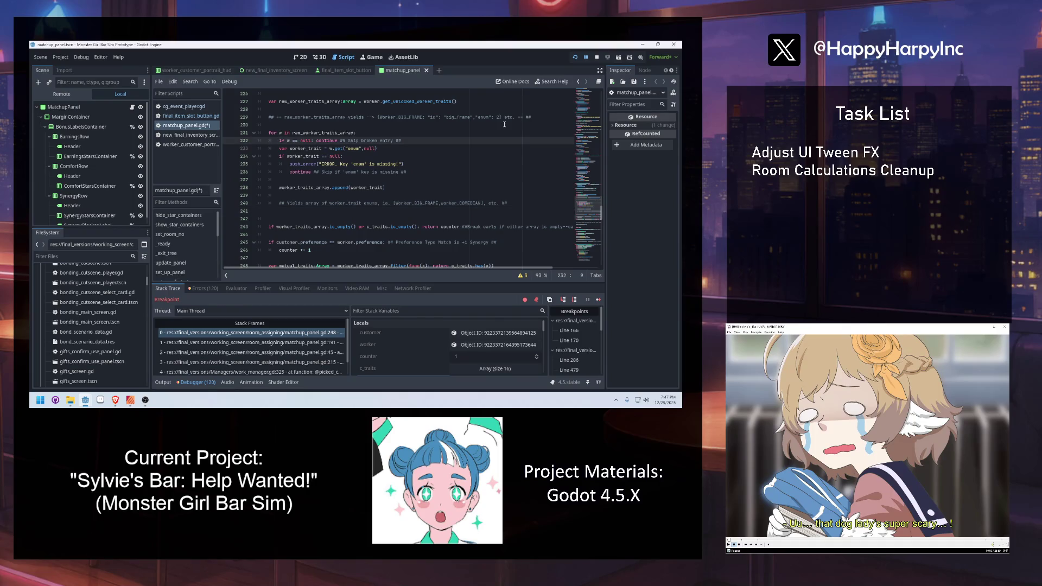
key(Down)
key(Down)
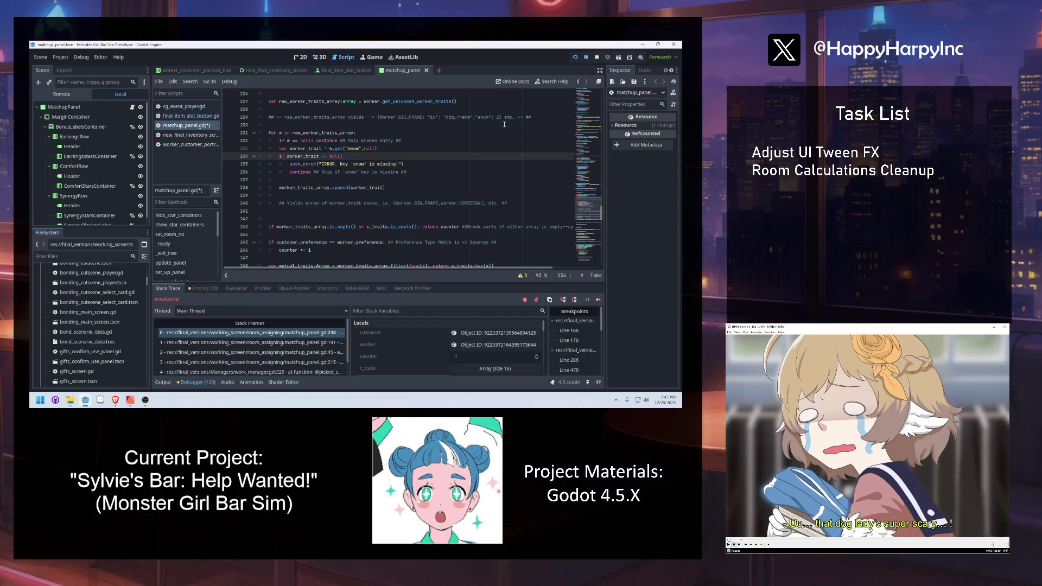
click(288, 211)
Delete the extra blank line and search for get_synergy_stars, landing on its use at line 191.
key(Delete)
scroll(300, 195, up, 4)
double_click(293, 125)
click(326, 164)
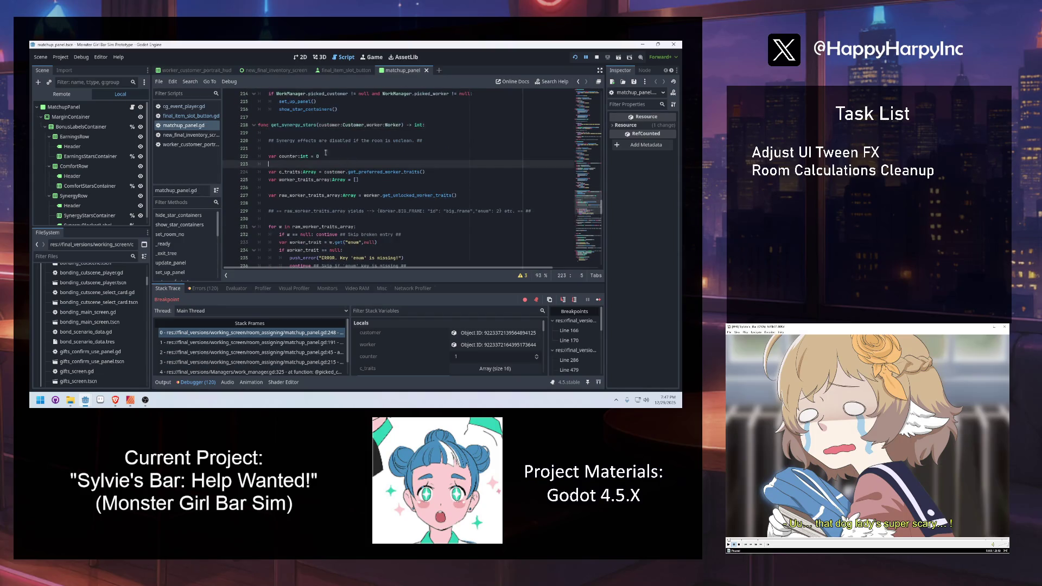
double_click(293, 126)
key(ctrl+f)
key(Return)
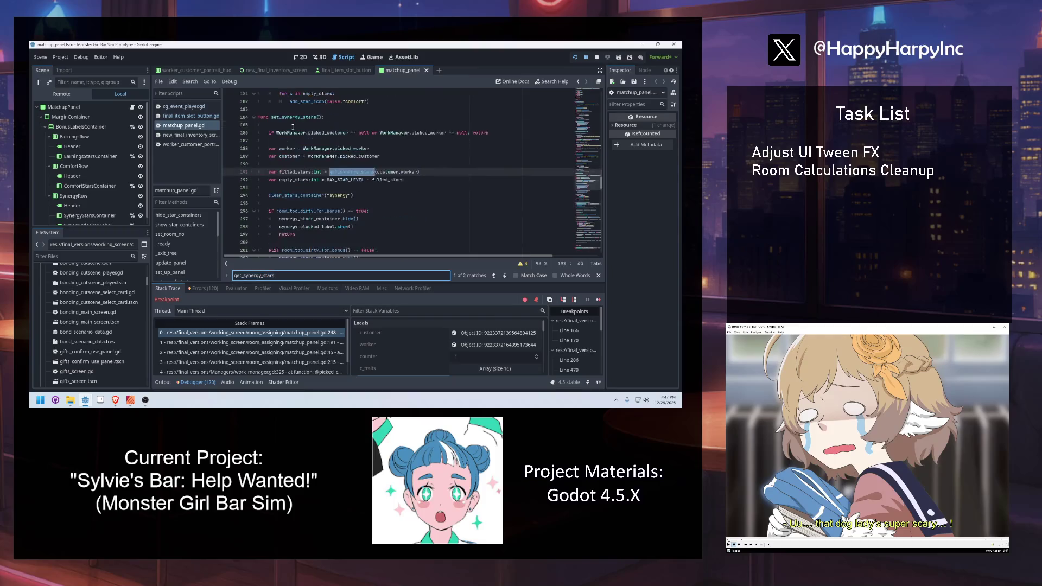
click(293, 124)
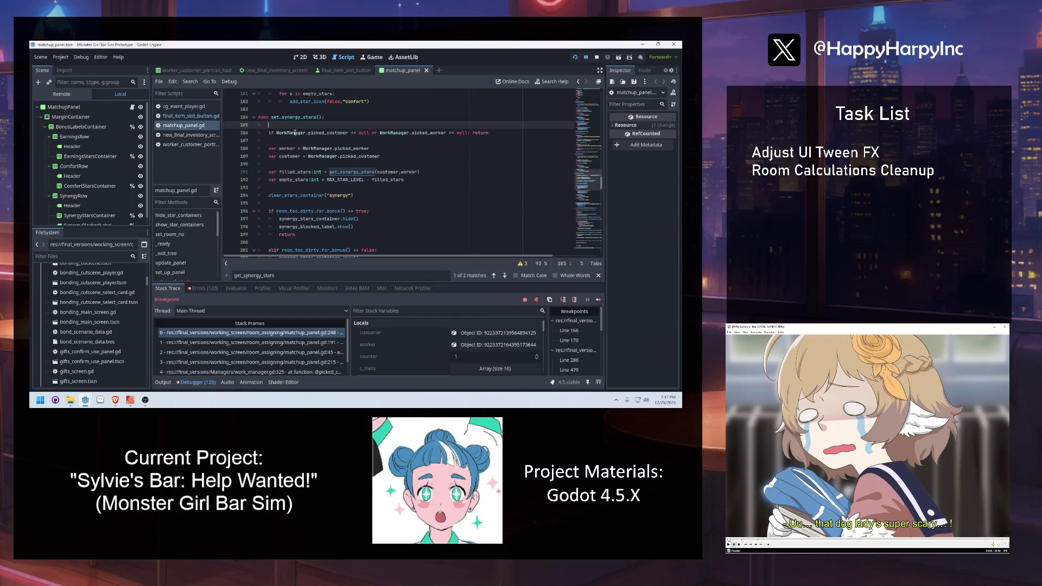
Set breakpoints on lines 191, 192 and 194, then stop and rerun the project.
click(229, 172)
click(229, 180)
click(228, 196)
click(335, 196)
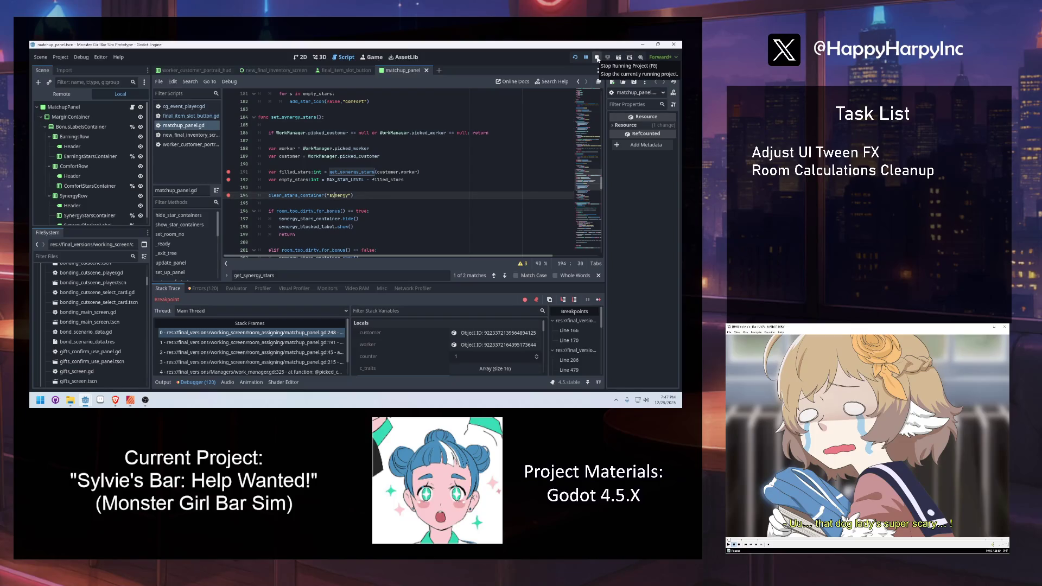
click(597, 57)
click(575, 57)
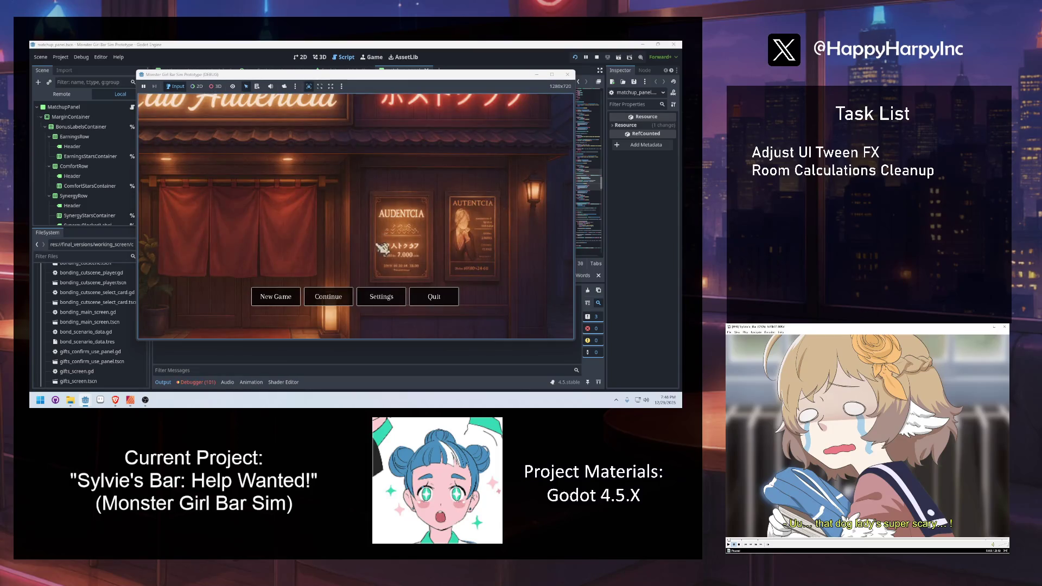
Continue from the first save slot, begin the night shift and advance to the worker-assignment screen.
click(350, 294)
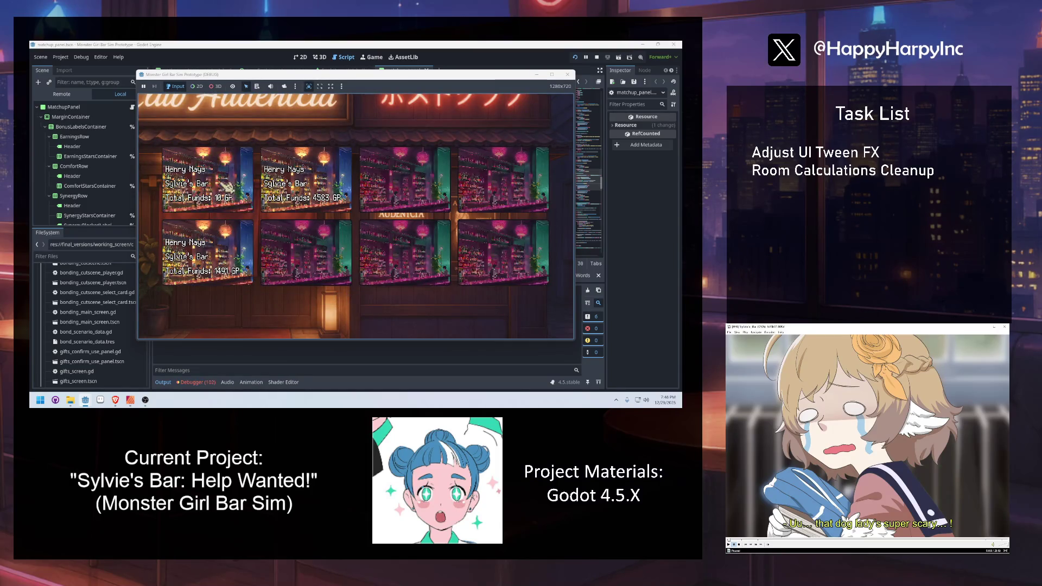
click(226, 186)
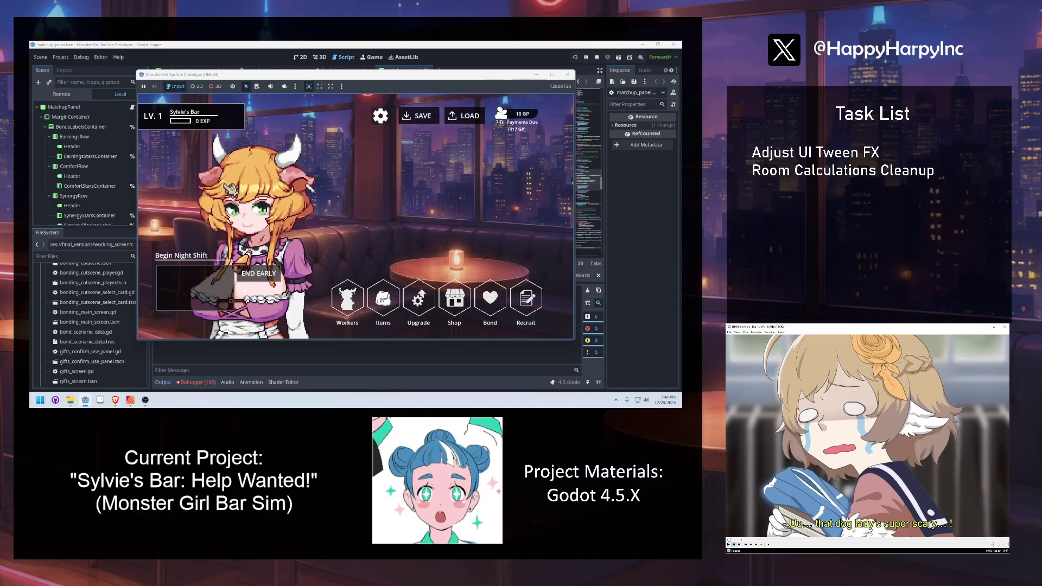
click(211, 302)
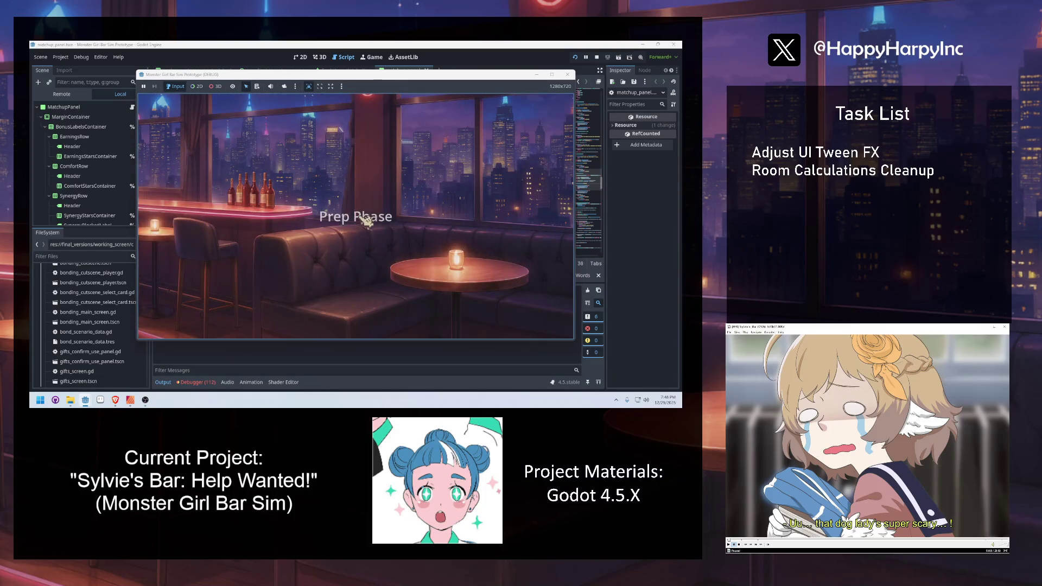
click(533, 144)
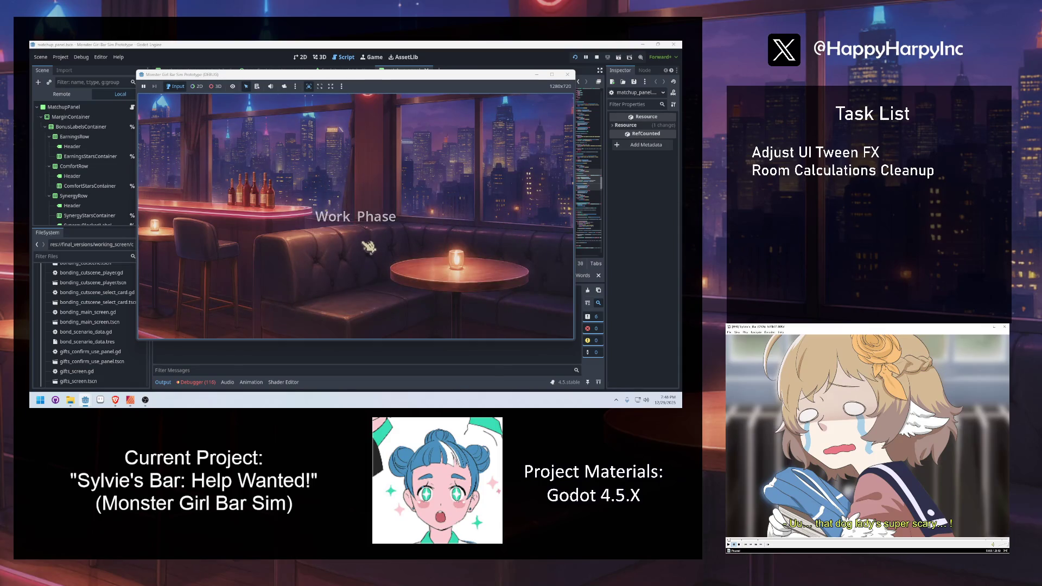
click(521, 273)
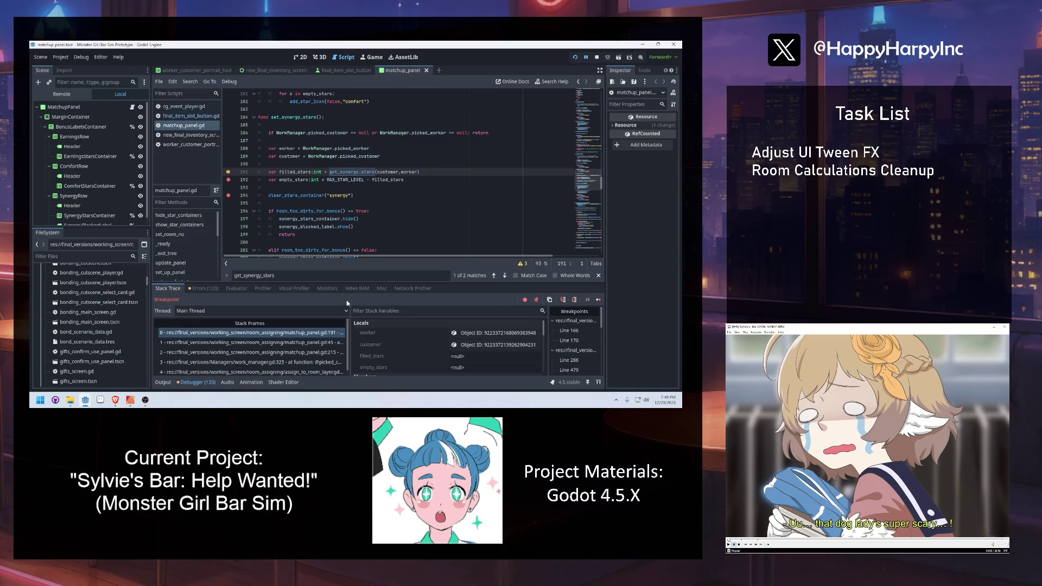
Continue through breakpoints to line 194, filtering Stack Variables for filled_stars and empty_stars.
click(598, 301)
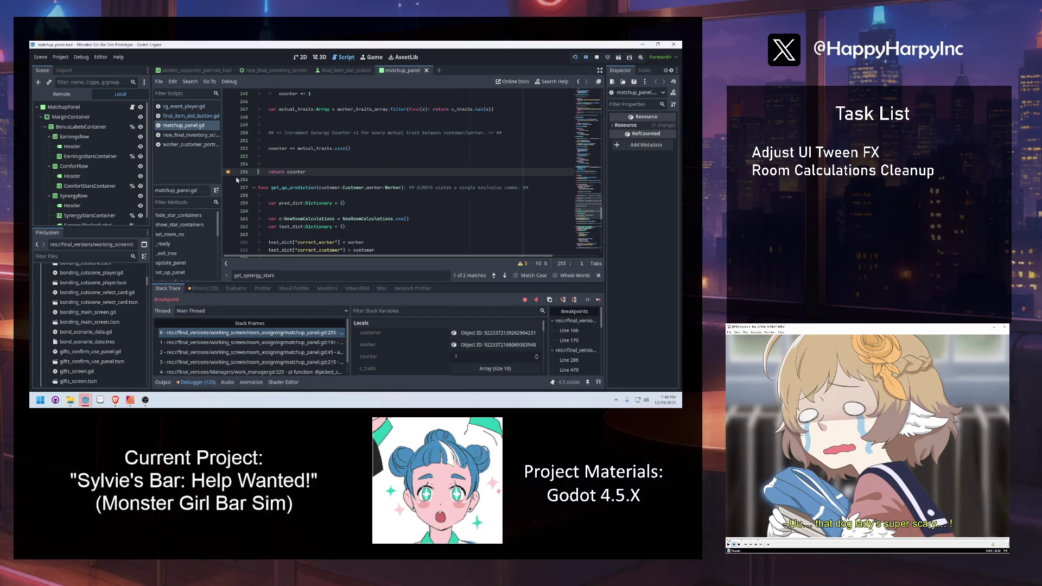
click(599, 299)
click(373, 310)
text(filled)
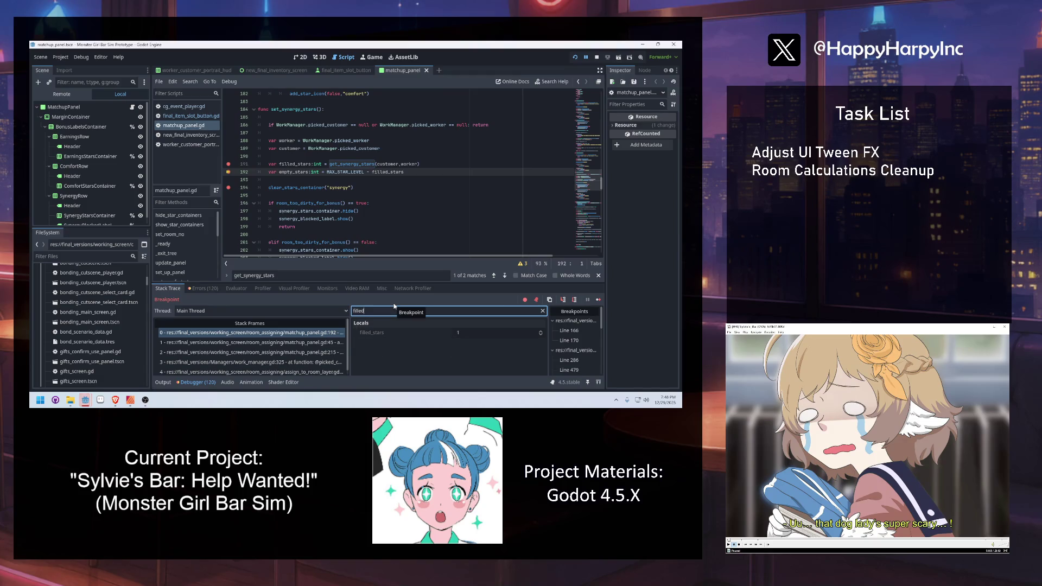
key(ctrl+BackSpace)
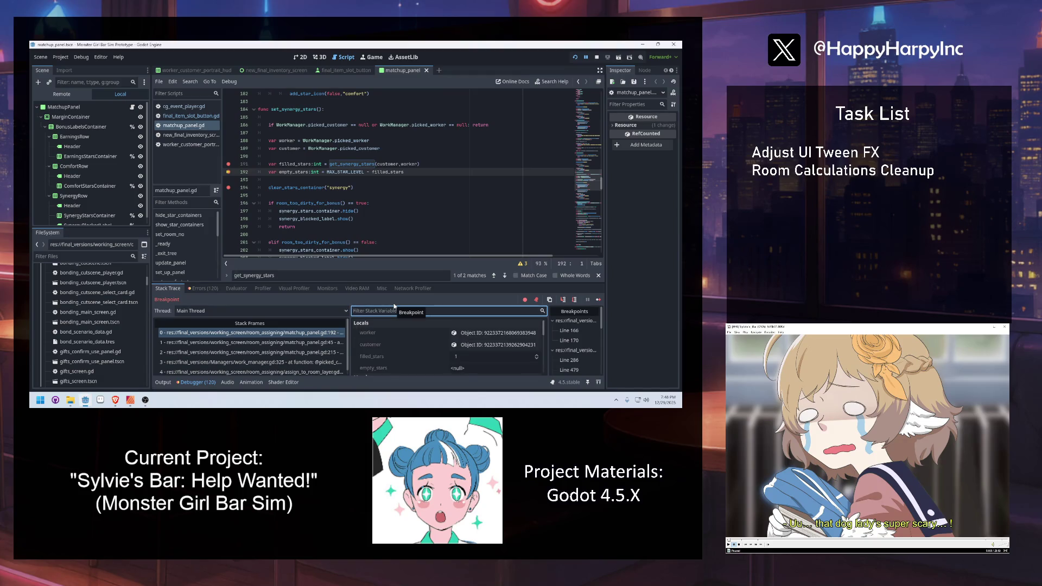
mouse_move(335, 173)
click(598, 300)
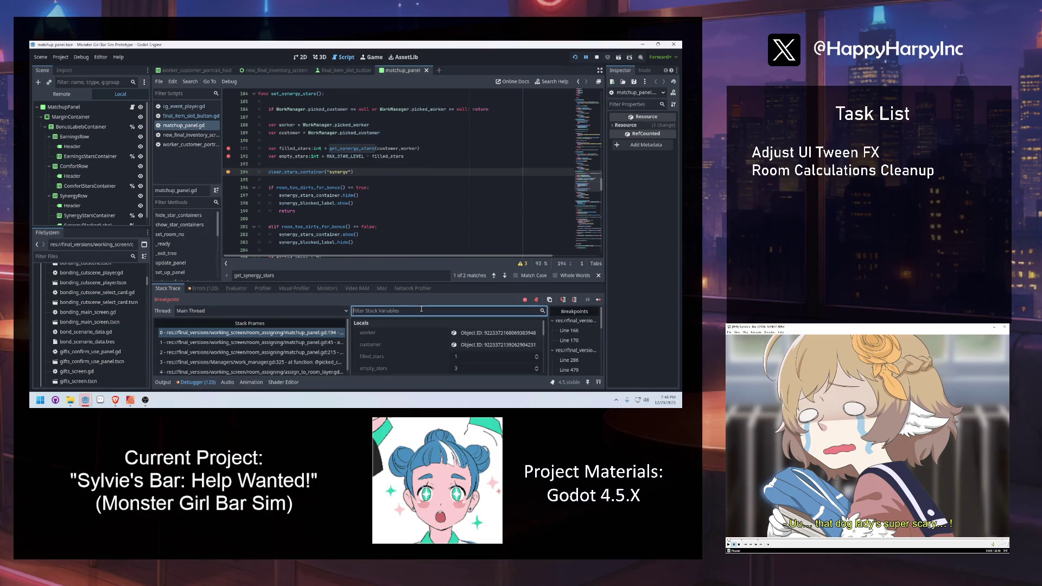
text(filem)
key(BackSpace)
key(BackSpace)
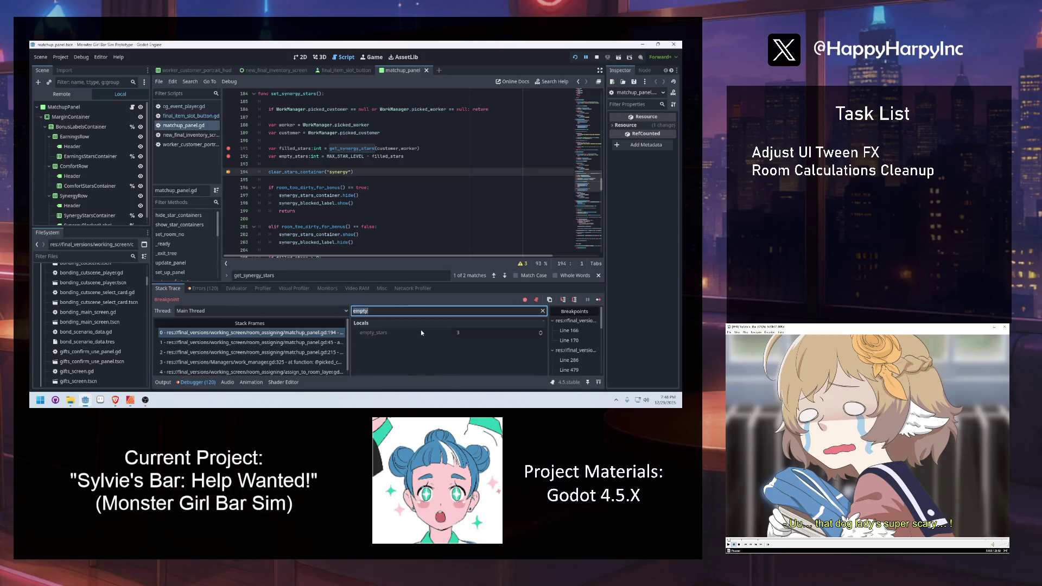
Remove the breakpoints on lines 191 and 192 and return to the set_synergy_stars definition.
click(228, 148)
click(229, 156)
click(310, 179)
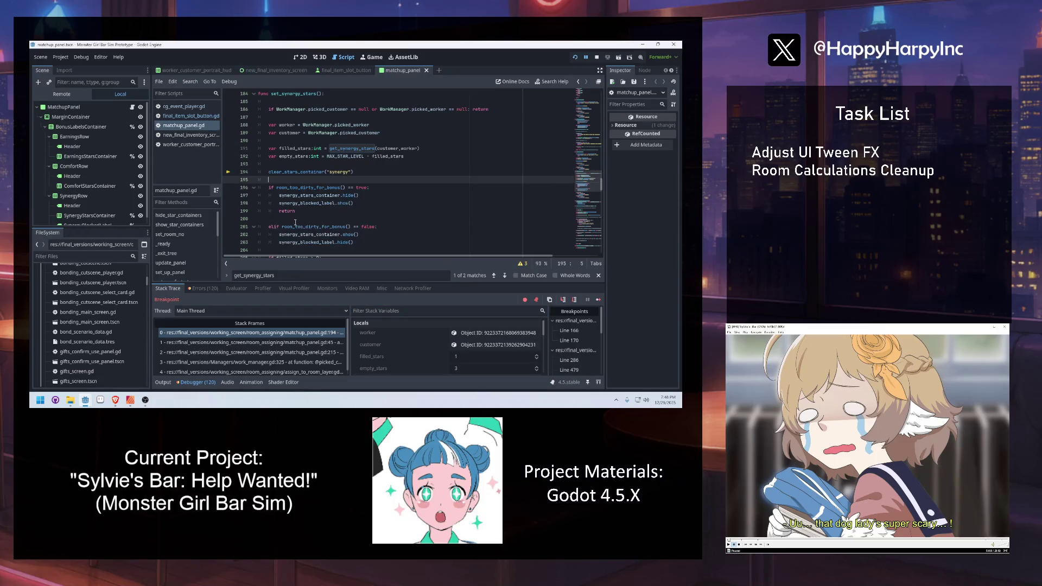
key(ctrl+f)
text(set_sta)
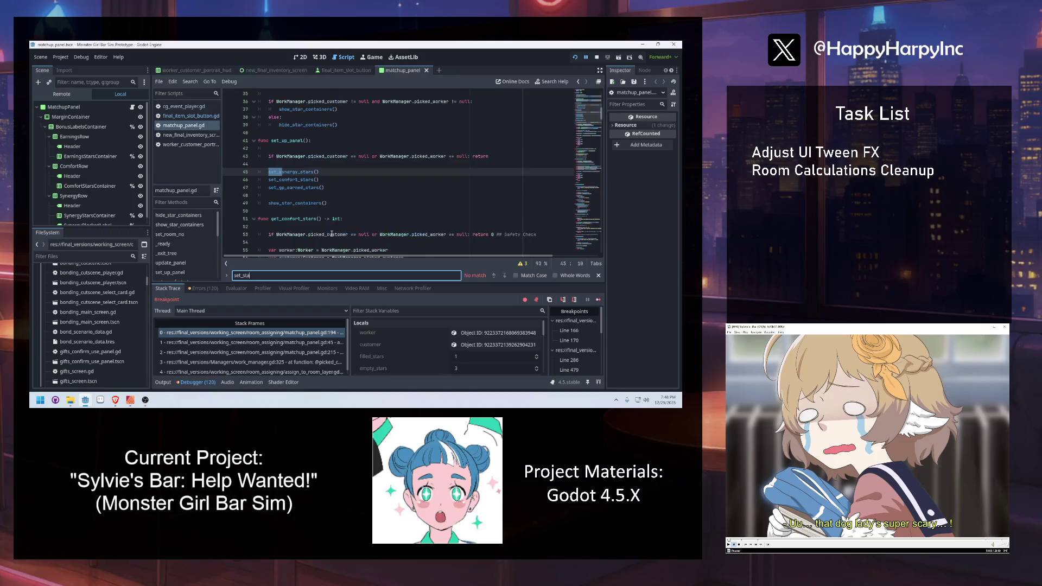
key(ctrl+a)
key(BackSpace)
ctrl+click(293, 172)
scroll(411, 204, down, 1)
scroll(312, 196, down, 2)
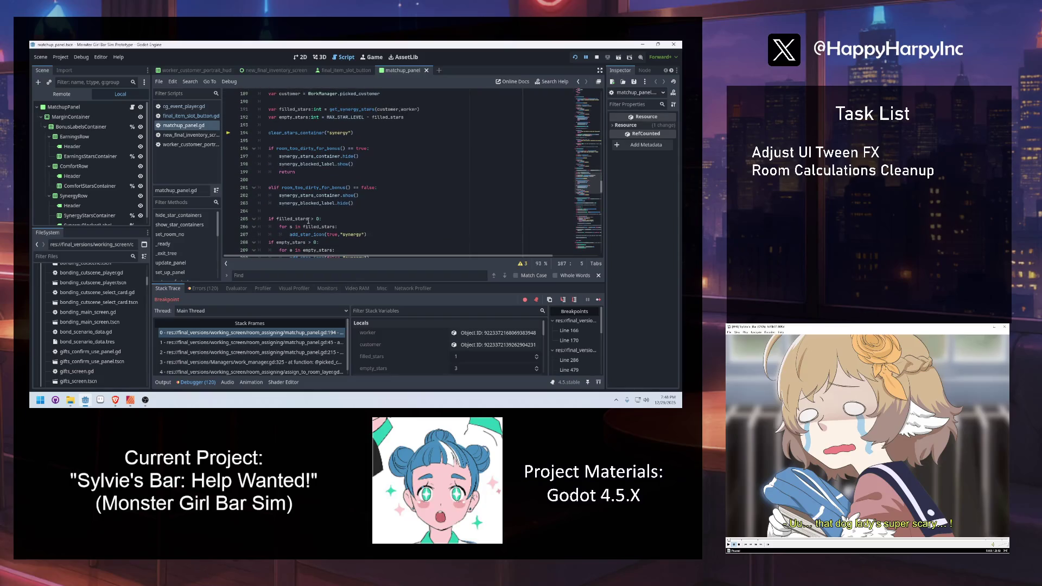
scroll(313, 193, down, 2)
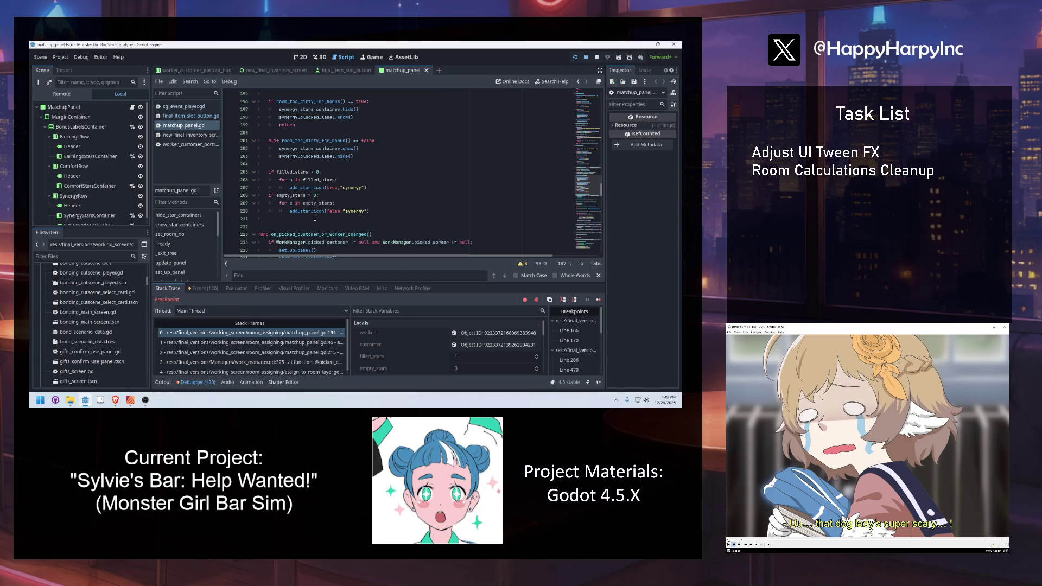
Check synergy_blocked_label's live value on line 203, then bring up the maximized Etsy shop browser window.
click(291, 157)
mouse_move(301, 157)
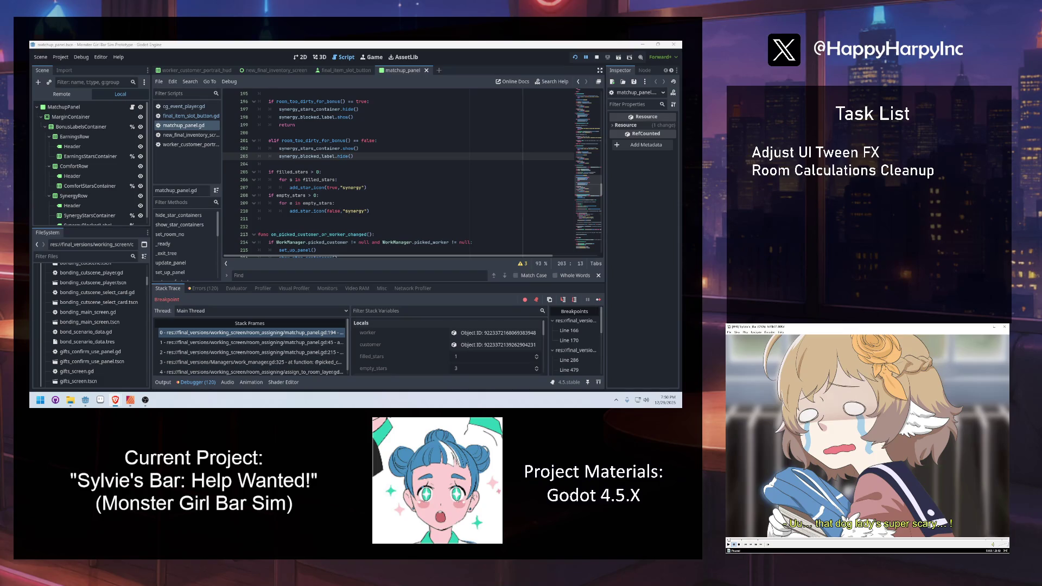
key(alt+Tab)
key(super+Up)
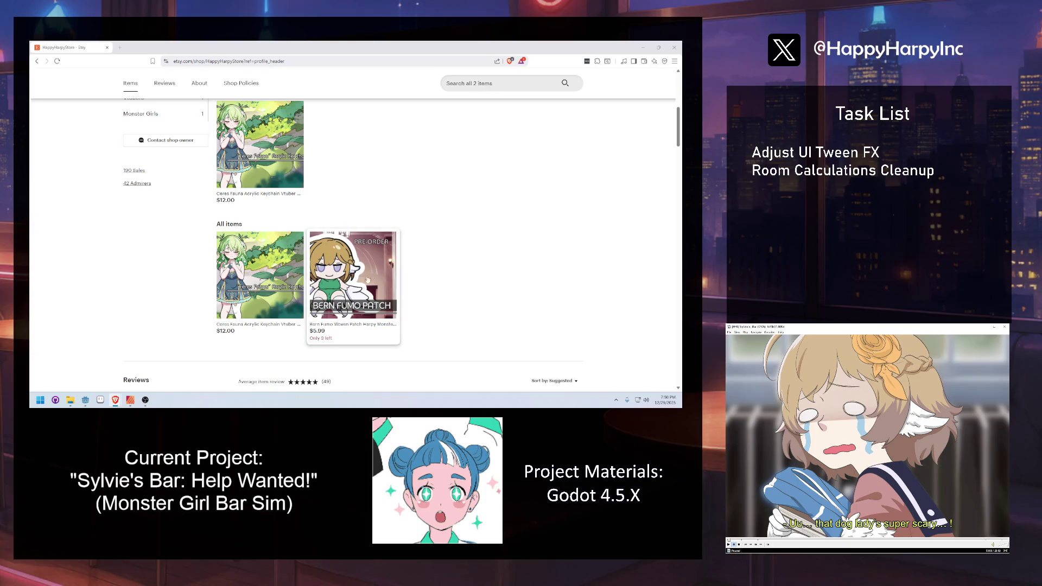
Browse the Bern Fumo Woven Patch listing and shop reviews, viewing its second and quarter-comparison photos.
click(347, 288)
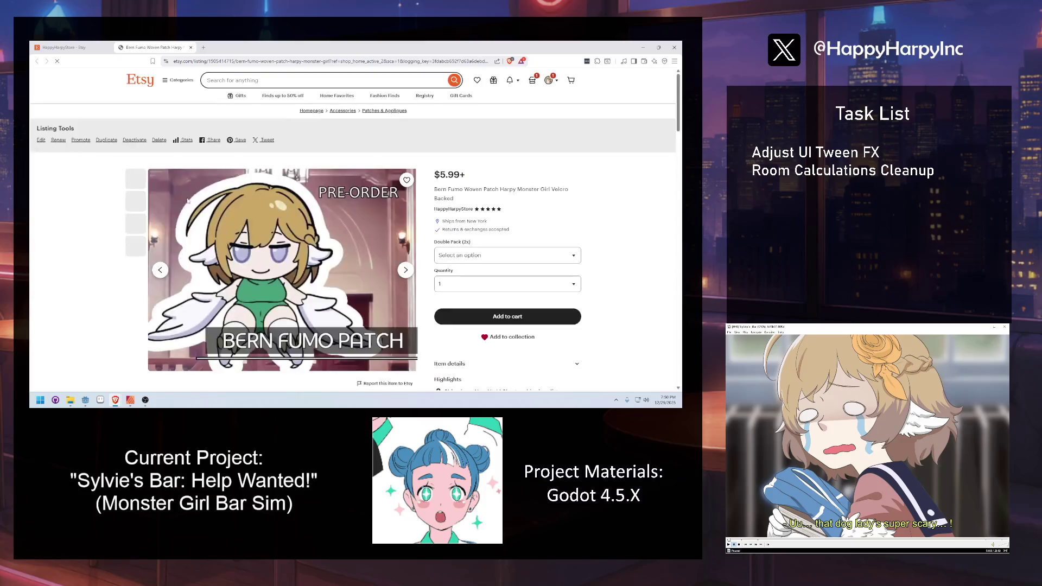
scroll(296, 275, down, 4)
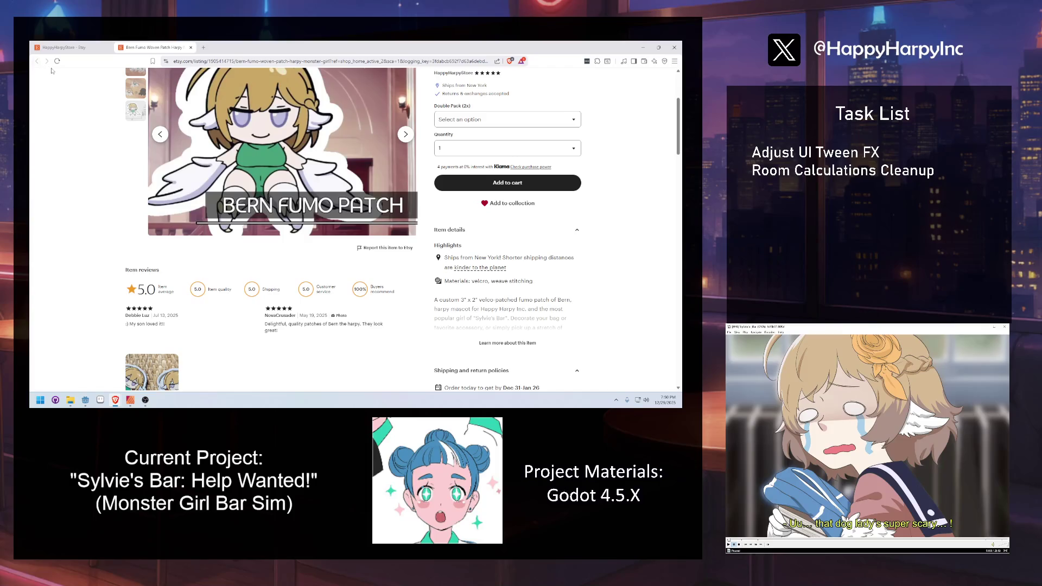
click(84, 46)
scroll(194, 232, up, 3)
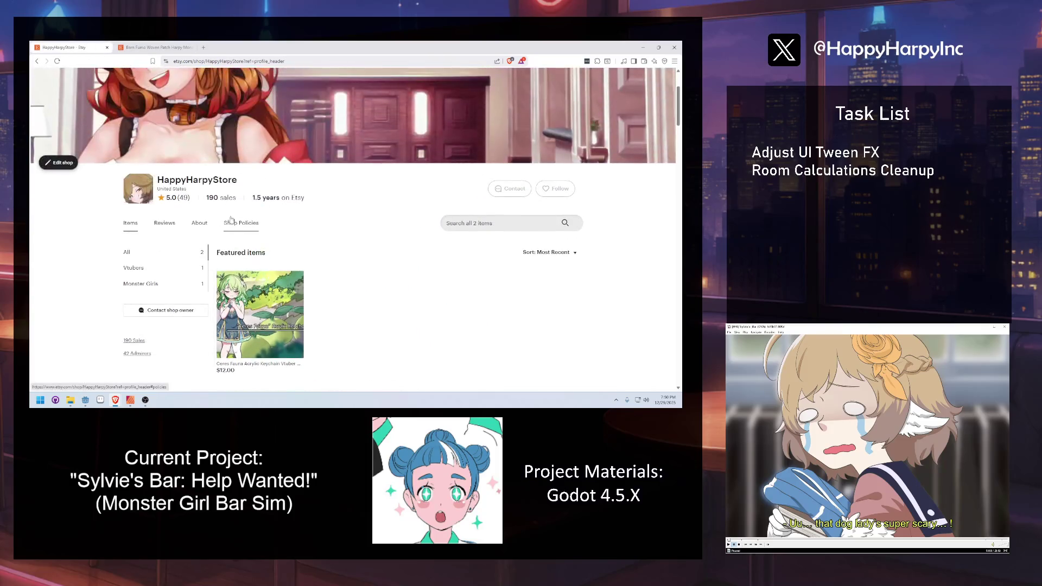
click(166, 228)
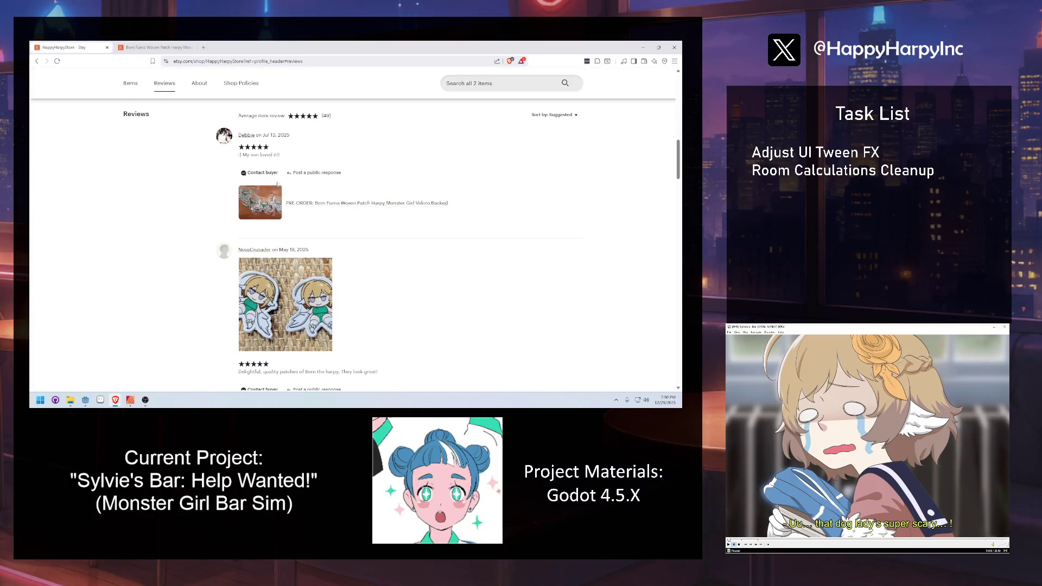
scroll(267, 148, down, 2)
click(268, 144)
click(135, 202)
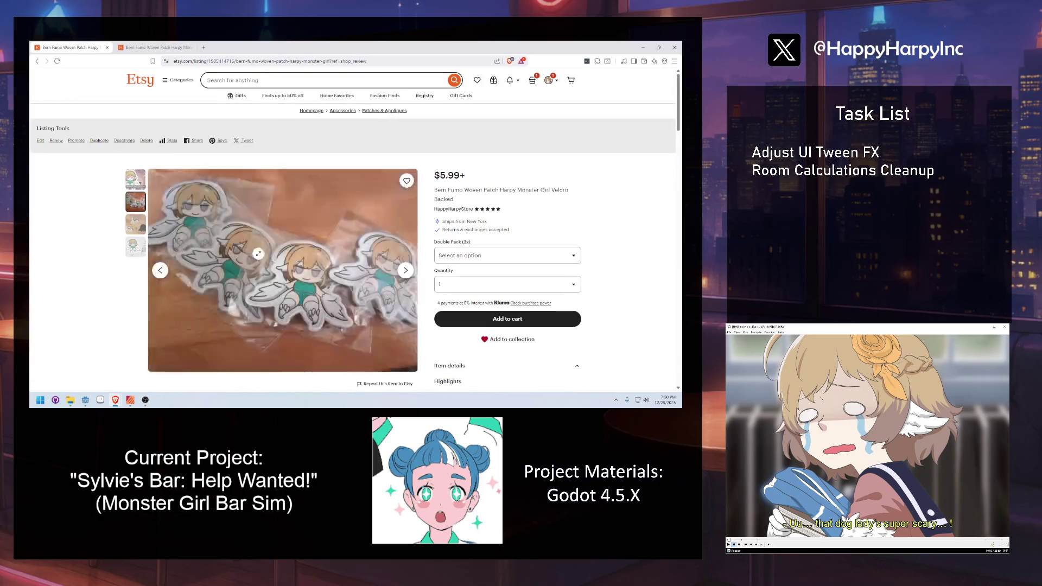
click(139, 225)
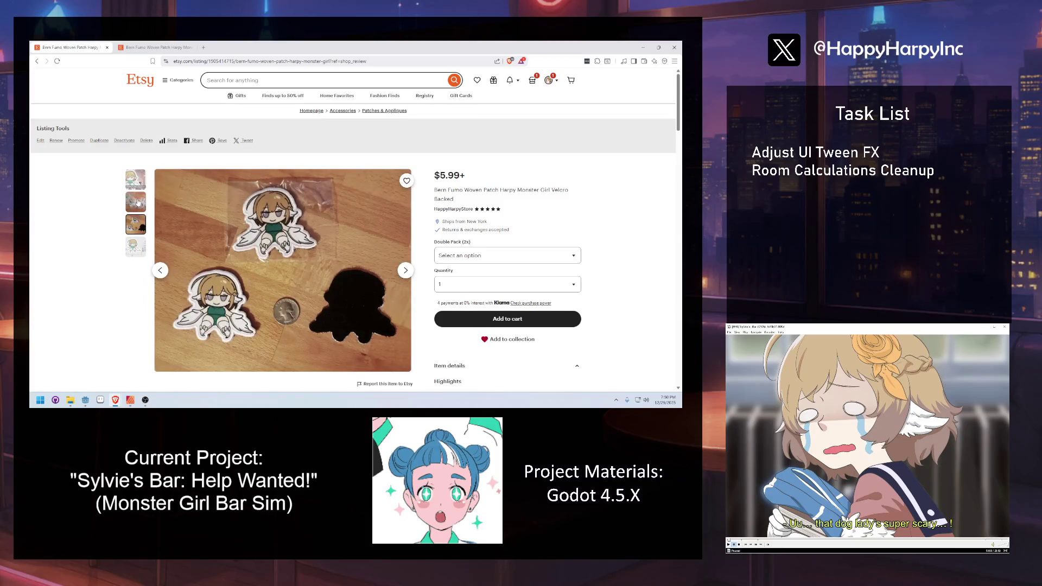
Open your Etsy profile, then the shop's storefront, clear the address bar, and return to Godot.
mouse_move(342, 173)
click(551, 81)
click(526, 107)
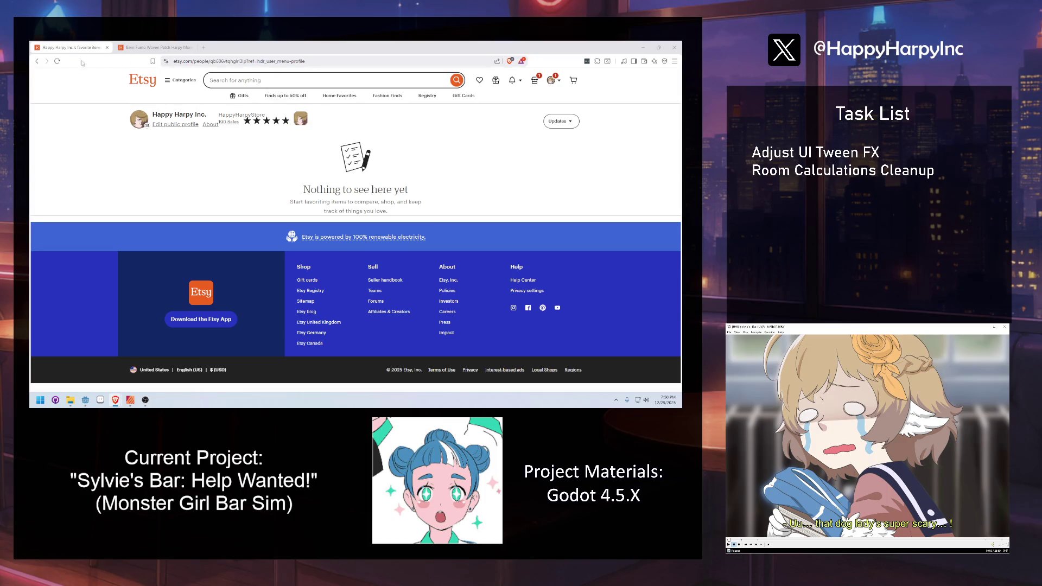
click(239, 96)
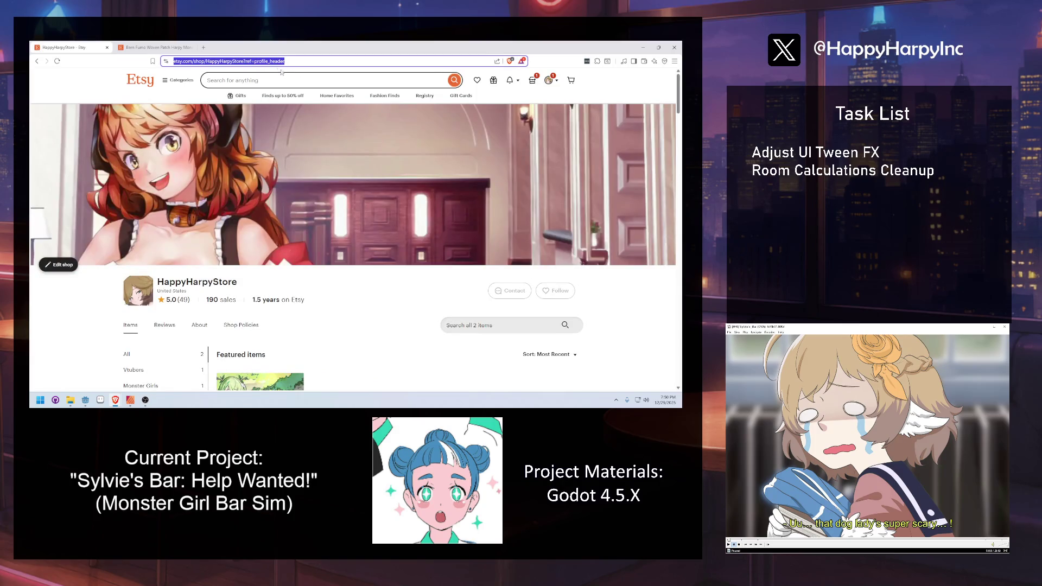
click(270, 61)
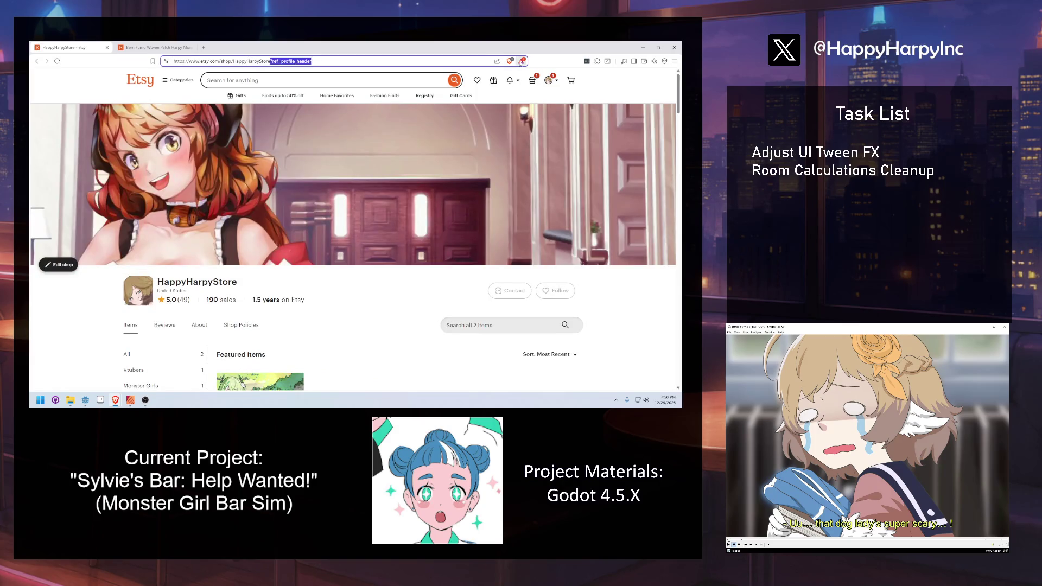
key(BackSpace)
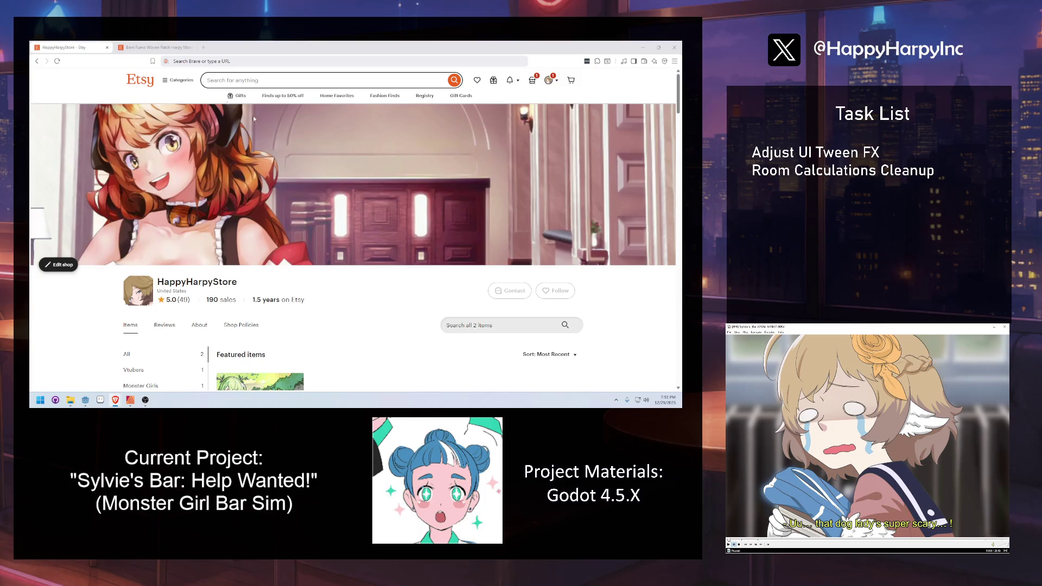
key(alt+Tab)
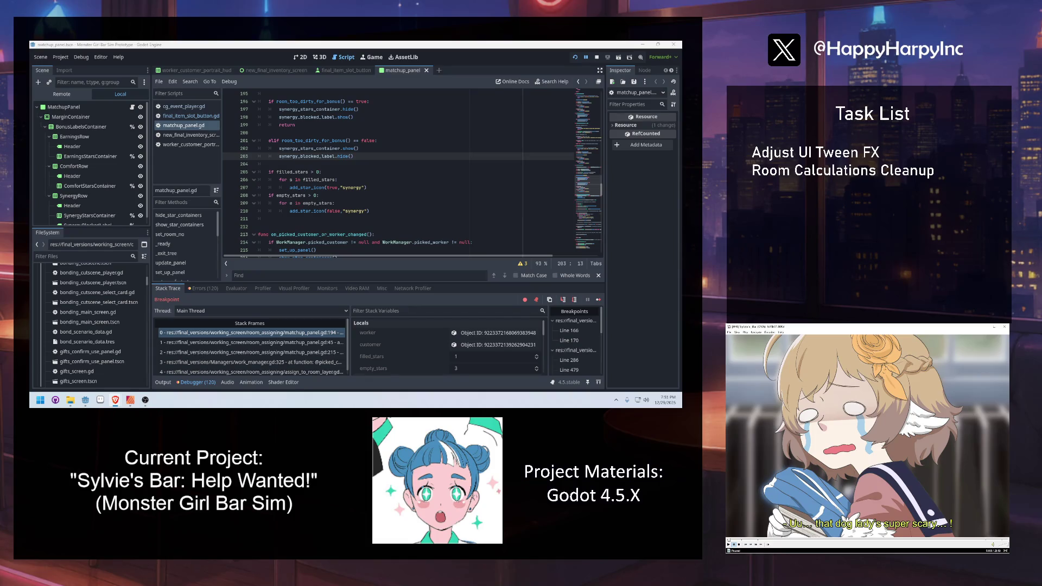
Bring the paused game window forward and resume execution from the breakpoint.
click(464, 212)
click(115, 400)
click(383, 187)
click(382, 209)
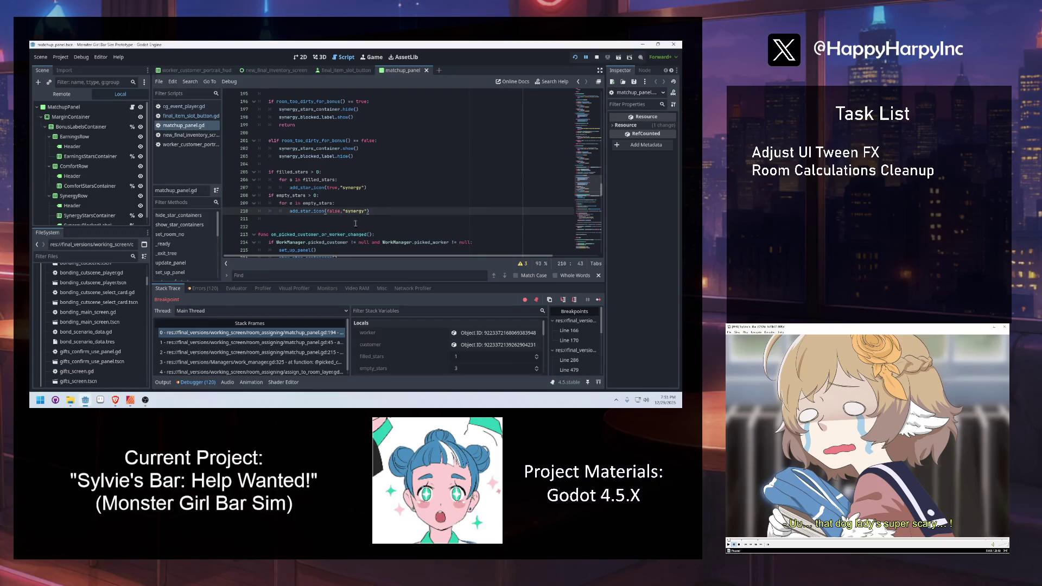
mouse_move(86, 400)
click(138, 361)
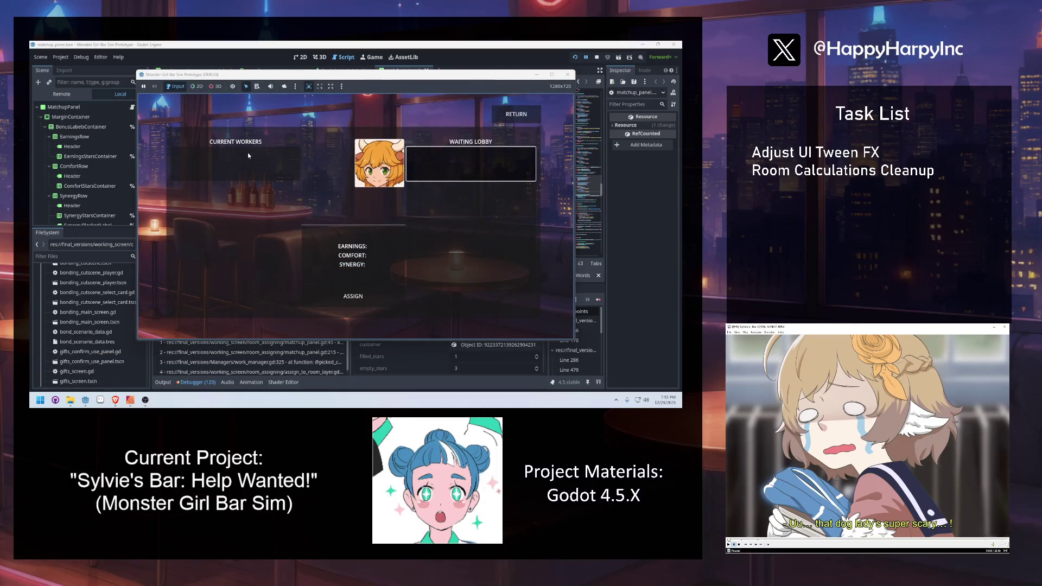
click(595, 302)
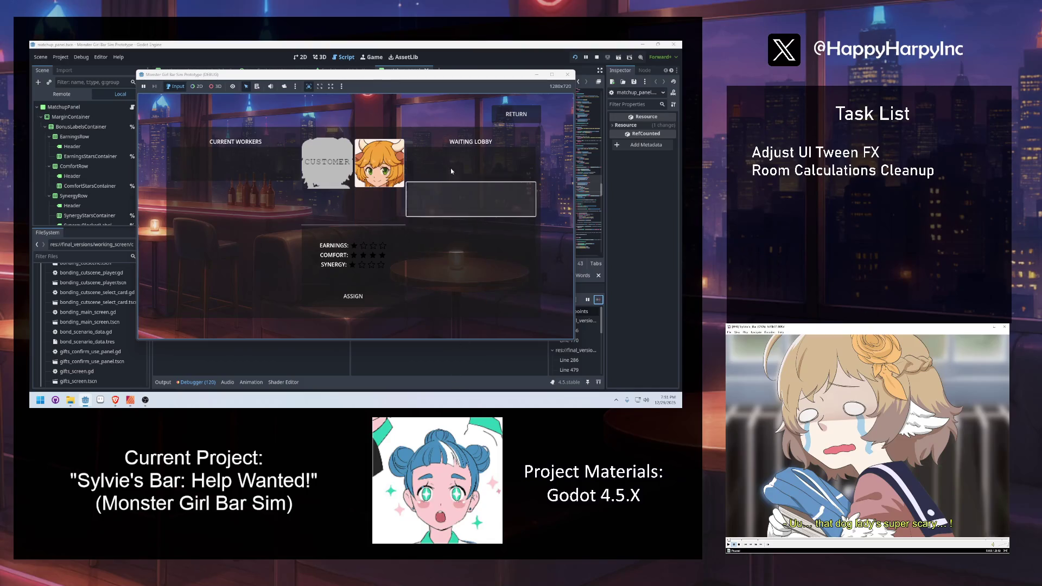
Test the Current Workers box, close the game with F8 and switch to the 2D view.
key(Left)
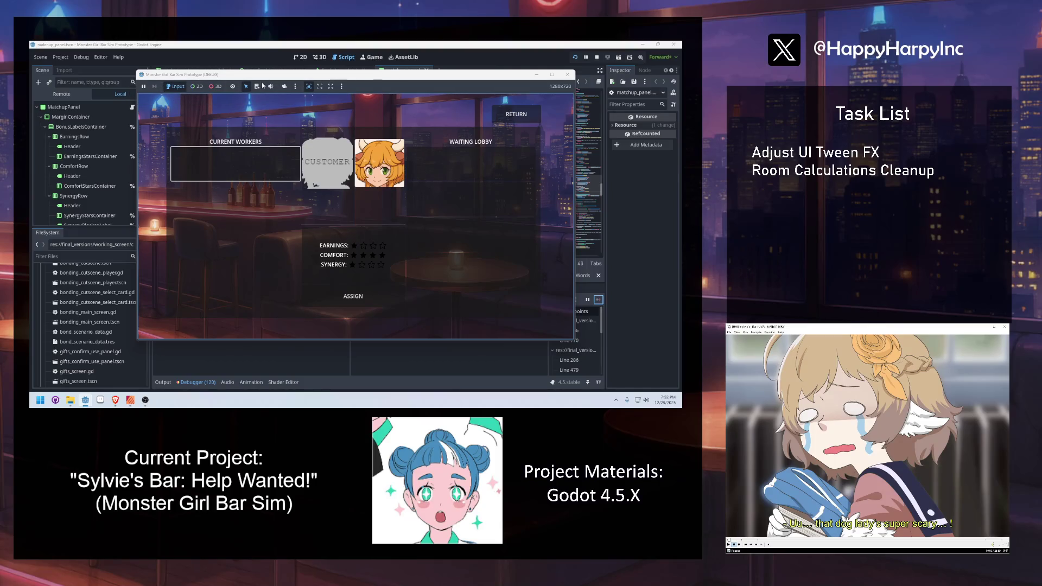
key(F8)
click(305, 57)
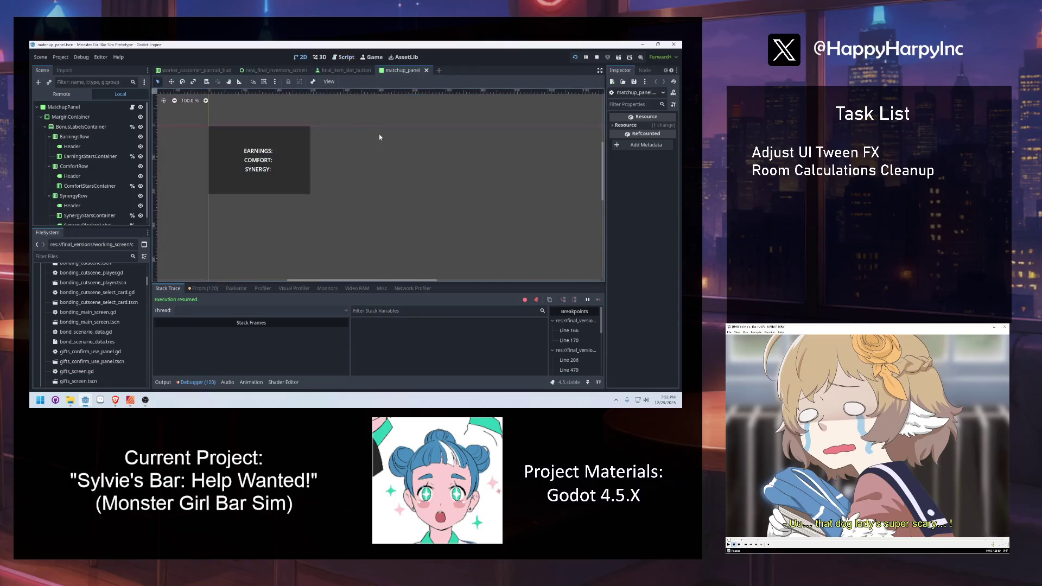
click(88, 82)
text(button)
key(ctrl+a)
key(BackSpace)
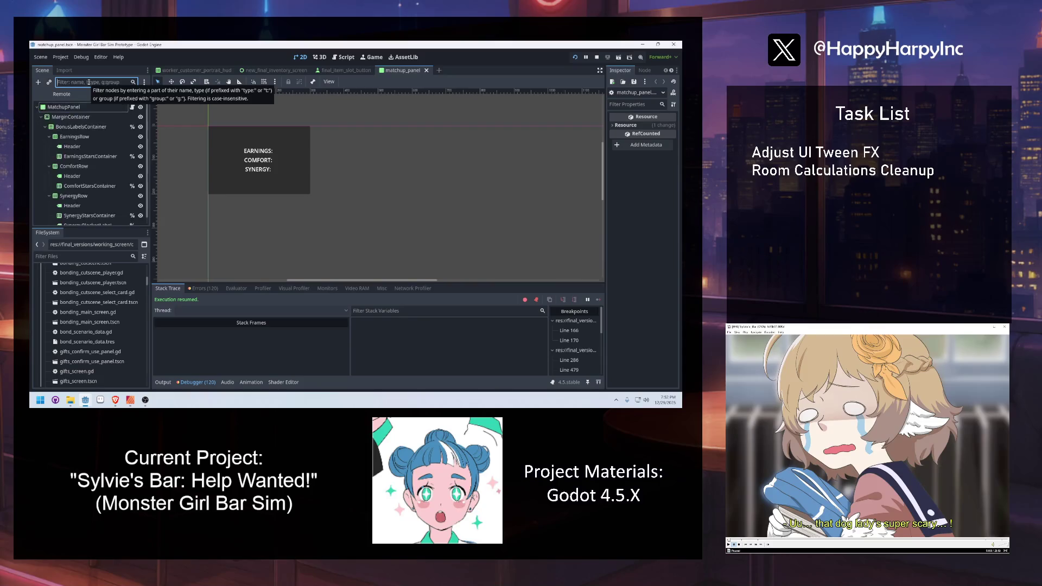
text(button)
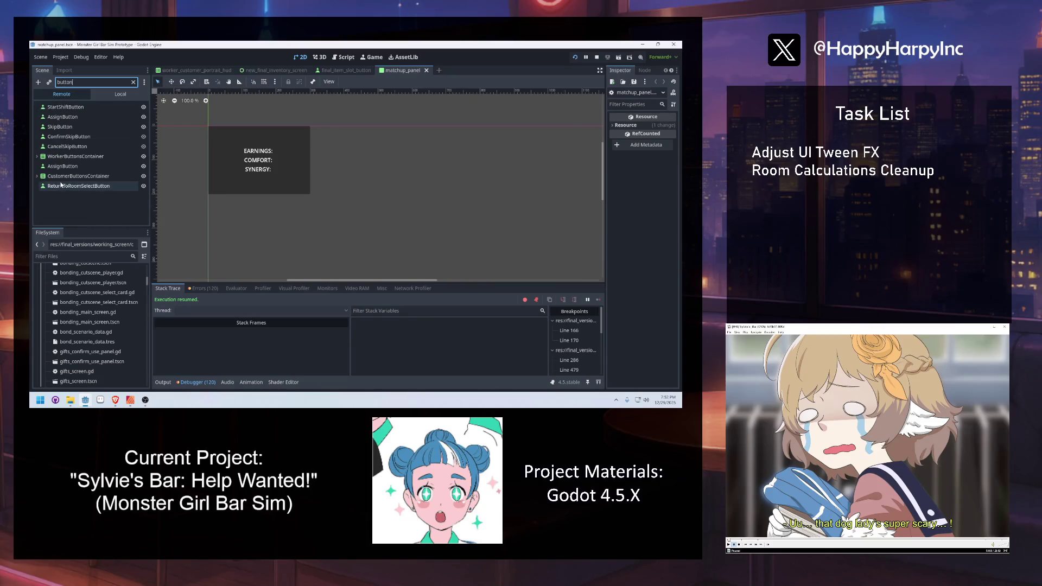
click(63, 168)
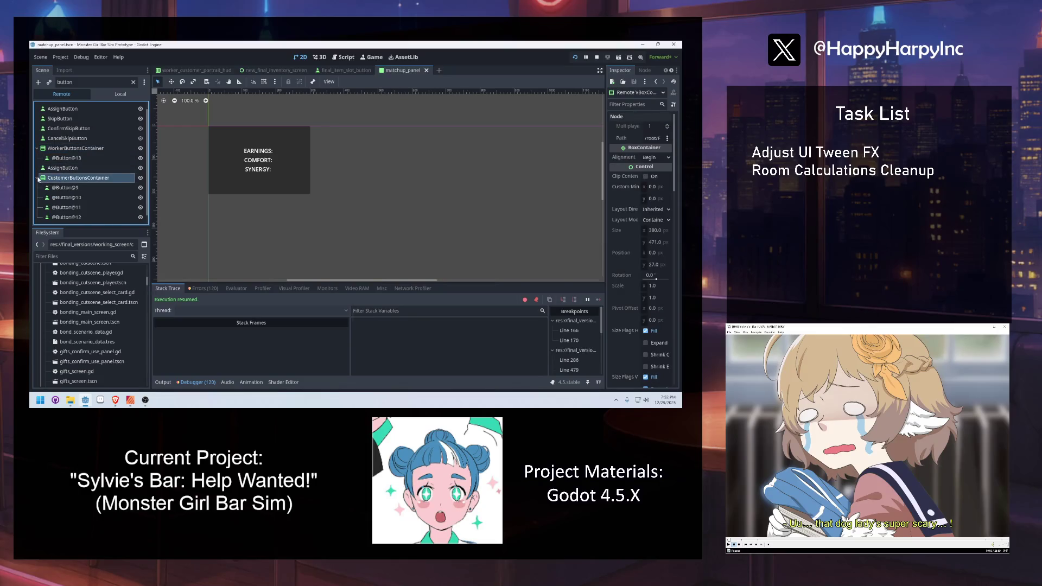
click(134, 190)
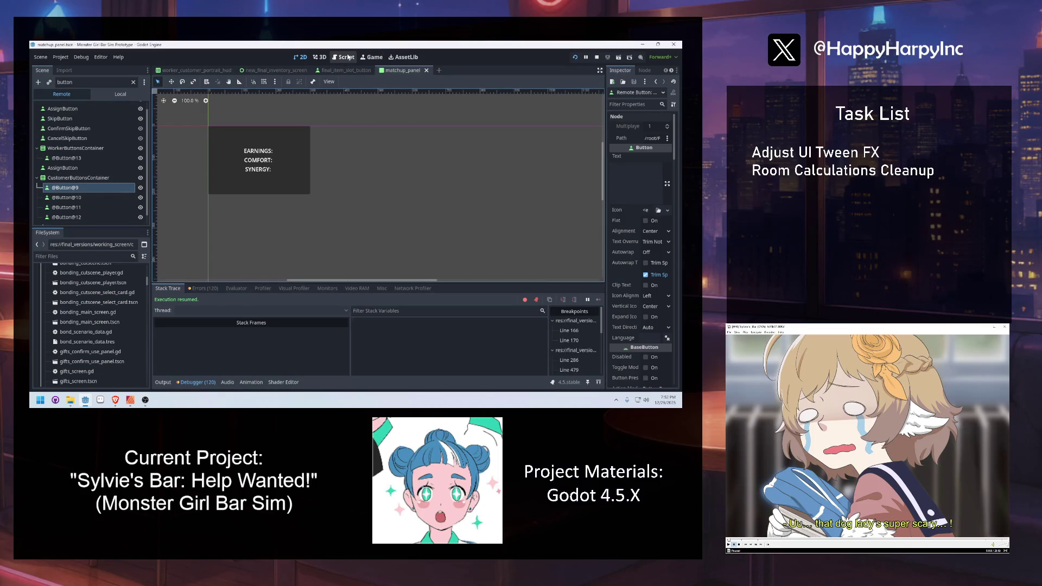
Switch to the Local node tree, clear the filter and select the MarginContainer node.
click(346, 57)
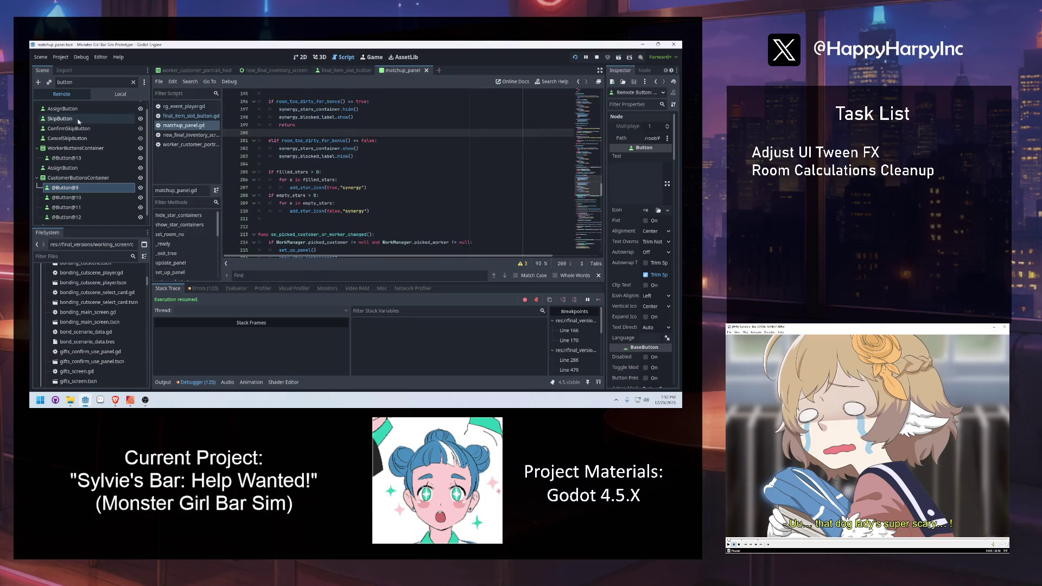
click(112, 96)
double_click(85, 82)
key(BackSpace)
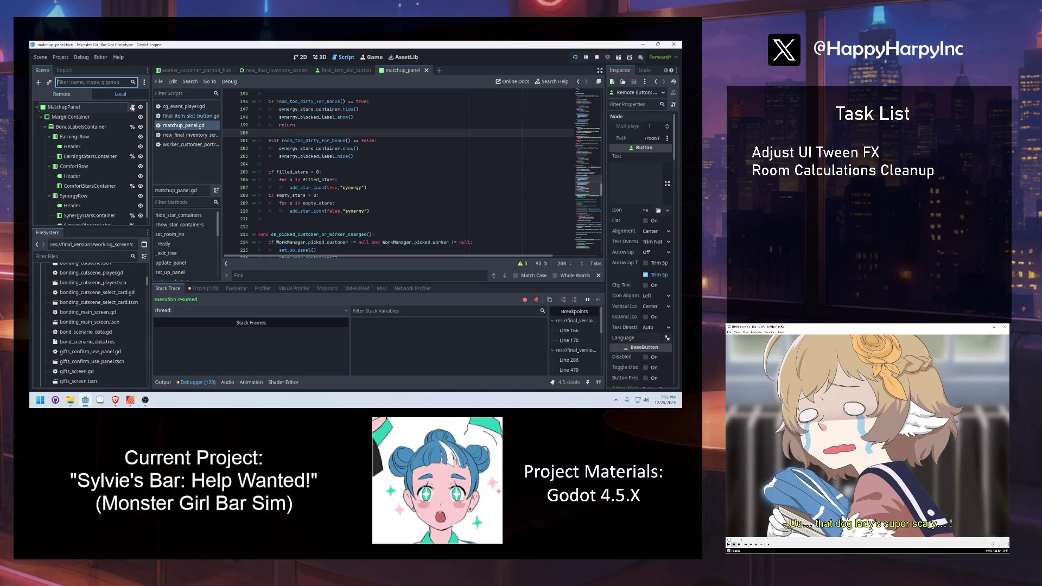
click(132, 107)
click(73, 117)
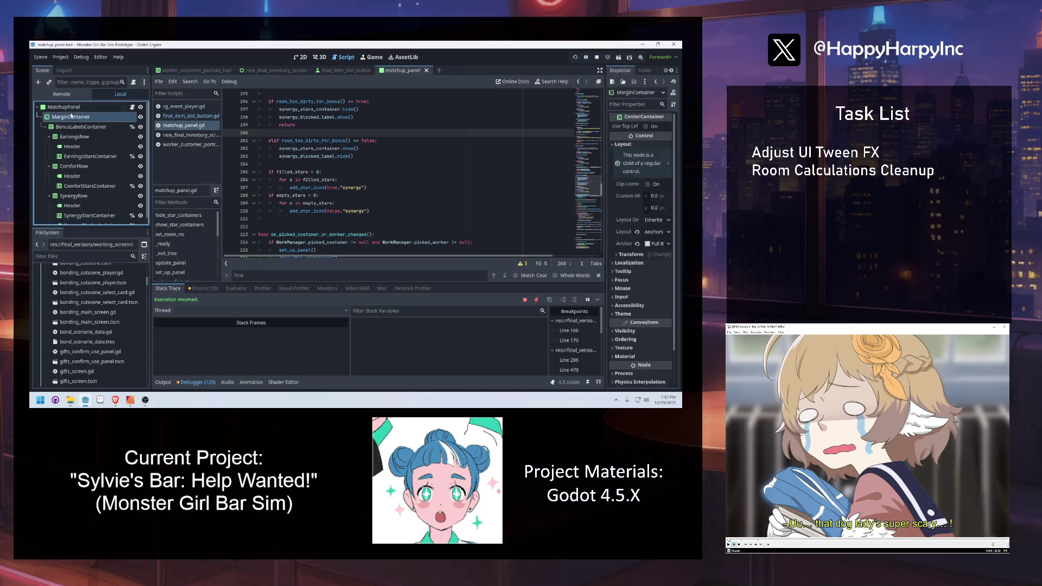
scroll(97, 190, down, 1)
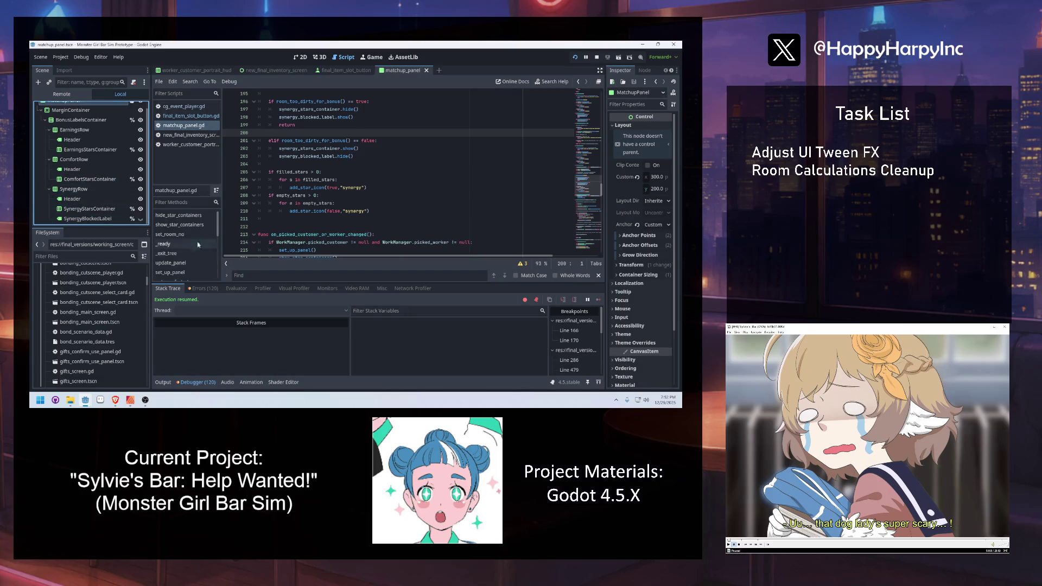
scroll(136, 116, up, 1)
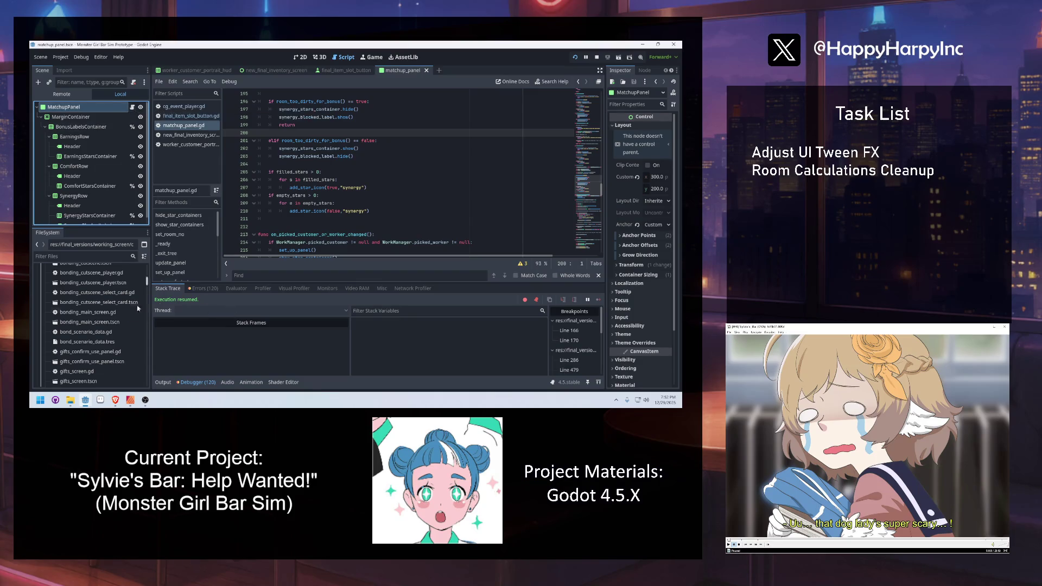
Return to the 2D scene view and open the worker_customer_portrait_hud scene.
click(85, 400)
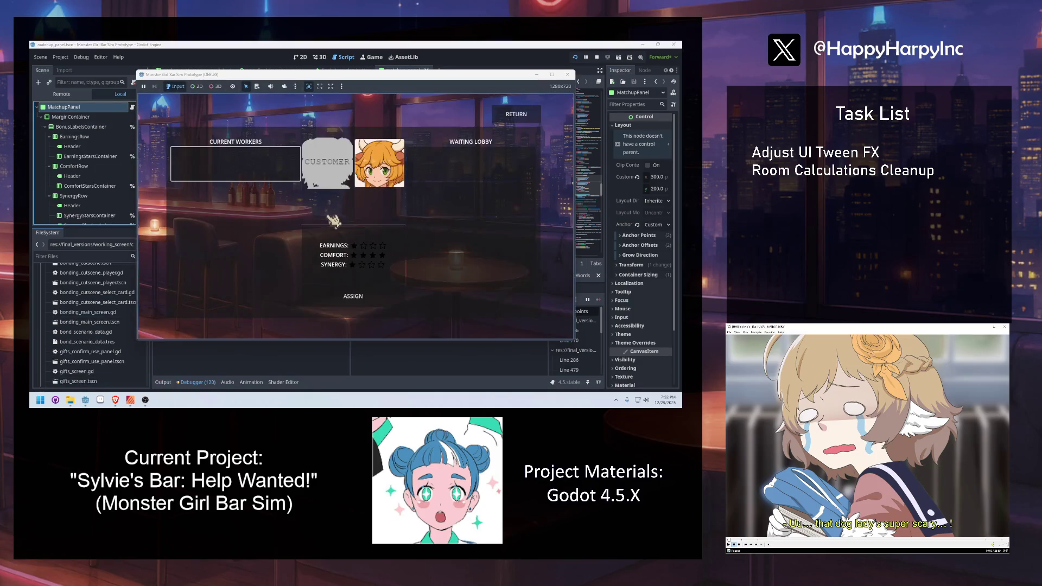
click(307, 44)
click(300, 57)
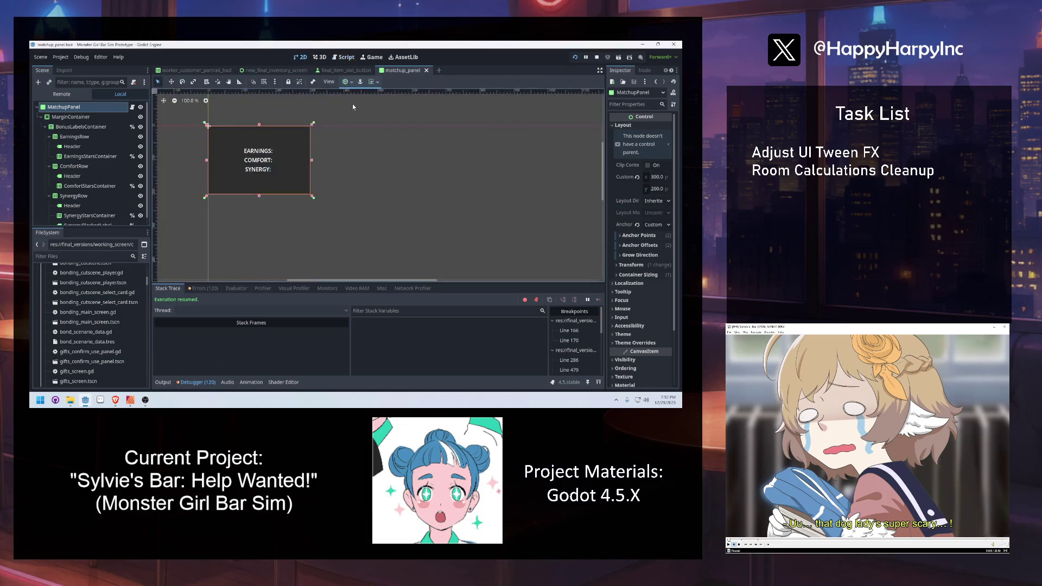
click(177, 72)
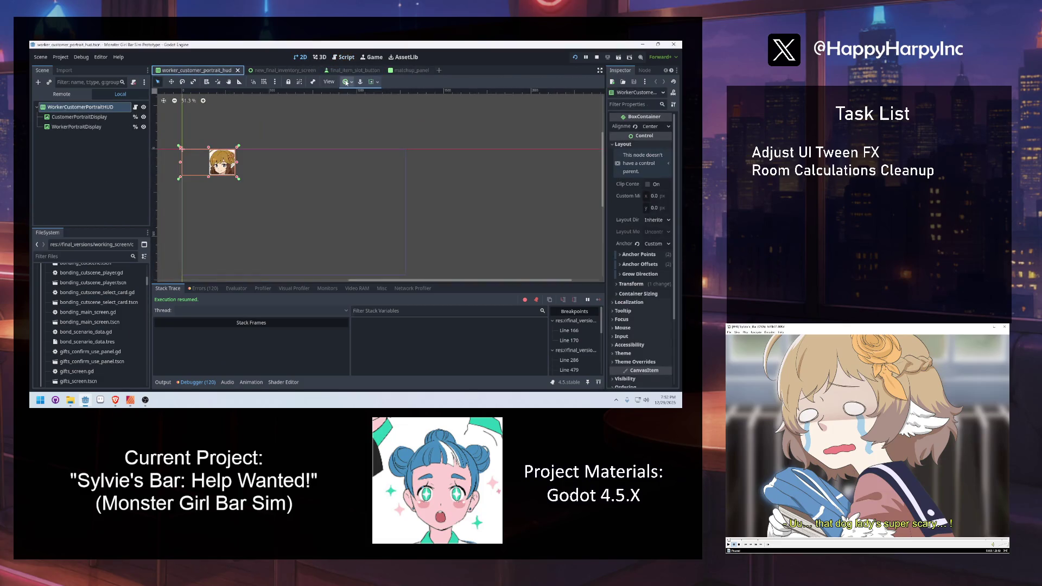
Filter the Remote tree for 'button', select CustomerButtonsContainer, then clear the filter.
click(72, 93)
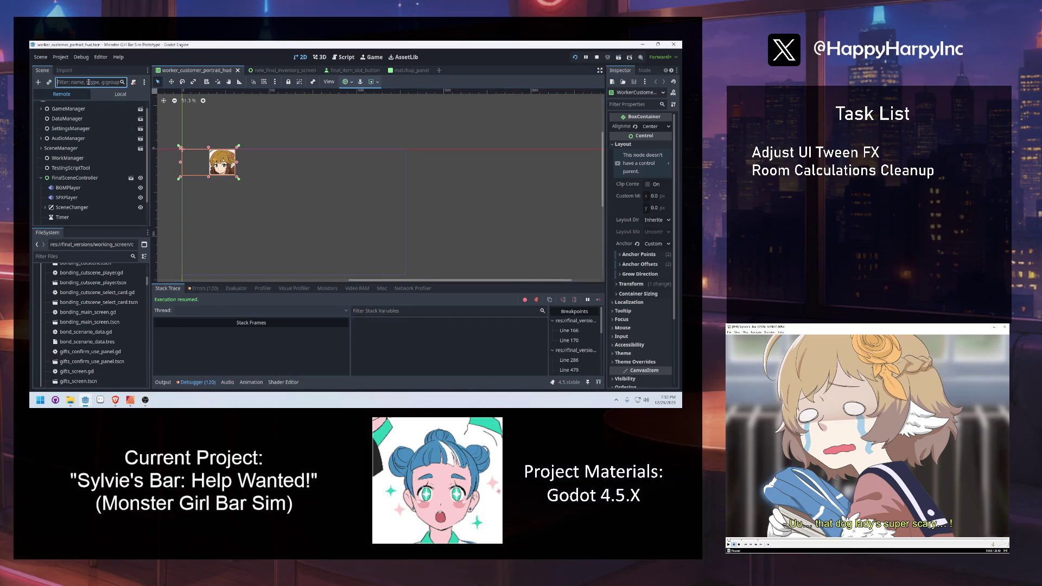
text(button)
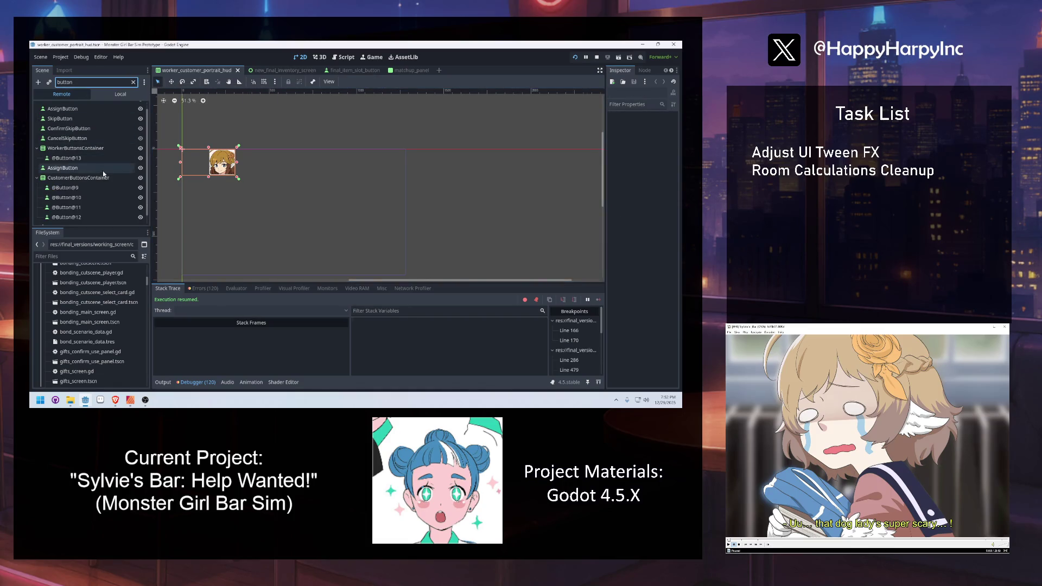
click(102, 177)
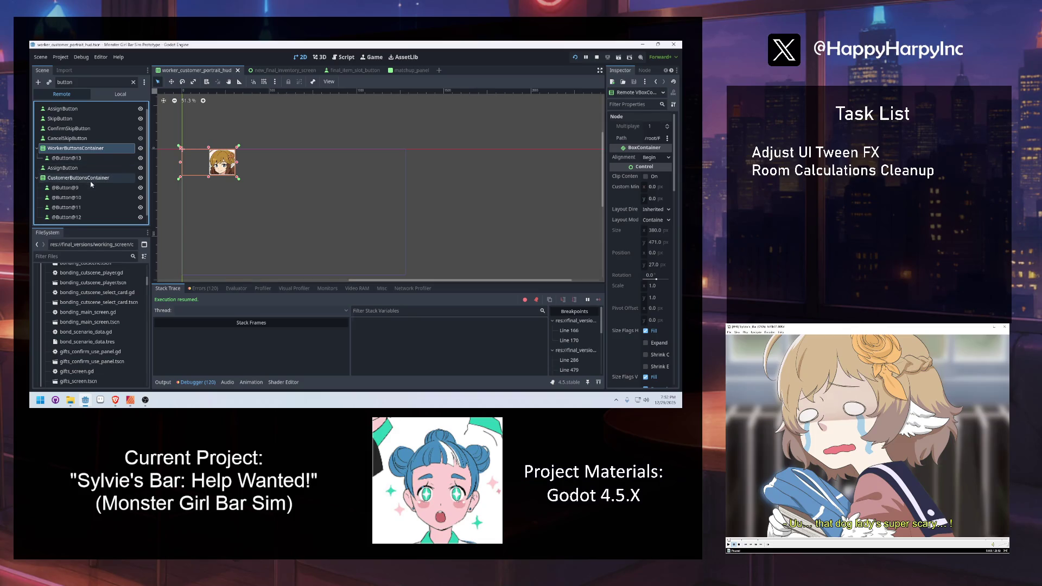
click(133, 82)
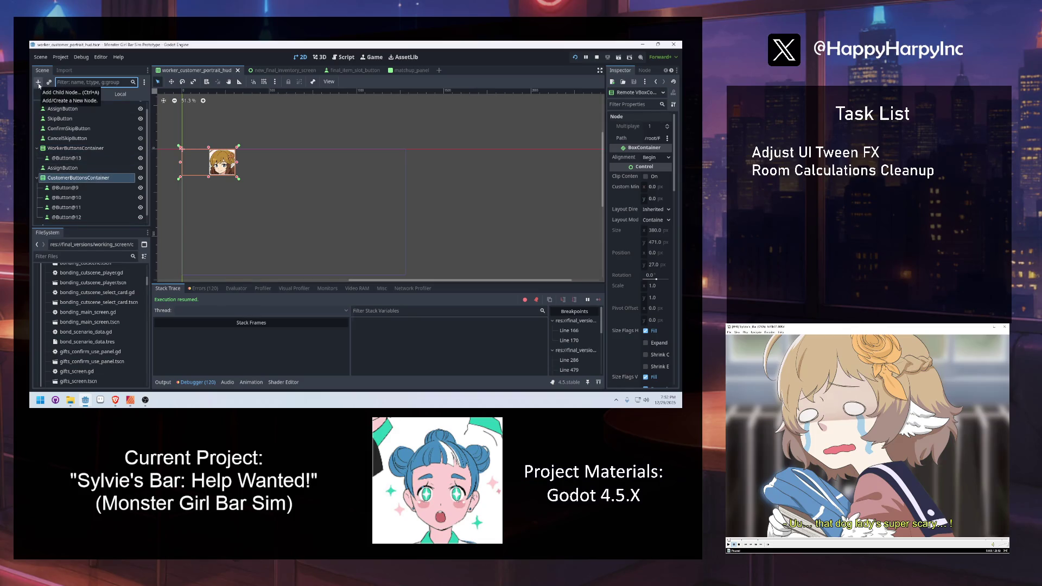
scroll(60, 212, down, 3)
click(53, 218)
scroll(58, 201, down, 3)
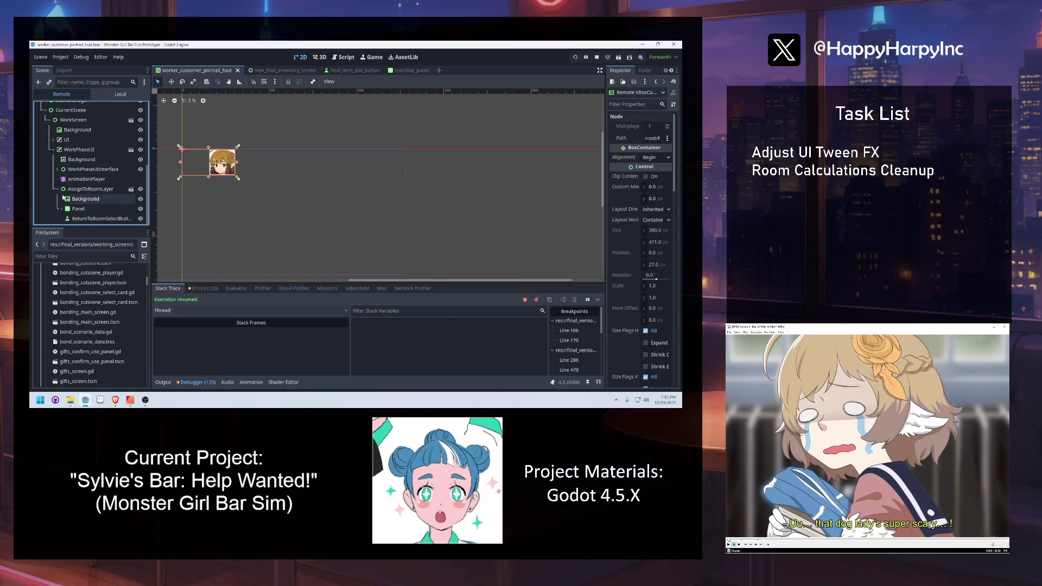
click(62, 208)
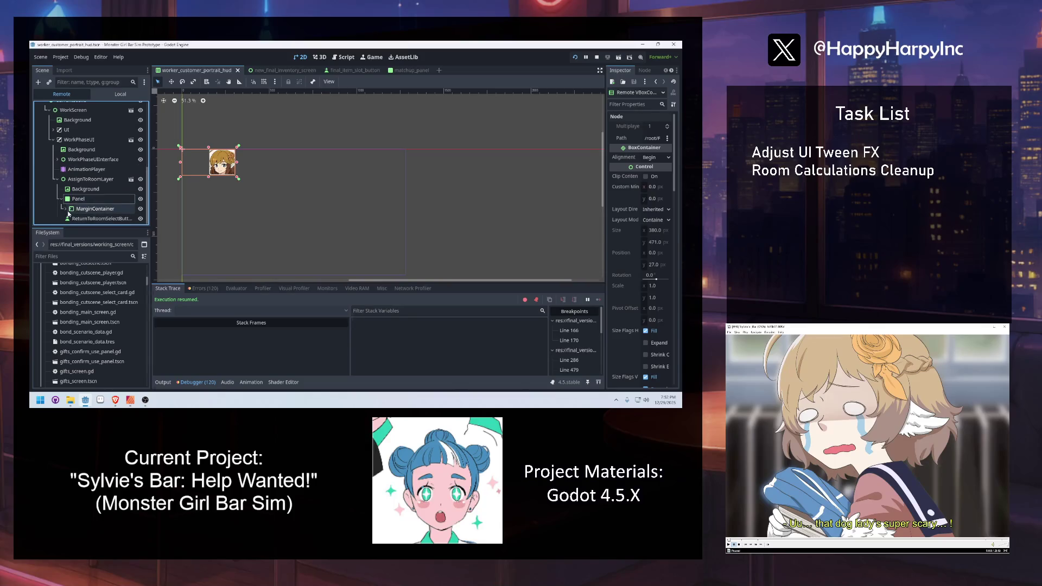
click(65, 209)
scroll(76, 201, down, 3)
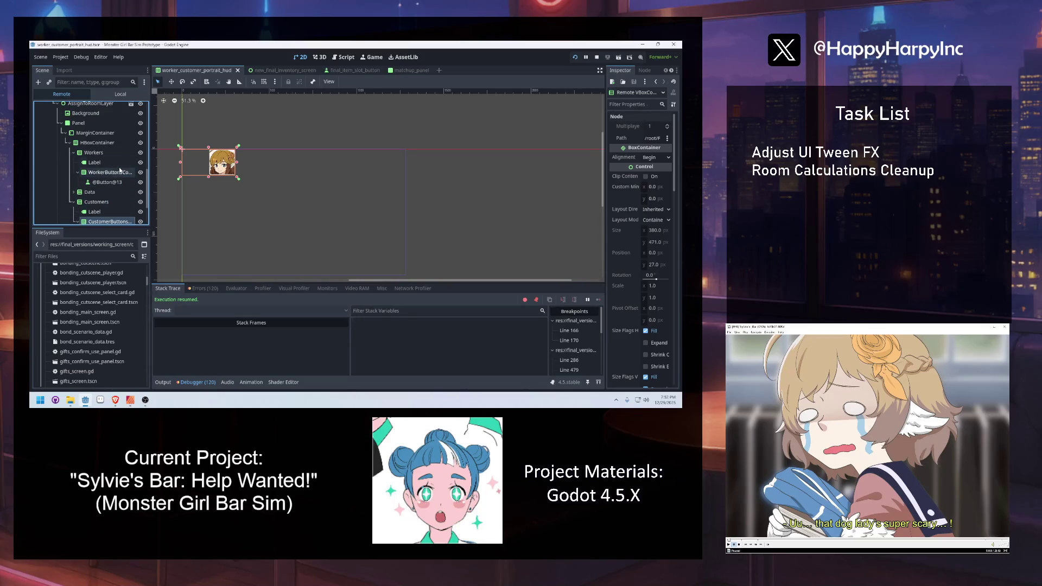
click(112, 201)
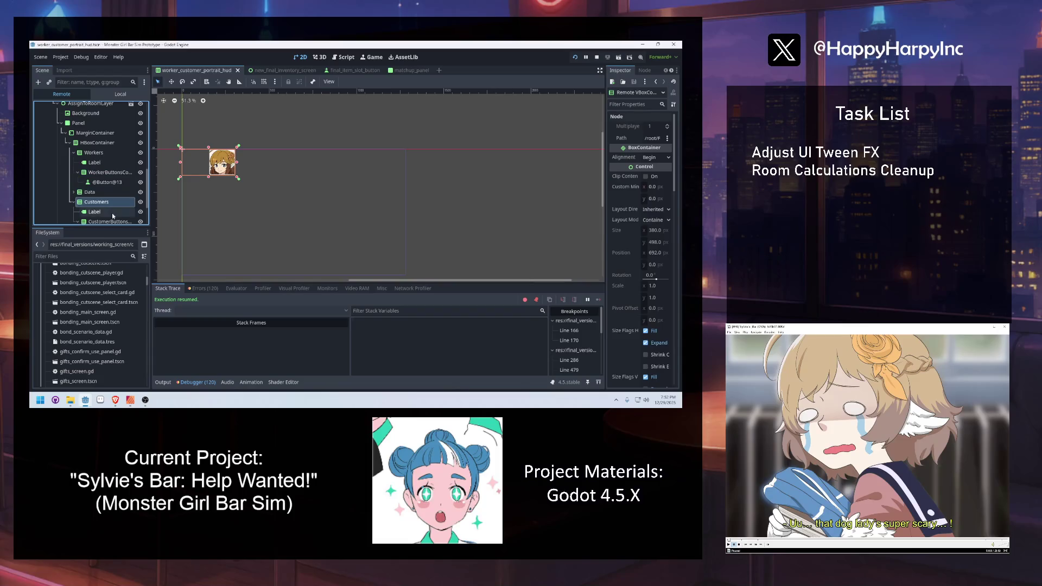
scroll(112, 215, down, 1)
click(106, 217)
scroll(96, 171, up, 3)
click(106, 221)
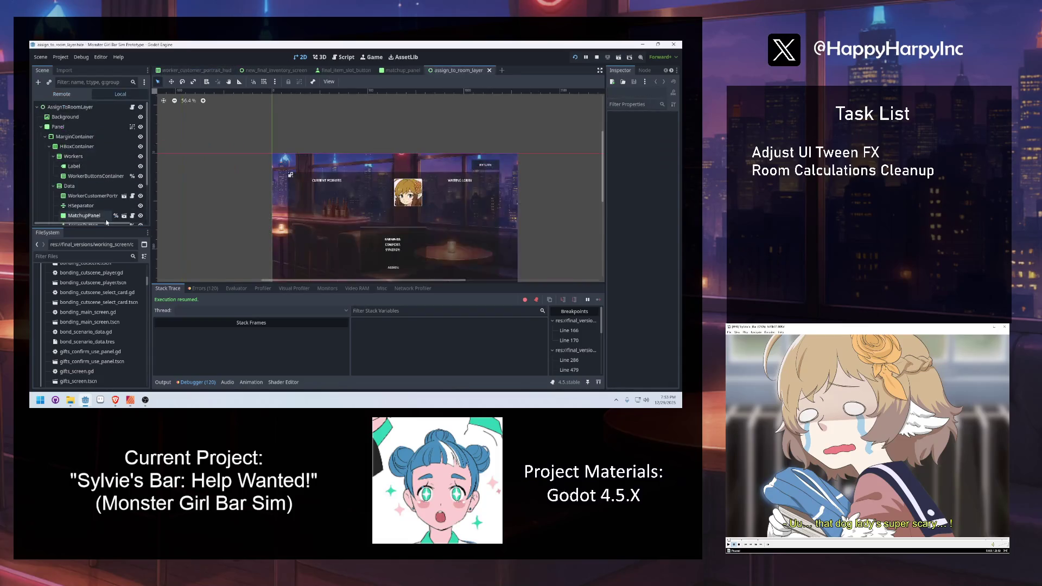
Search assign_to_room_layer.gd for customer_buttons_container and review the set_customer_buttons function.
click(132, 107)
key(ctrl+f)
text(customer_buttons_container)
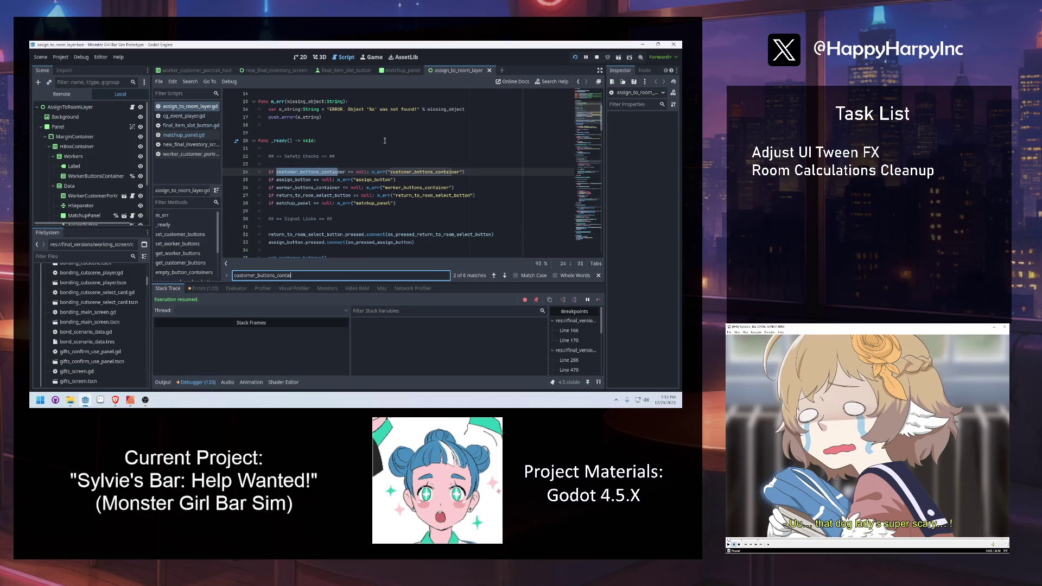
key(Escape)
click(382, 149)
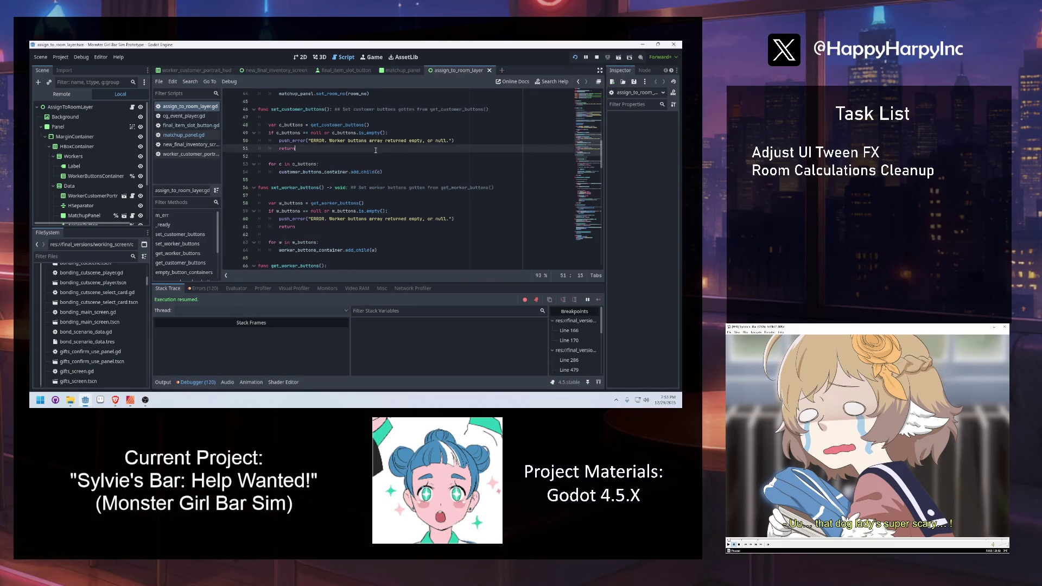
scroll(373, 153, up, 3)
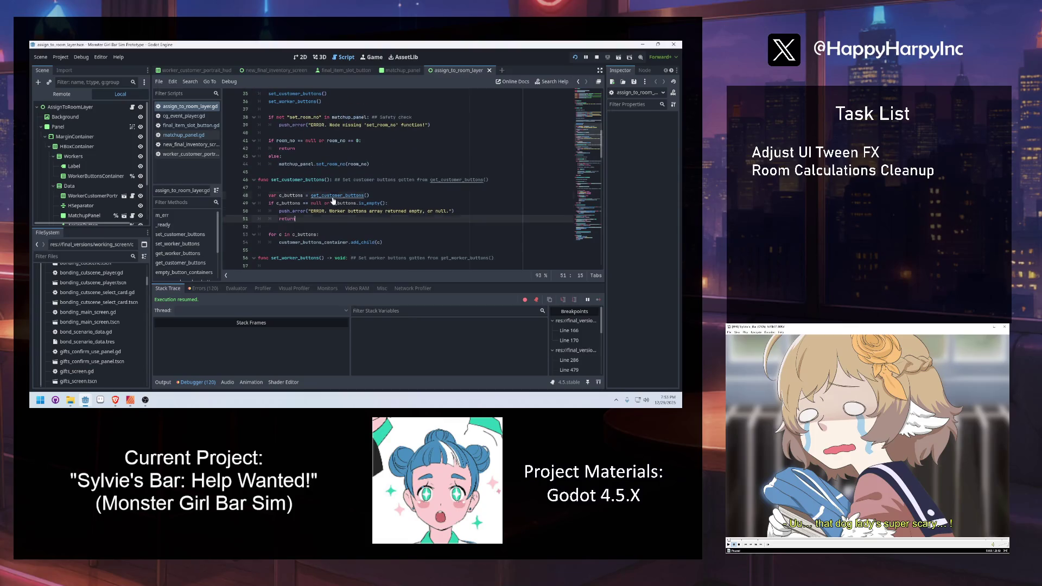
Follow get_customer_buttons to its button-creation code, look up on_pressed_customer_button, then start a new scene.
ctrl+click(352, 196)
click(390, 205)
scroll(322, 220, down, 4)
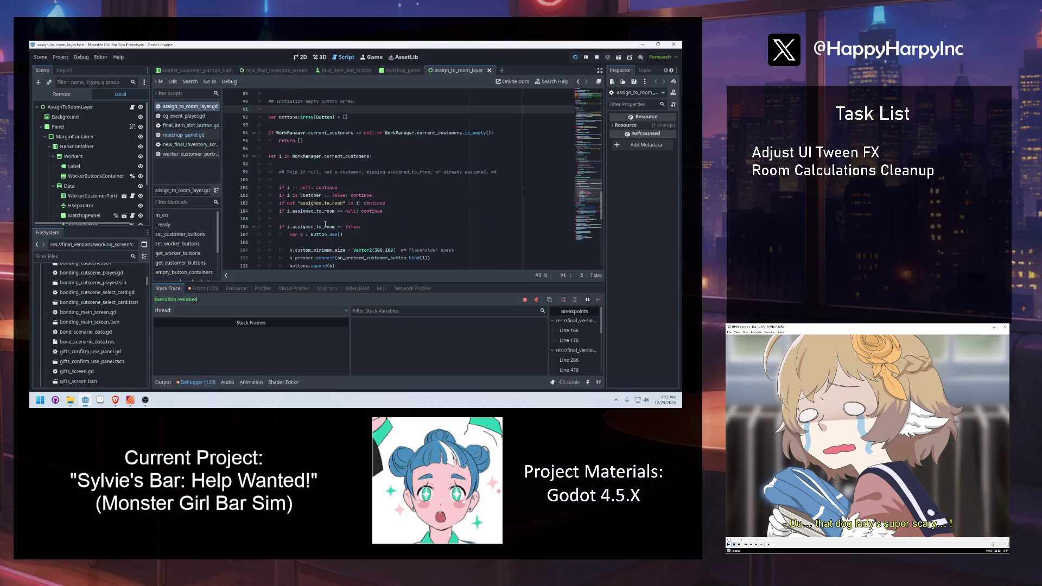
scroll(387, 213, down, 2)
click(394, 213)
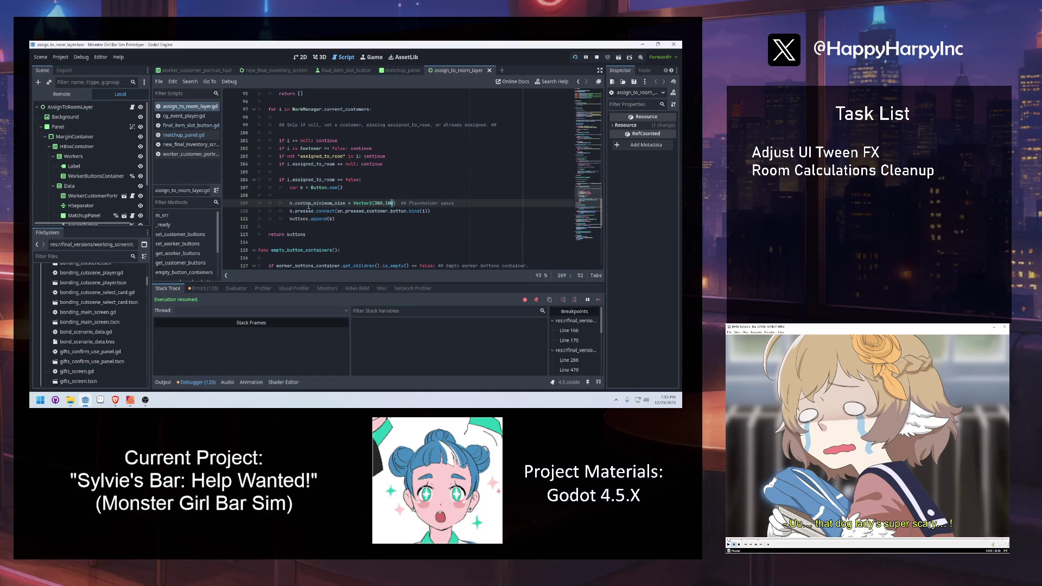
mouse_move(364, 211)
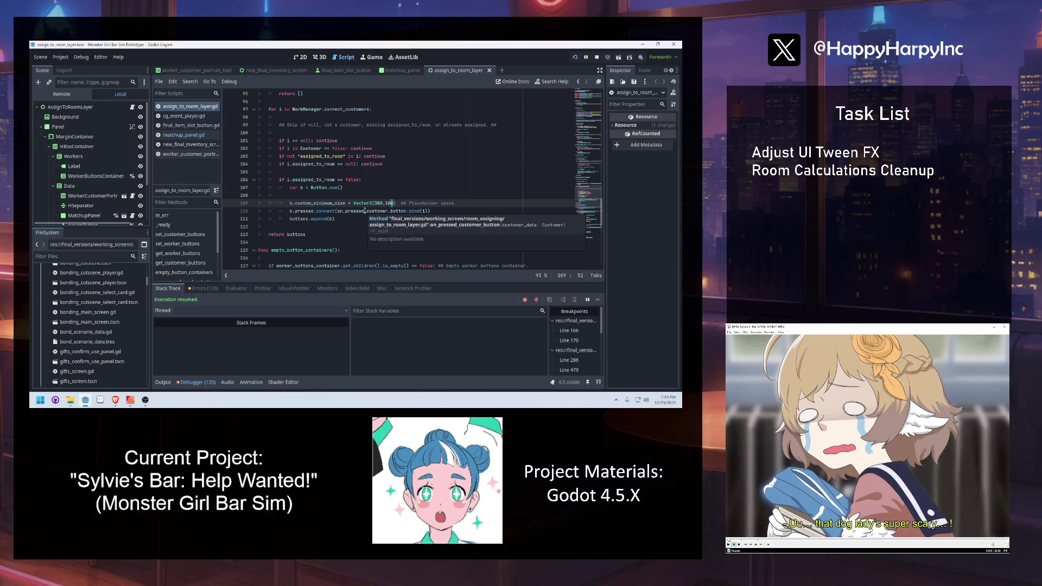
key(ctrl)
ctrl+click(364, 213)
key(Escape)
click(502, 70)
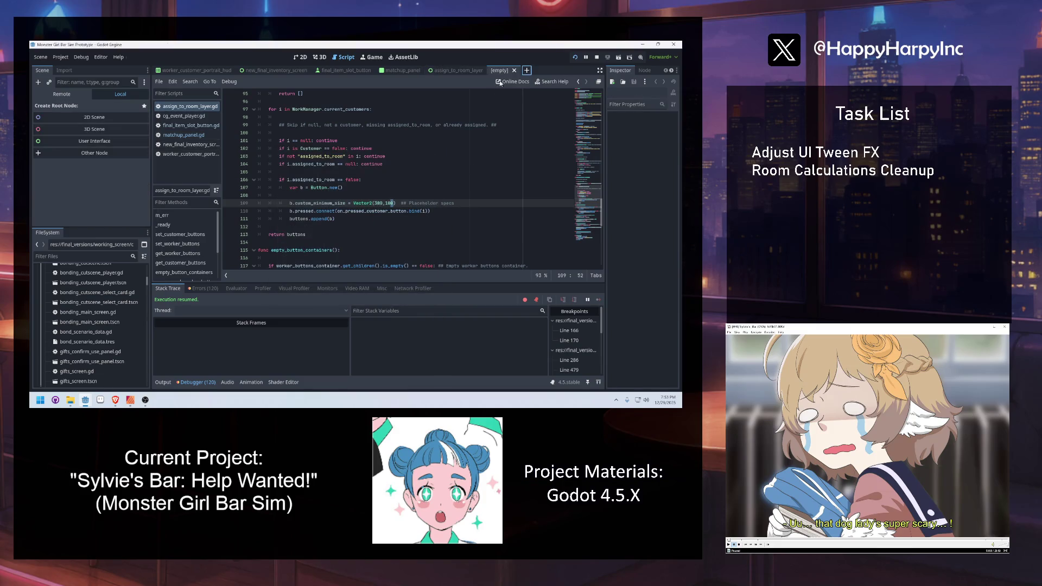
Create a Button root node with a custom minimum size of 380×100.
click(297, 57)
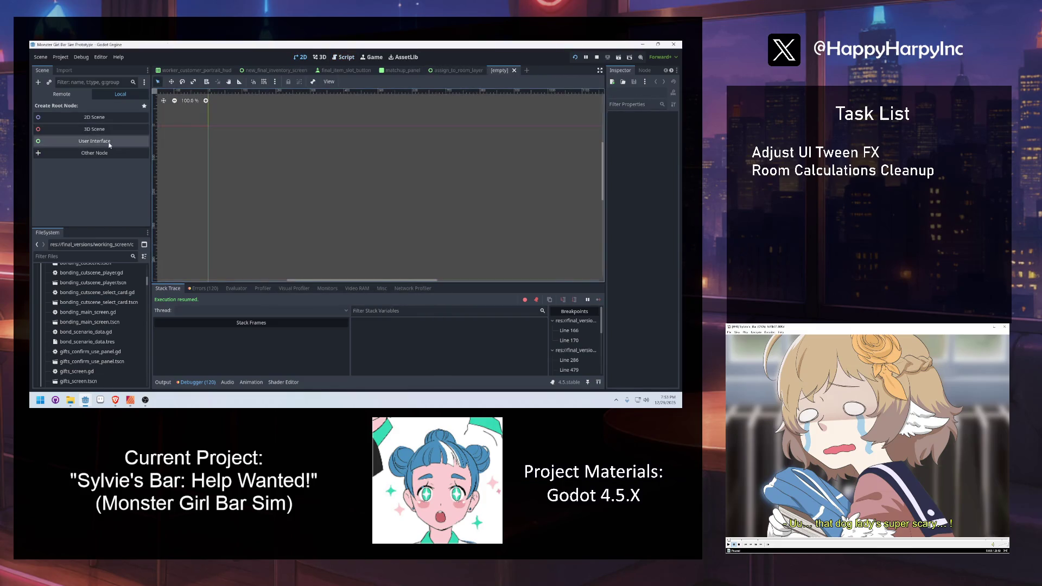
click(88, 154)
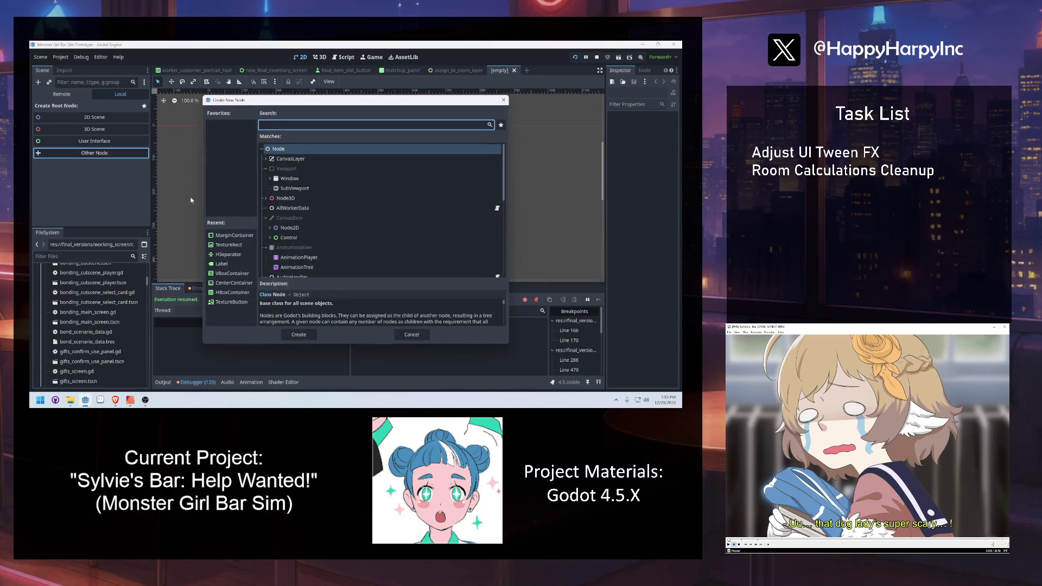
text(button)
key(Return)
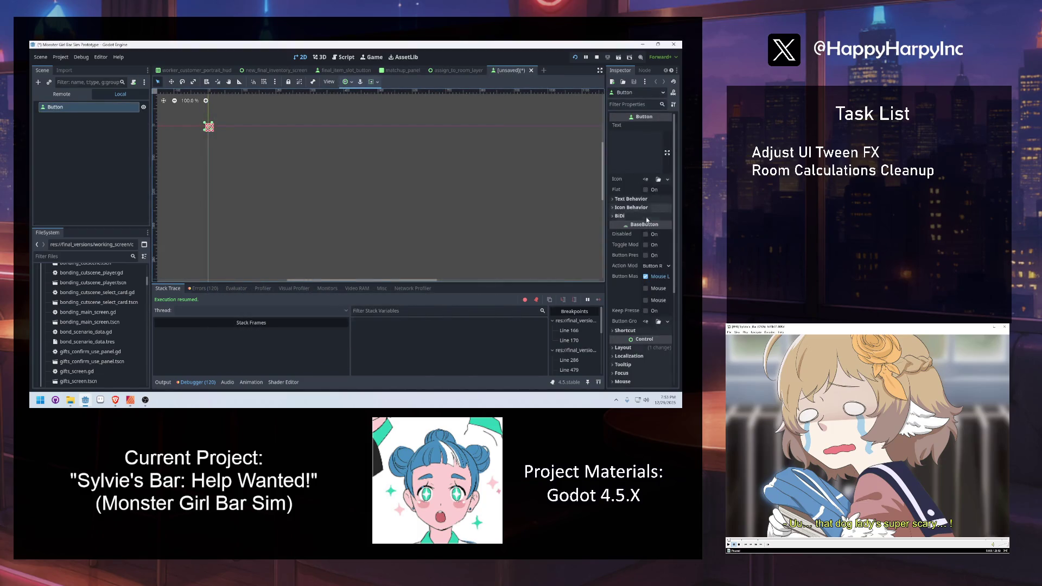
scroll(629, 244, down, 5)
click(627, 246)
click(656, 299)
text(380)
key(Tab)
text(10)
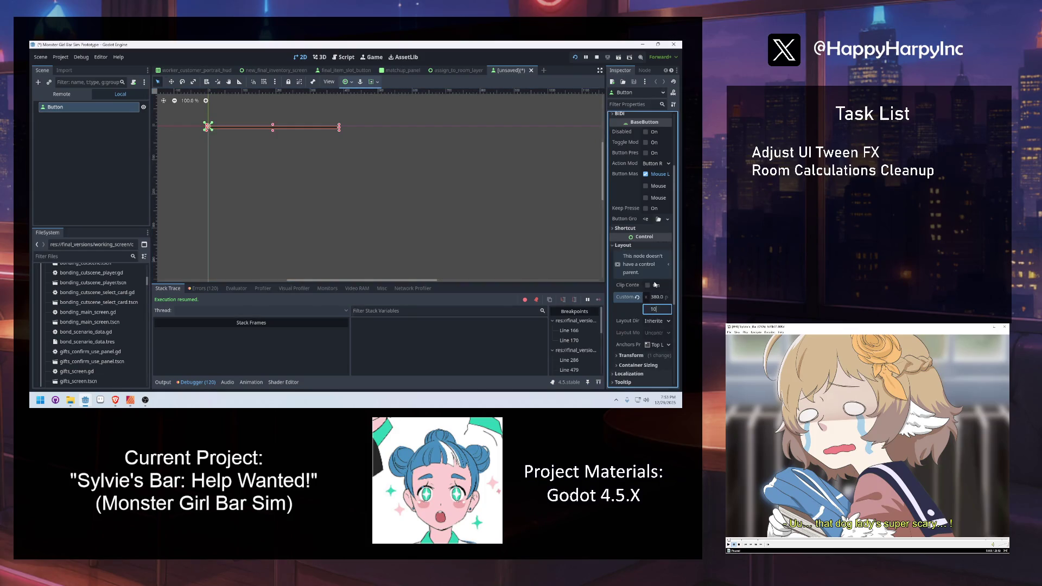
key(Return)
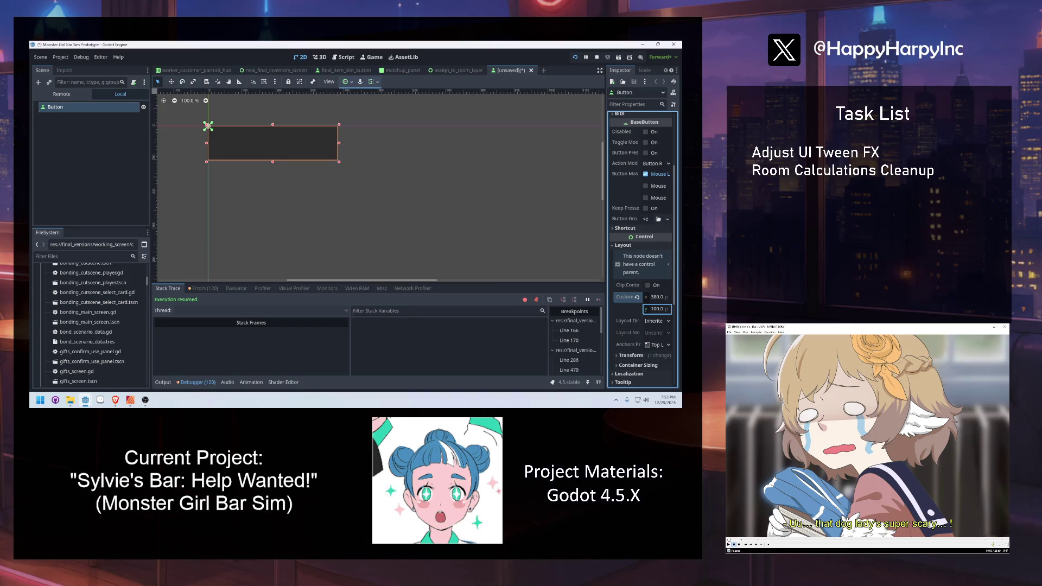
Stretch the button's anchors out to its bottom-right corner.
drag(210, 128, 339, 162)
click(434, 203)
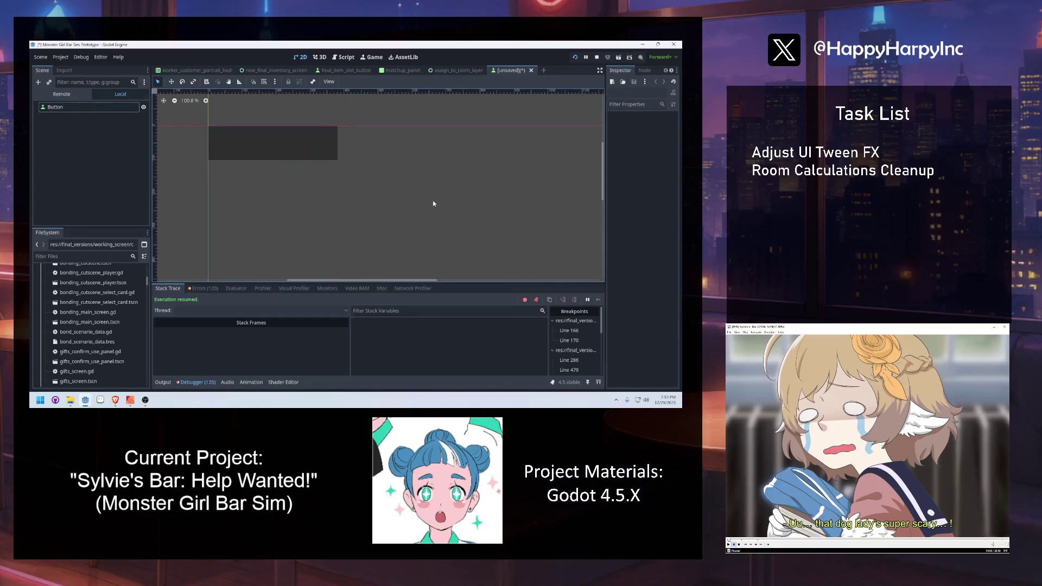
click(287, 151)
click(308, 205)
click(76, 107)
click(259, 205)
click(90, 107)
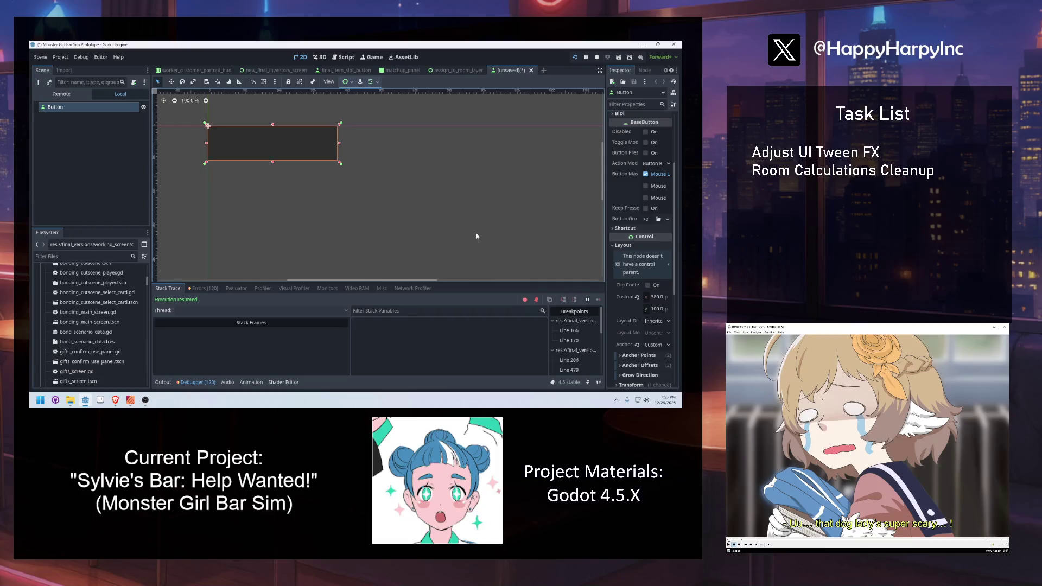
click(515, 262)
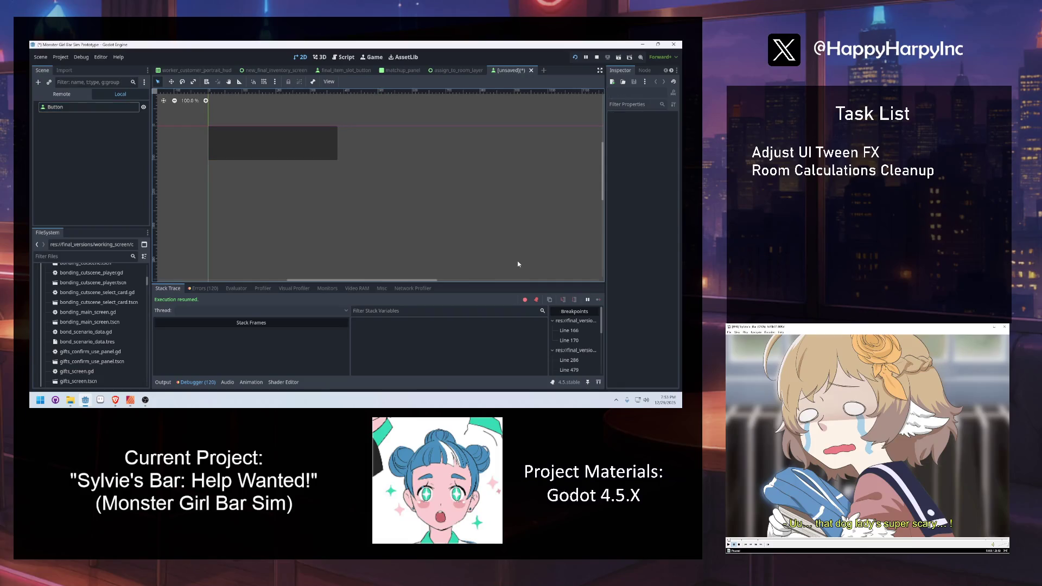
click(113, 108)
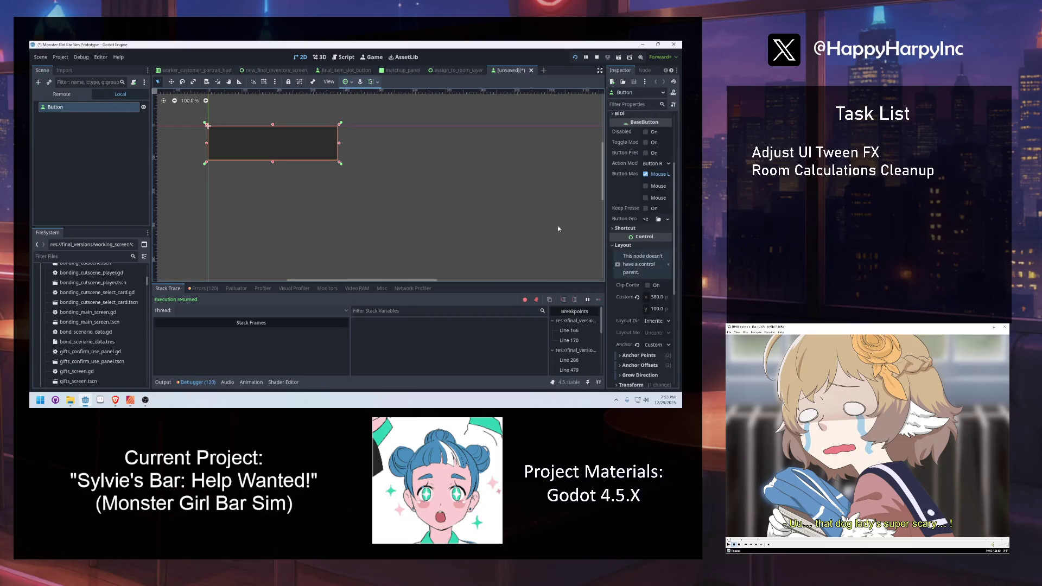
click(525, 214)
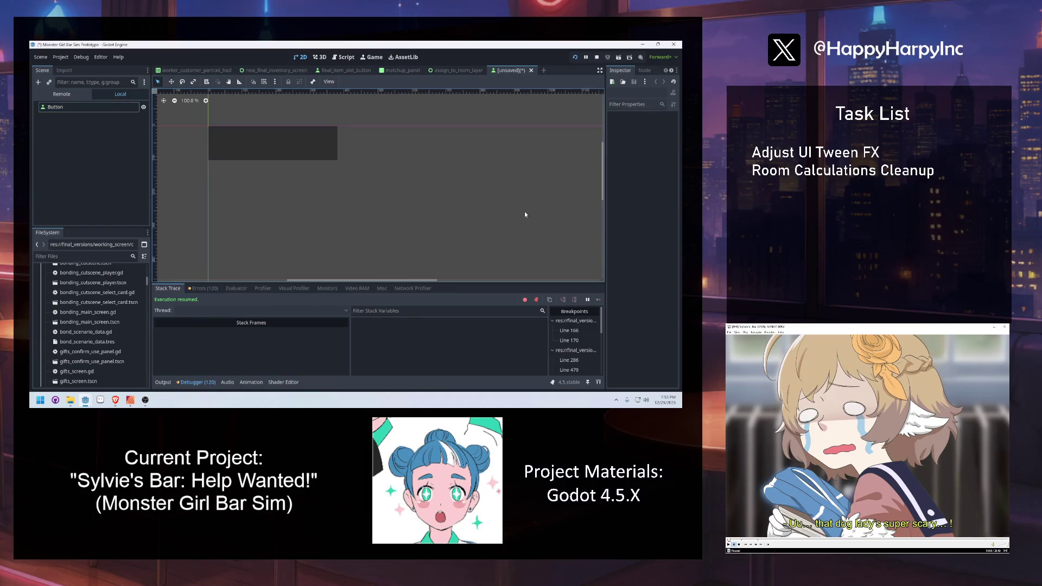
click(106, 111)
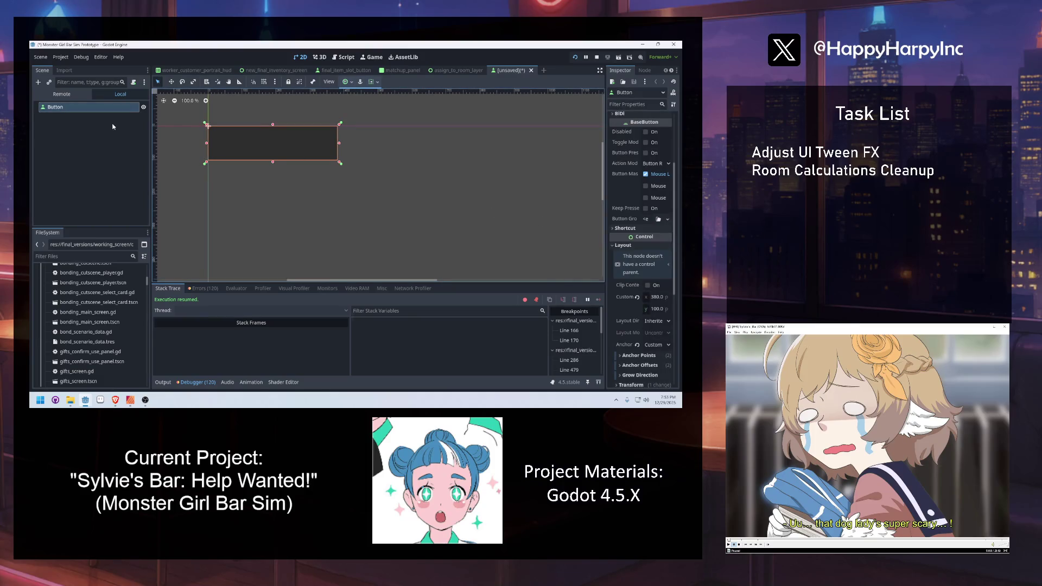
click(81, 133)
Save the scene as customer_select_button.tscn in final_versions/working_screen/room_assigning.
key(ctrl+s)
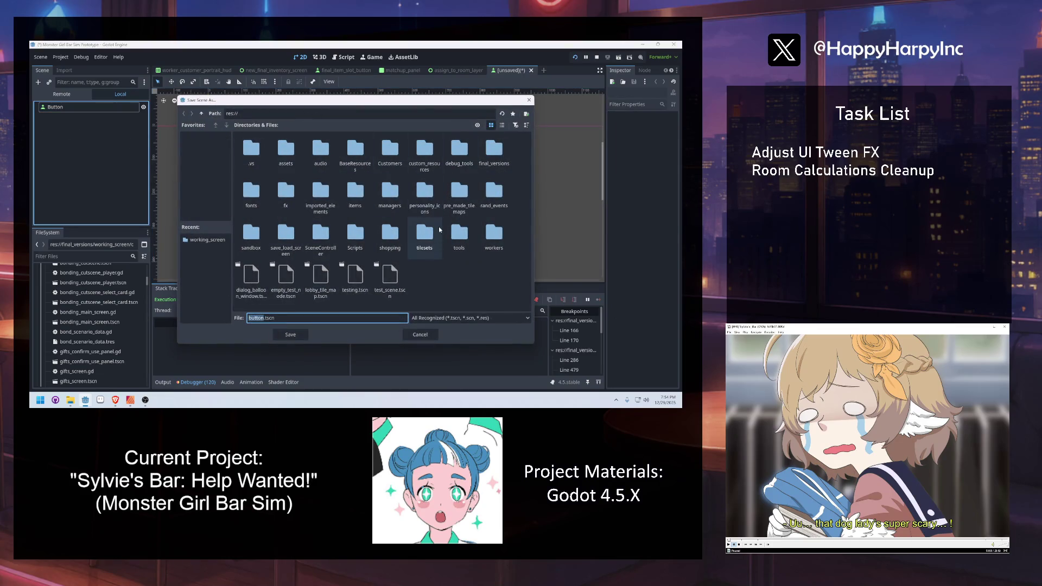
double_click(494, 152)
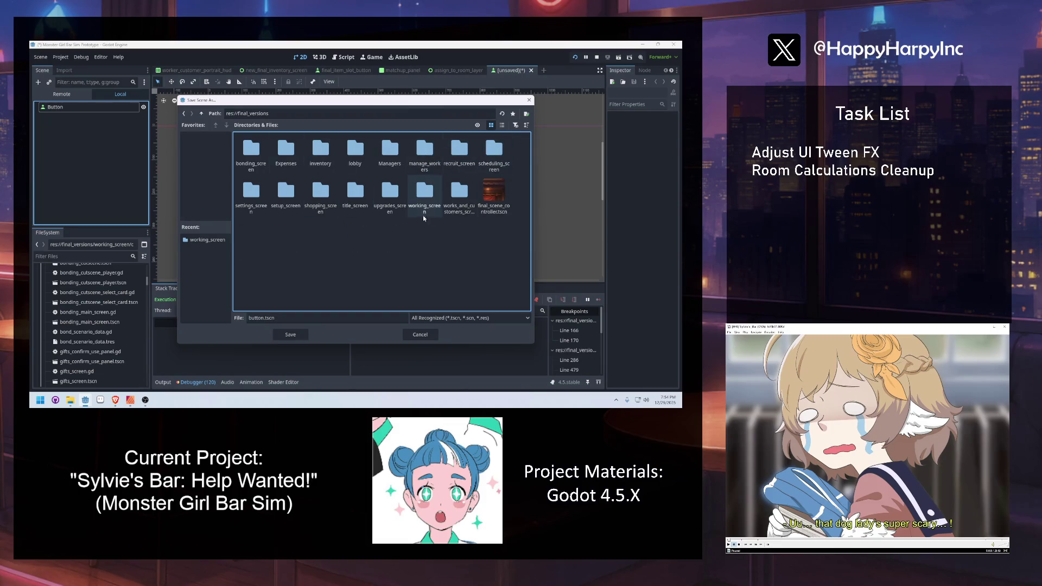
double_click(422, 214)
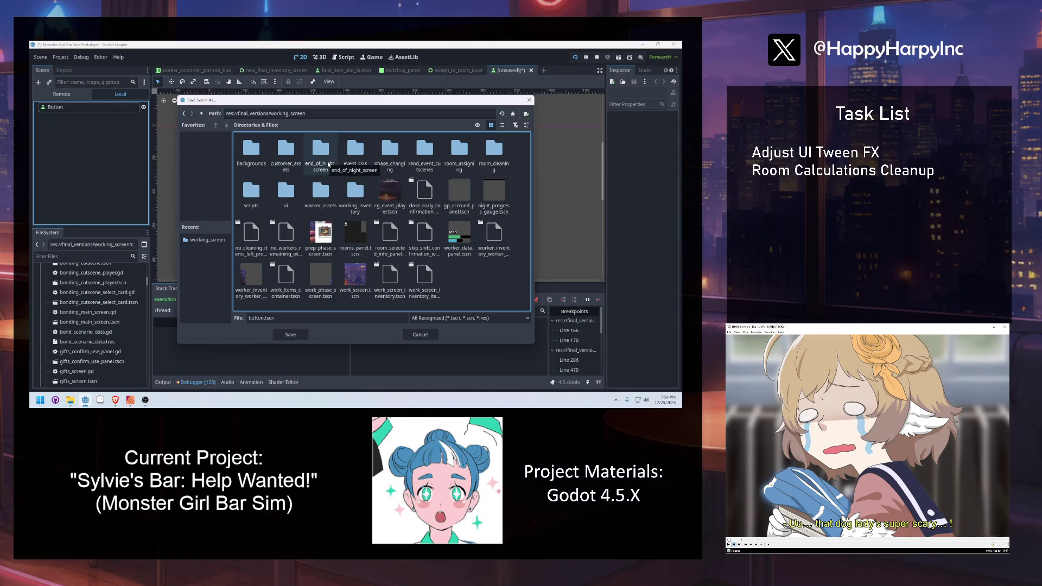
double_click(459, 150)
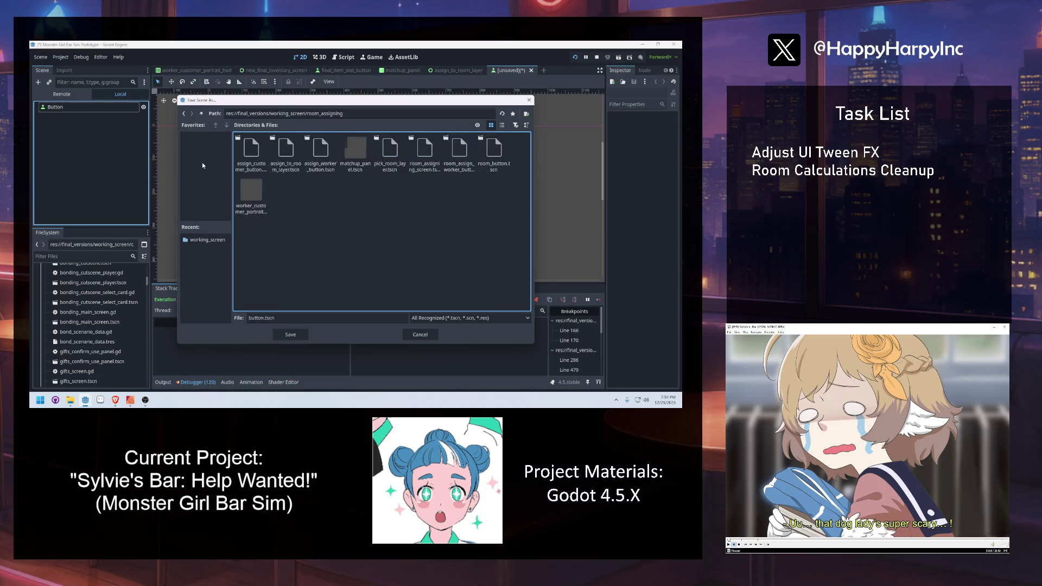
double_click(253, 317)
text(customer_select_)
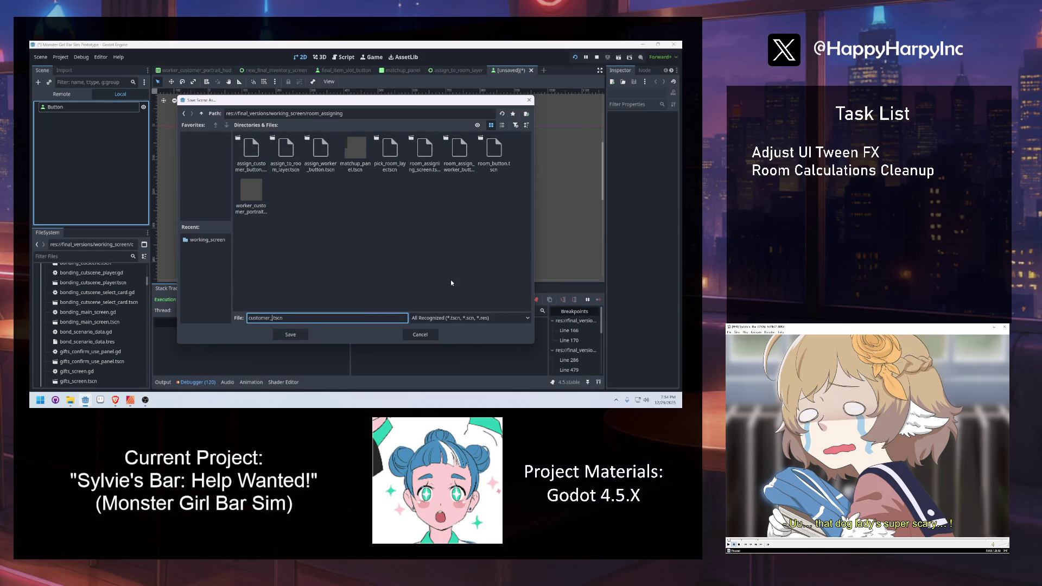
text(button)
key(Return)
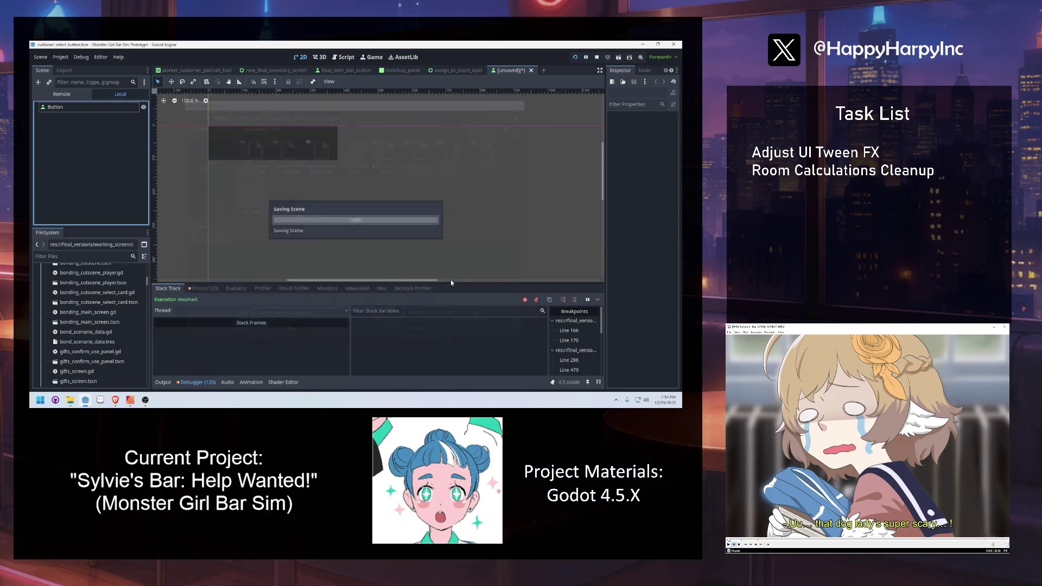
Rename the root node to CustomerSelectButton and attach a new script to it.
double_click(82, 106)
text(CustomerSelect)
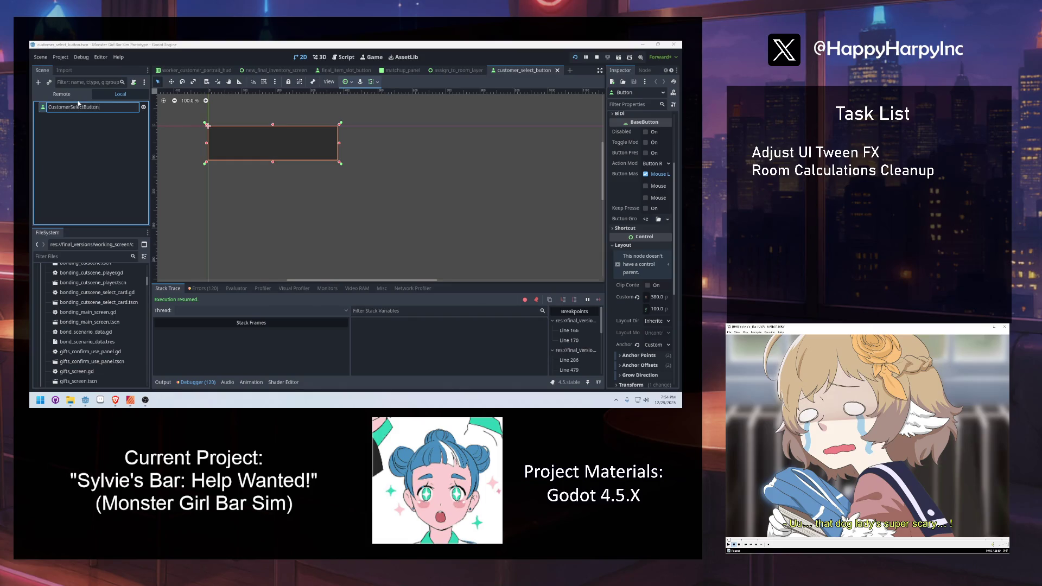
key(Return)
click(97, 157)
click(114, 107)
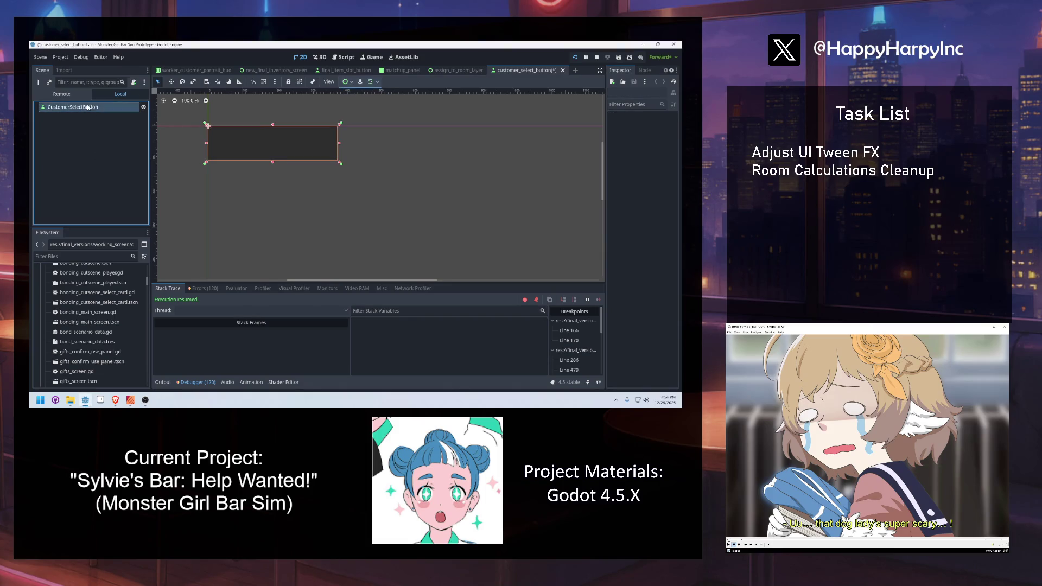
click(133, 82)
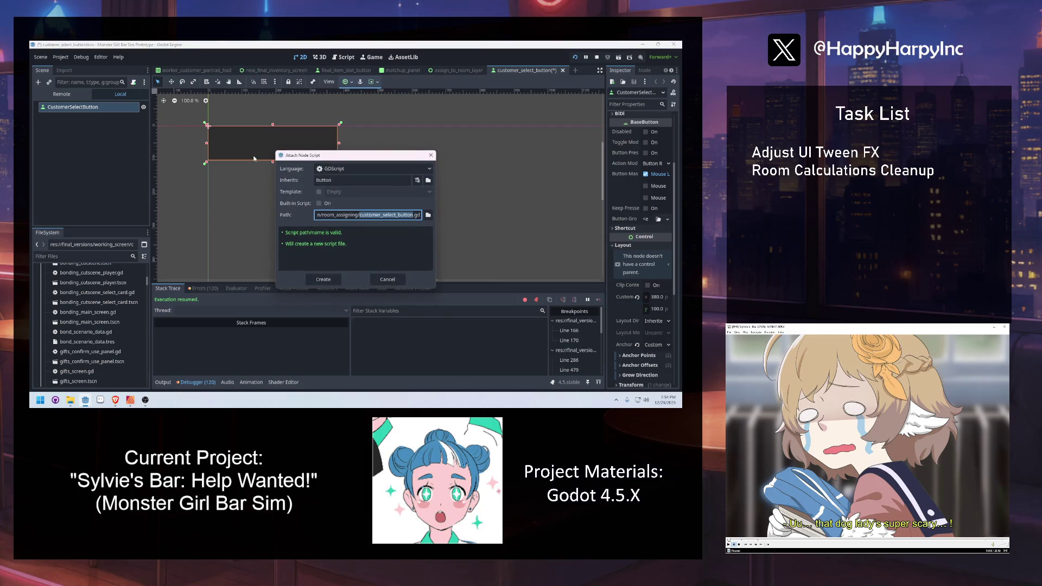
key(Return)
Declare class_name AssignCustomerButton and a customer_data variable of type Customer.
key(Down)
text(clas)
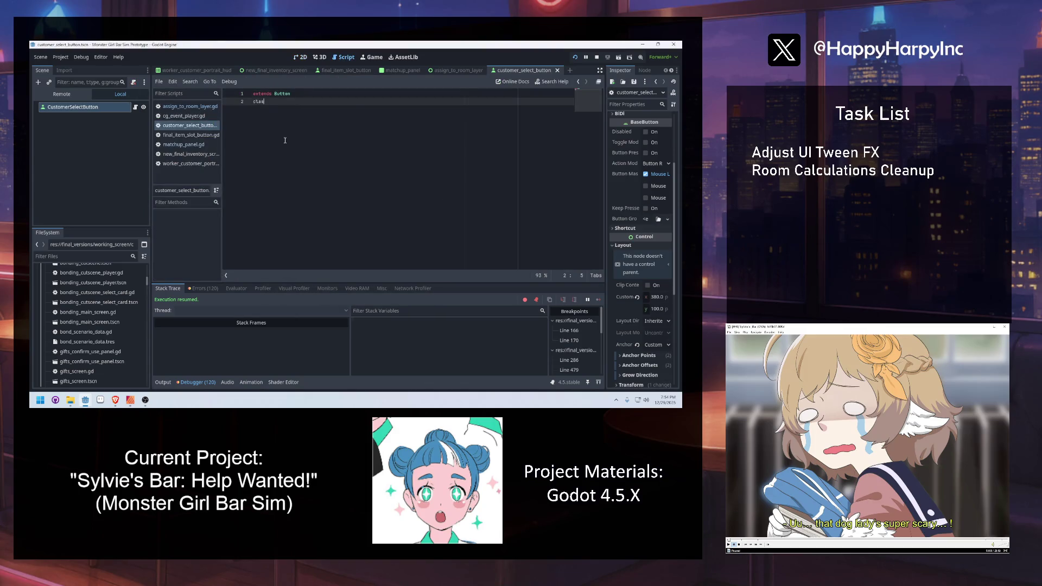
text(s_name CustomerS)
key(BackSpace)
key(BackSpace)
key(BackSpace)
text(nCustomerButton)
key(Return)
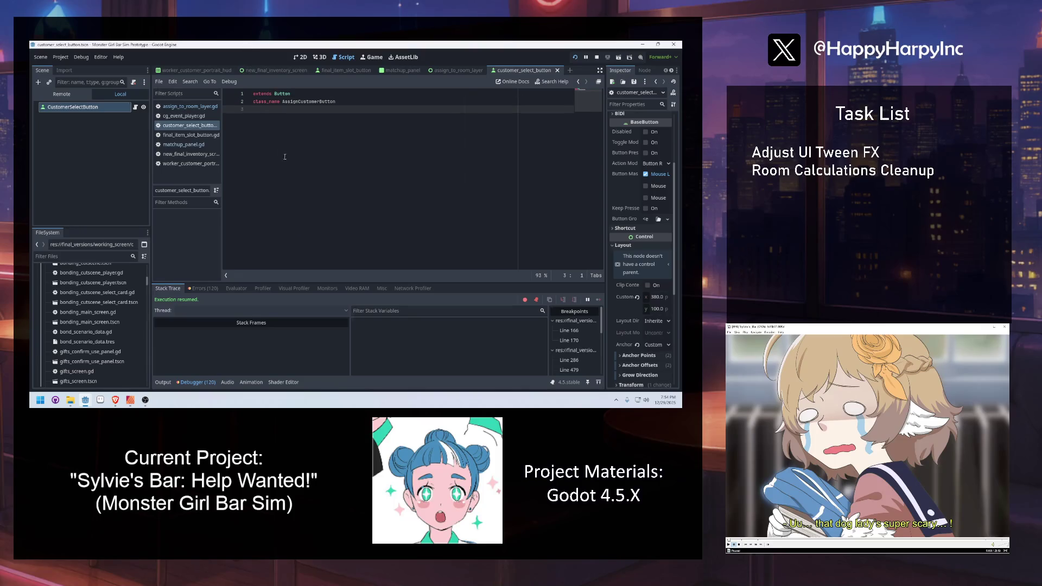
key(Return)
text(var customer-)
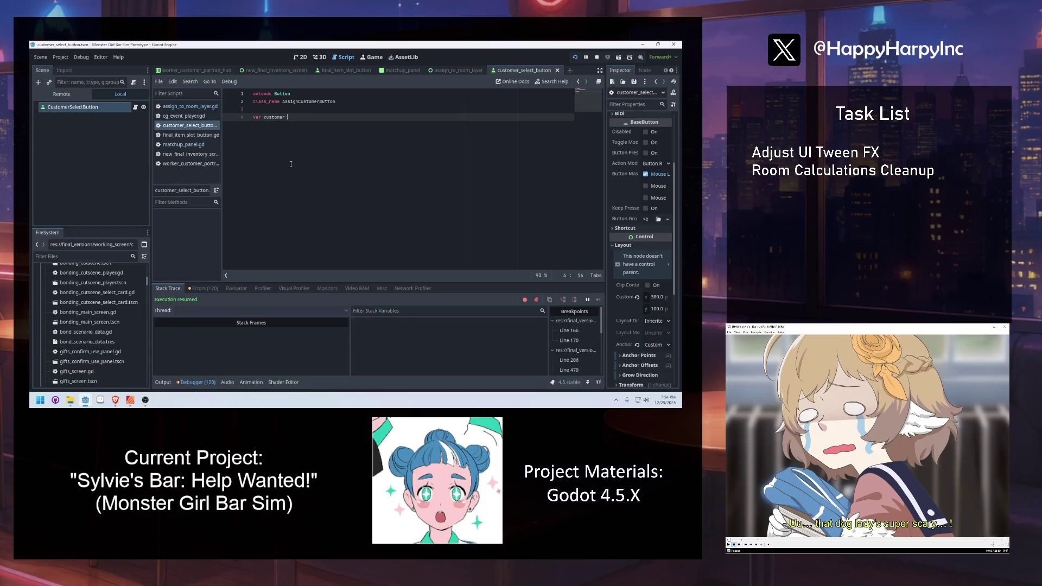
text(dataata:Customer)
Add _ready, set_button_details and set_button_face_texture() function stubs.
key(Return)
key(Return)
text(func _)
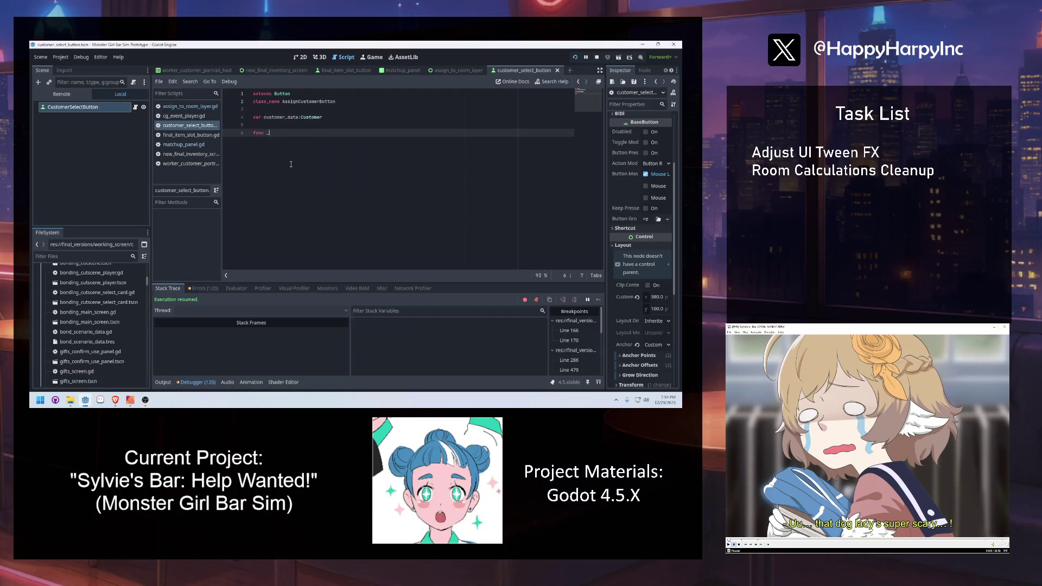
key(Return)
key(Return)
key(Return)
text(func set_button_det)
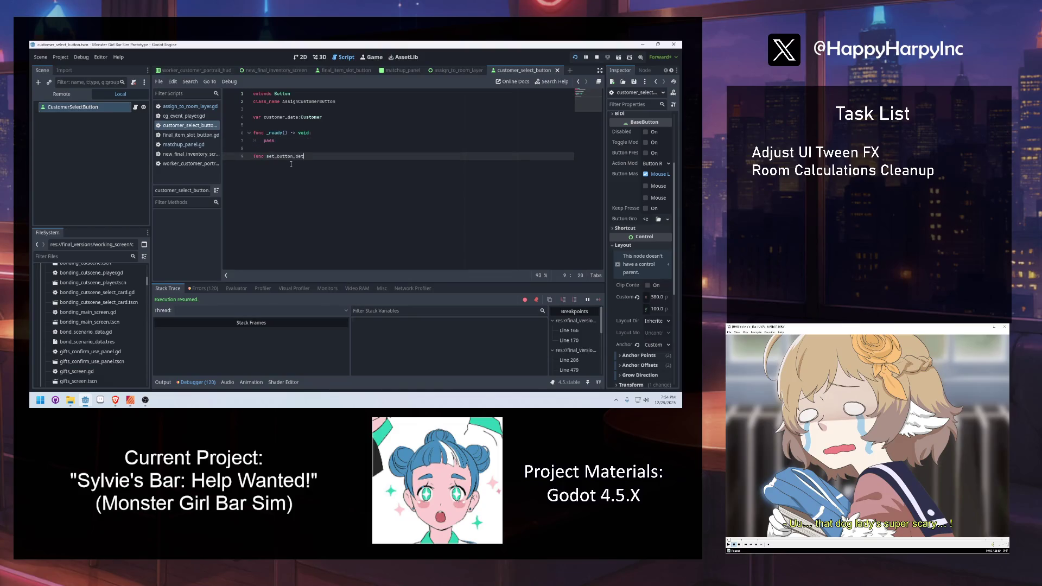
key(Return)
key(Return)
key(Return)
text(func set_button_face_texture()
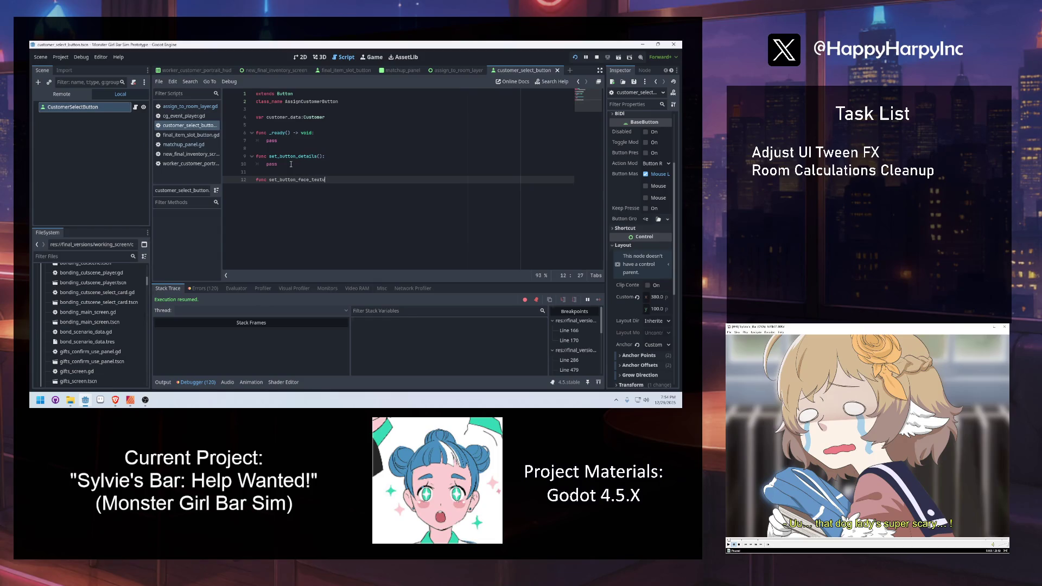
text():)
key(Return)
Replace pass in _ready with an if customer_data == null check calling push_error.
text(pa)
text(ass)
double_click(275, 140)
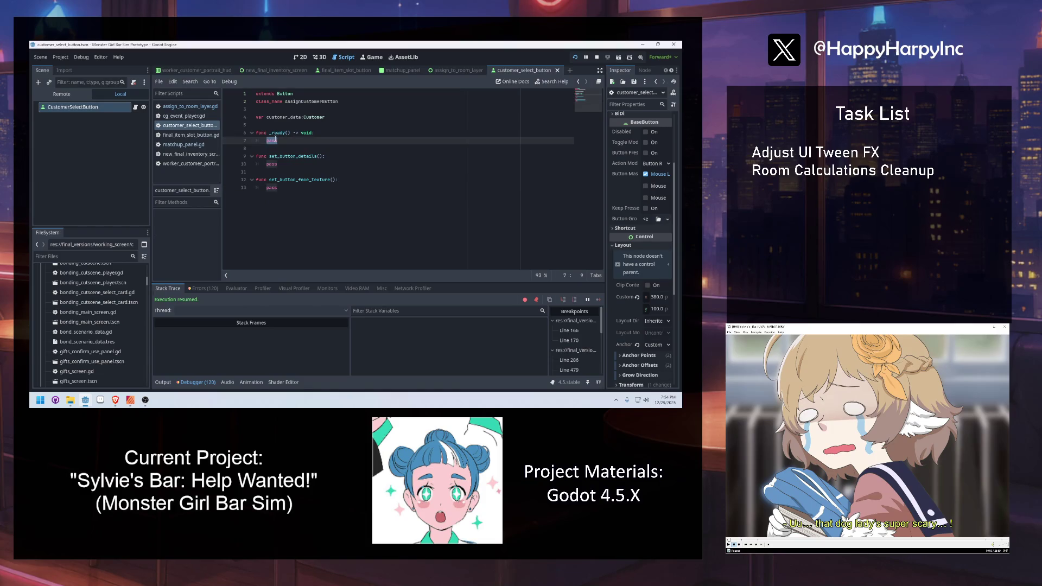
key(Return)
key(Return)
key(Up)
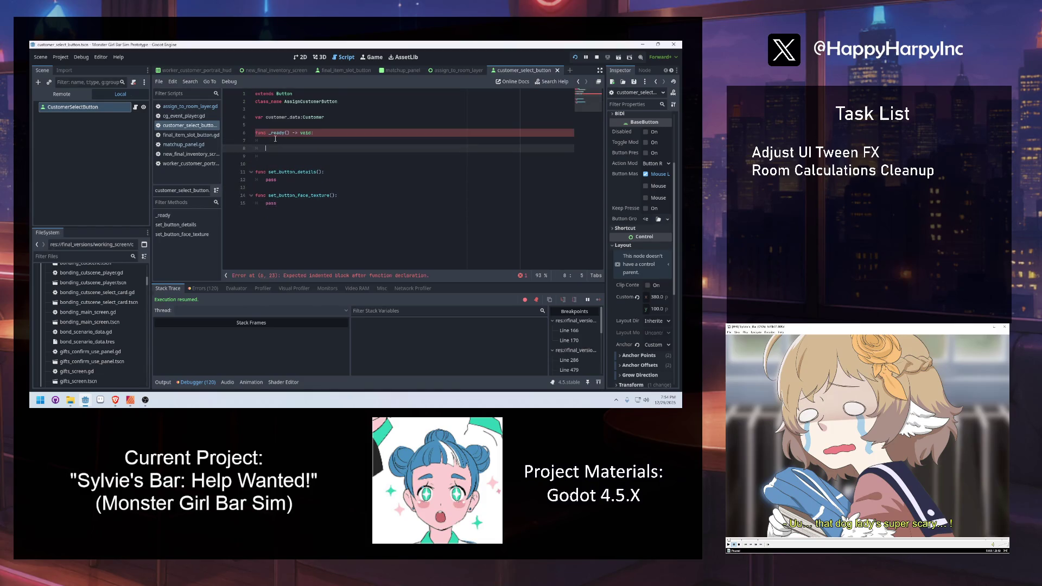
text(if customer)
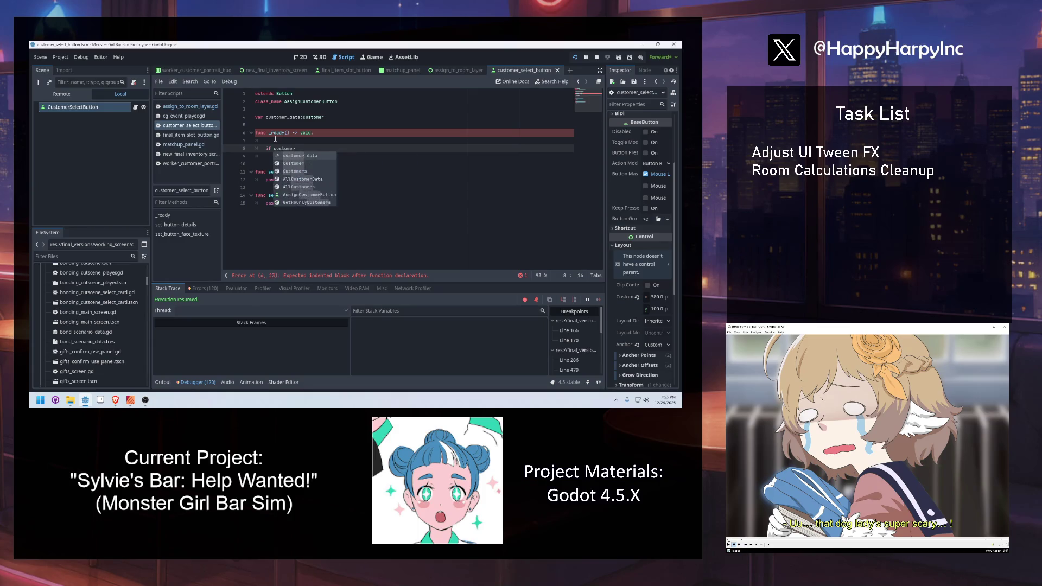
text(_data == null:)
key(Return)
text(pushe)
key(Return)
Make the error read "ERROR. Customer resource was not attached properly." followed by return.
text("ERROR. Customer )
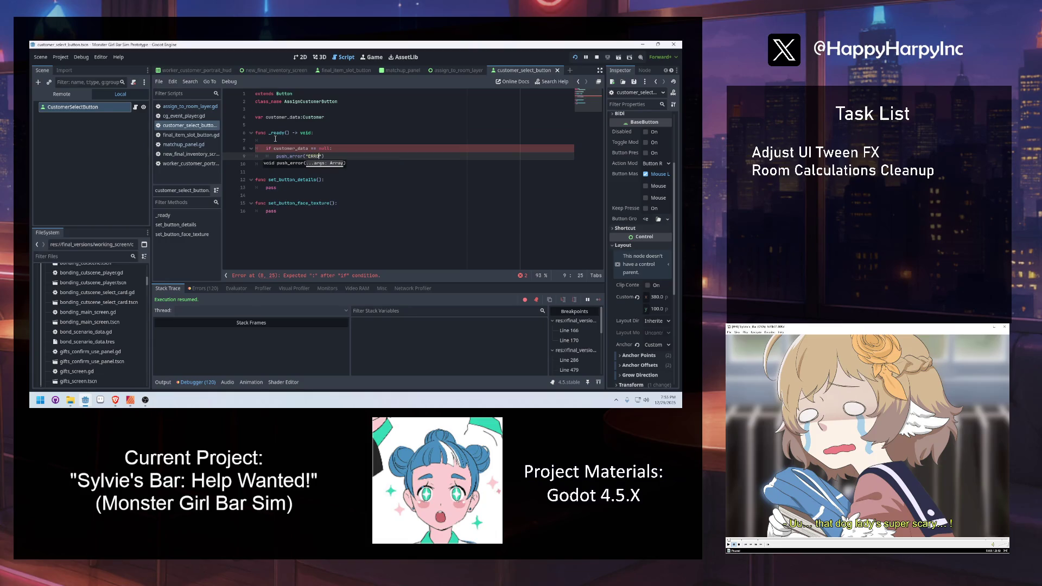
text(resource was n)
text(ot attached properly)
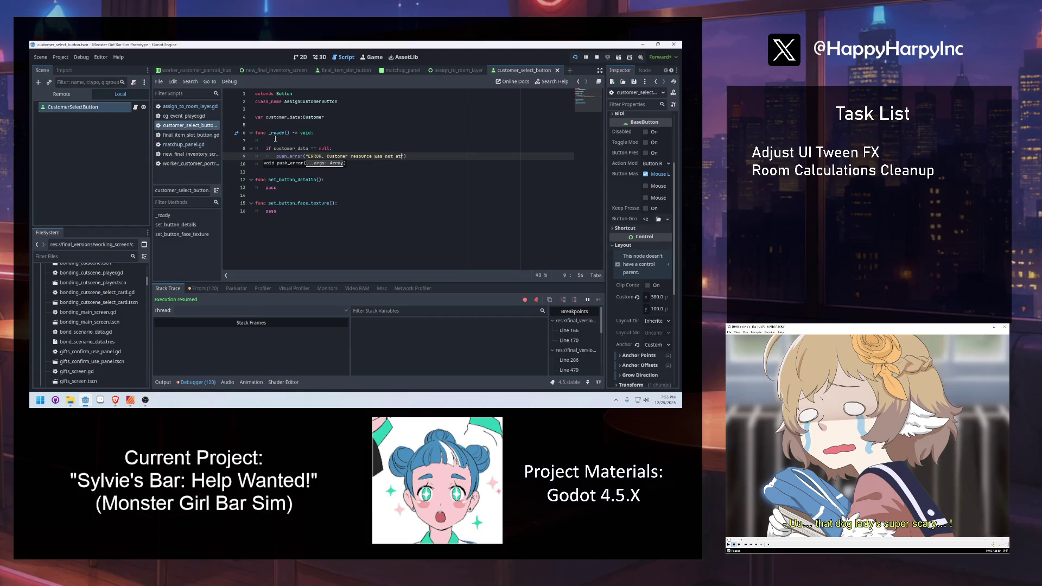
text(!")
key(BackSpace)
text(.)
key(Return)
text(return)
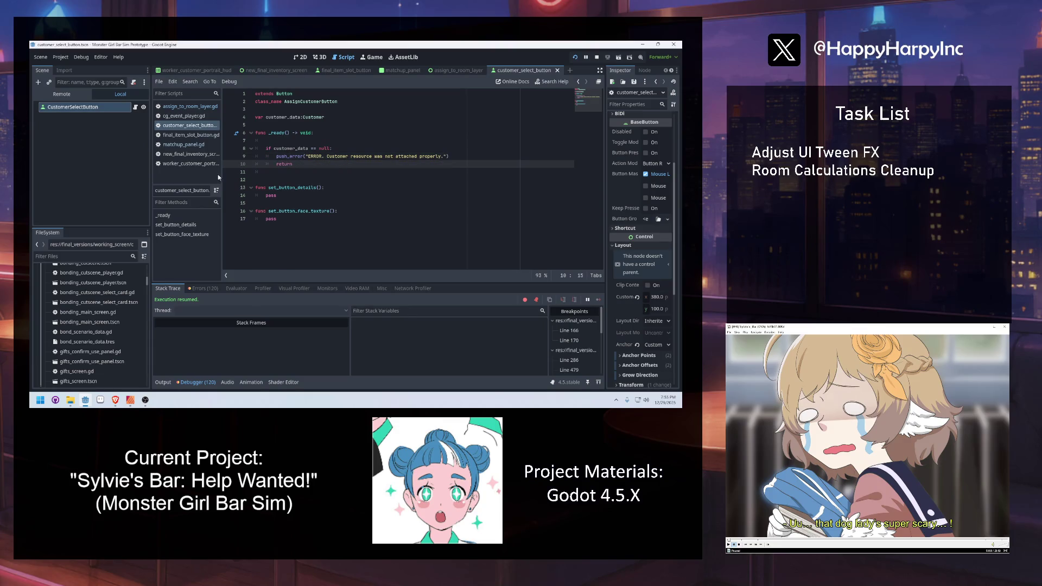
click(228, 164)
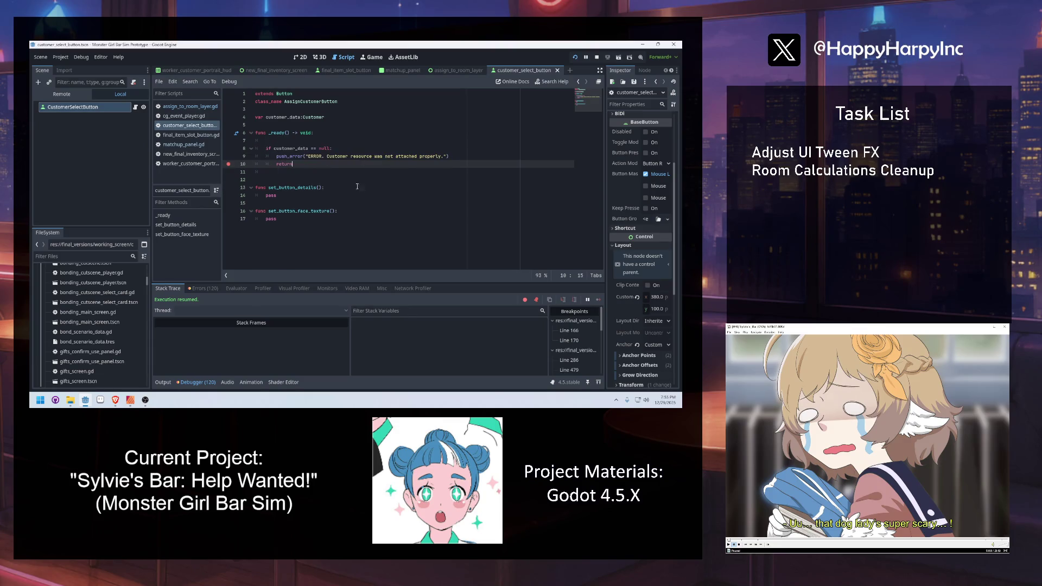
click(276, 173)
key(BackSpace)
key(BackSpace)
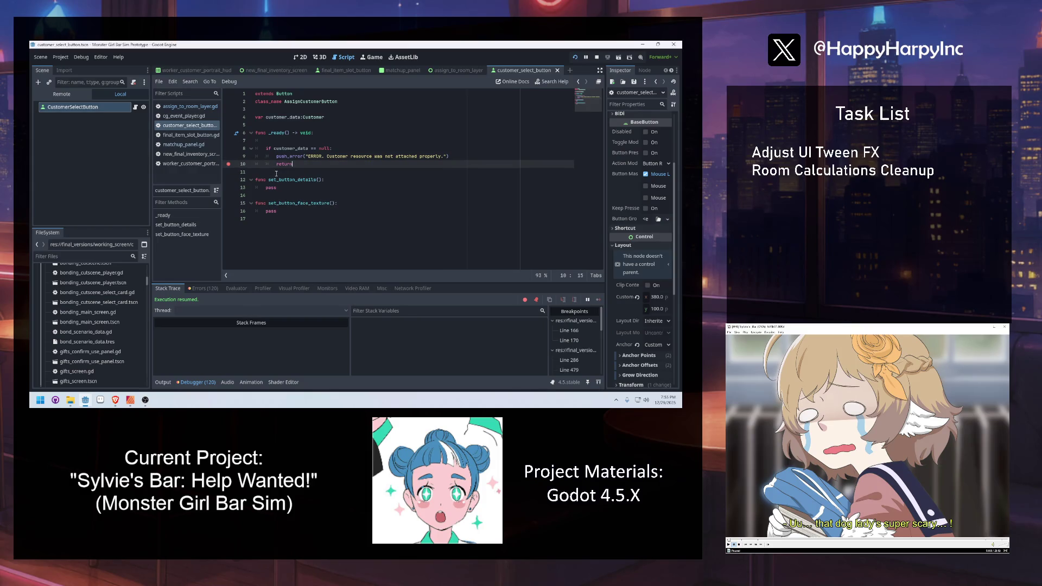
Replace pass in set_button_details with a set_button_face_texture() call, then return to the 2D scene.
double_click(287, 181)
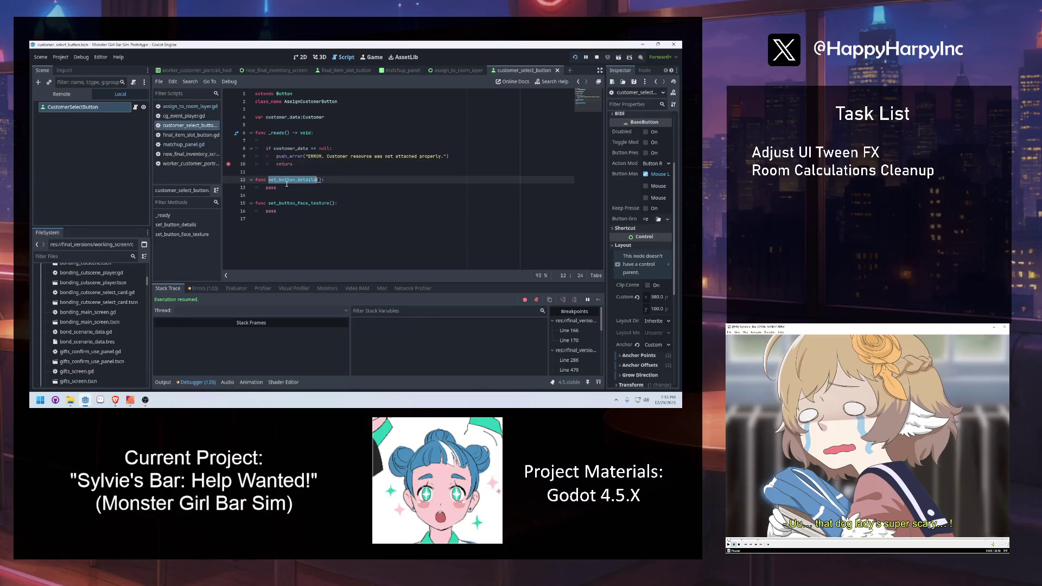
double_click(287, 187)
text(set_)
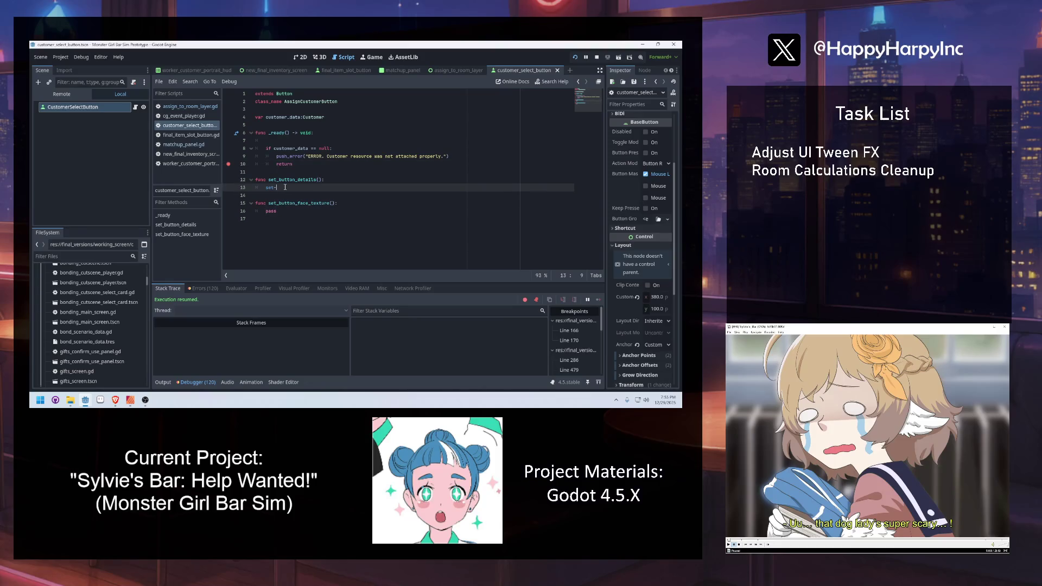
key(BackSpace)
key(BackSpace)
key(BackSpace)
text(utton)
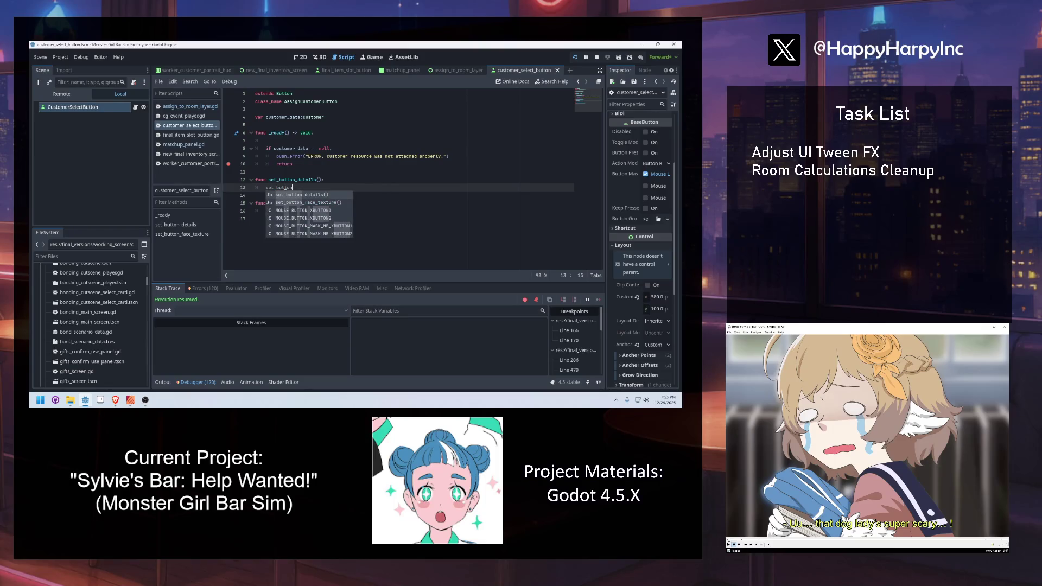
key(Return)
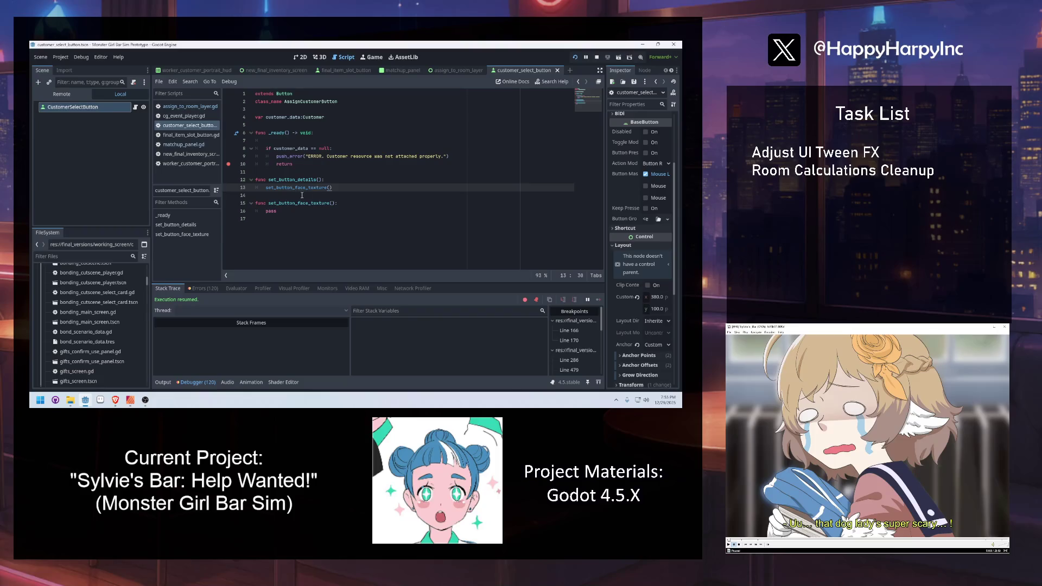
click(300, 57)
click(117, 107)
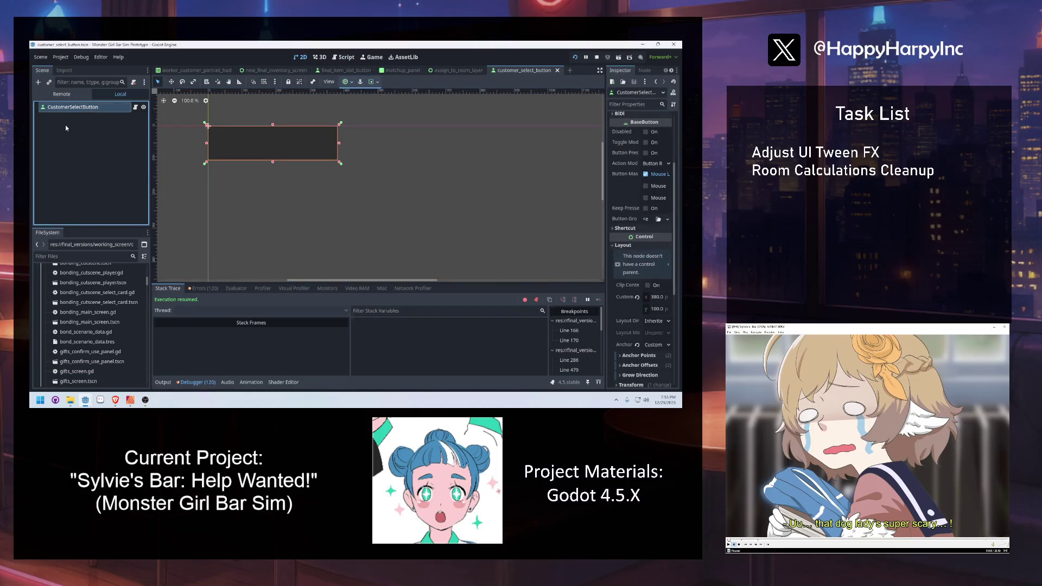
Add a MarginContainer under the button with Full Rect anchors.
scroll(257, 144, up, 5)
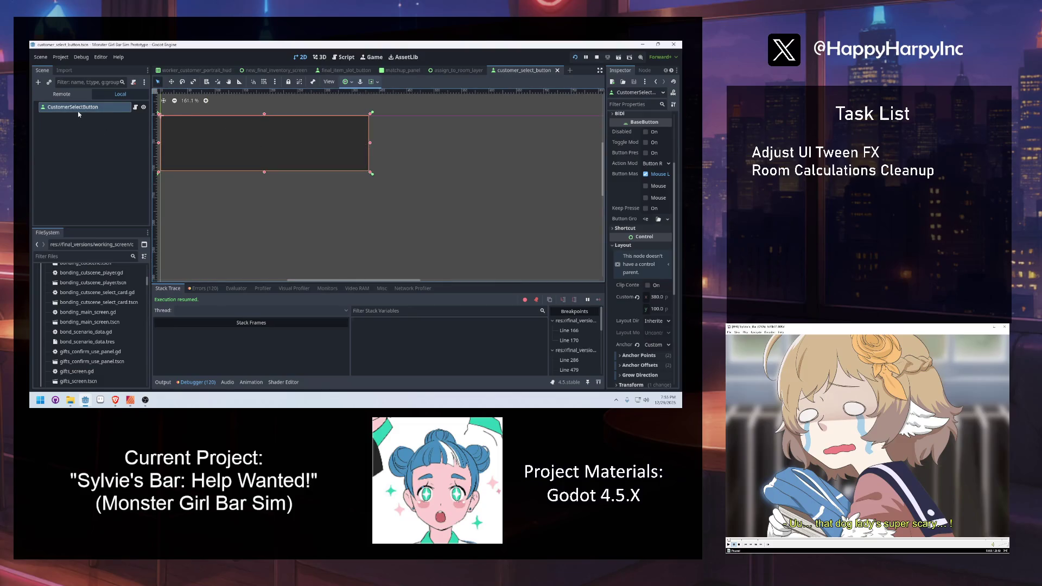
key(ctrl+a)
text(margin)
key(Return)
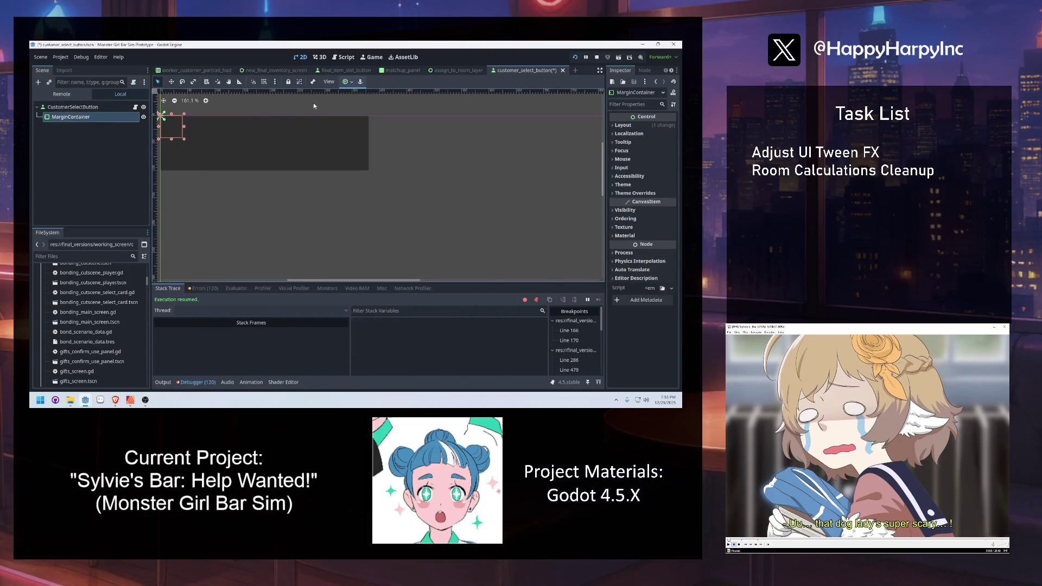
click(348, 81)
click(388, 150)
Add a Label inside the MarginContainer with the text CUSTOMER NAME HERE.
key(ctrl+a)
text(label)
key(Return)
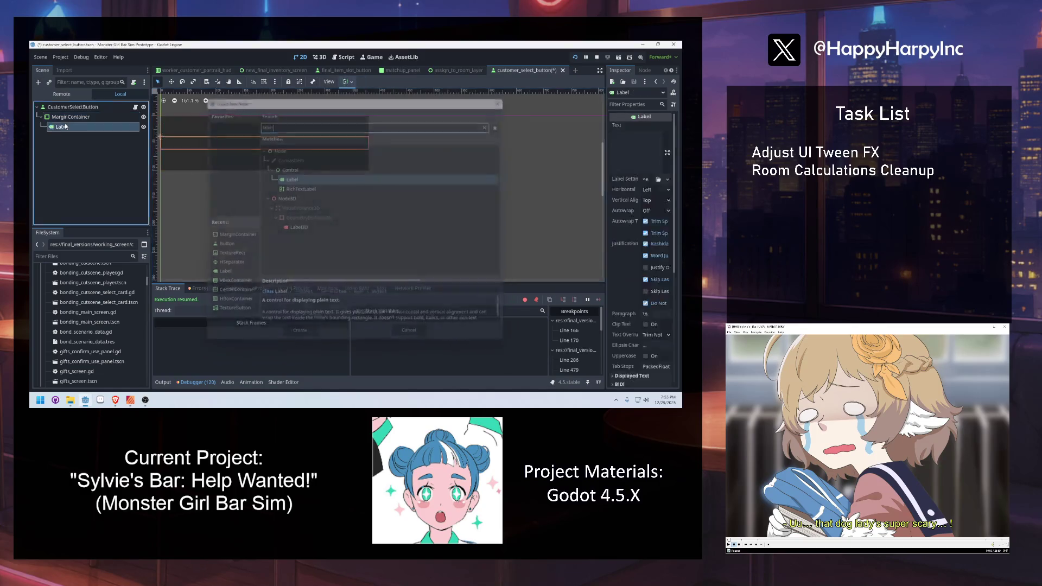
click(637, 148)
text(Customer name HY)
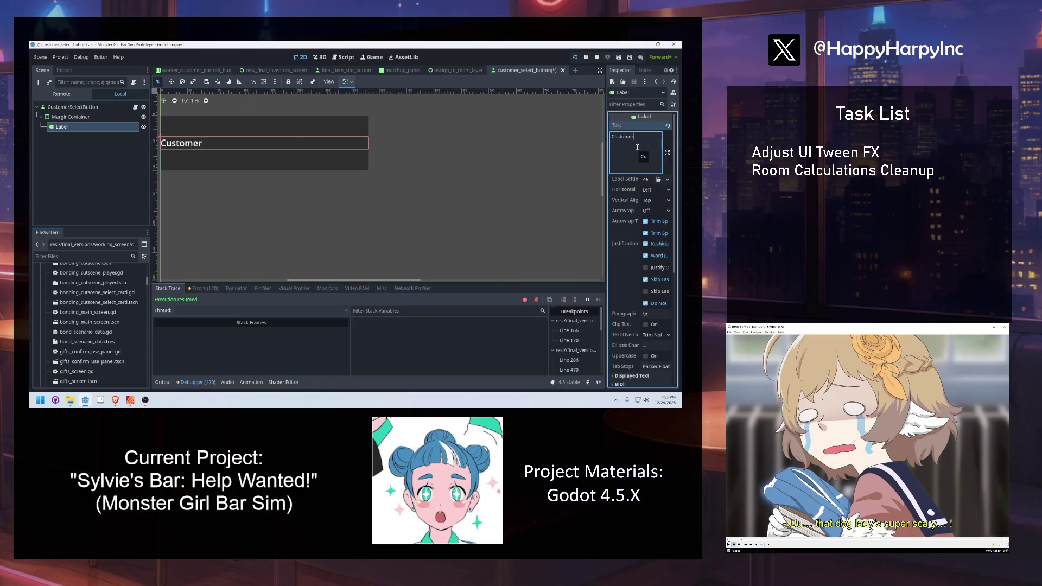
key(ctrl+a)
text(CUSTOMER NAME)
text( HERE)
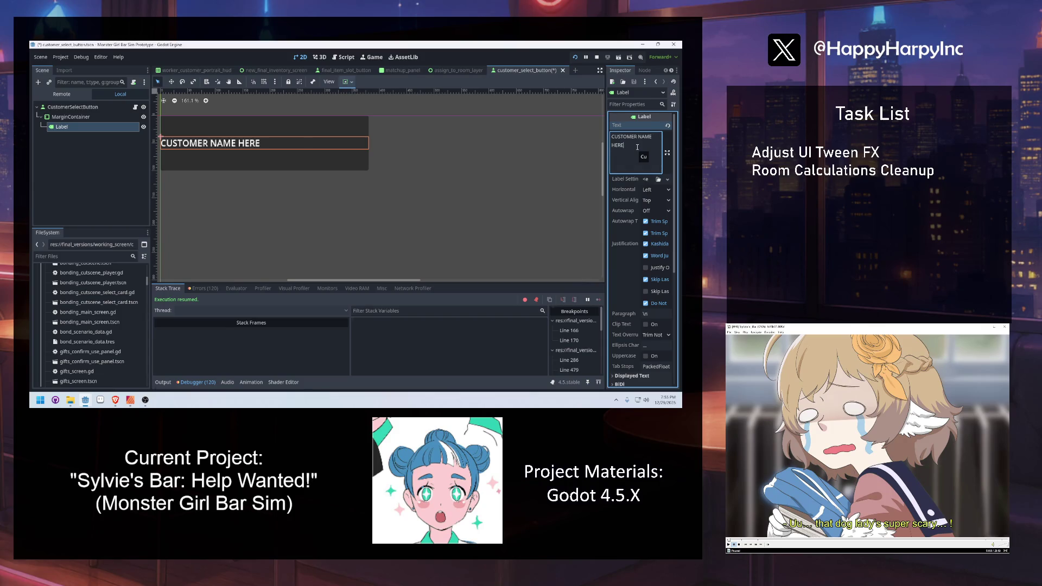
Switch the Label's horizontal container sizing to custom without Fill, and save.
scroll(632, 270, down, 5)
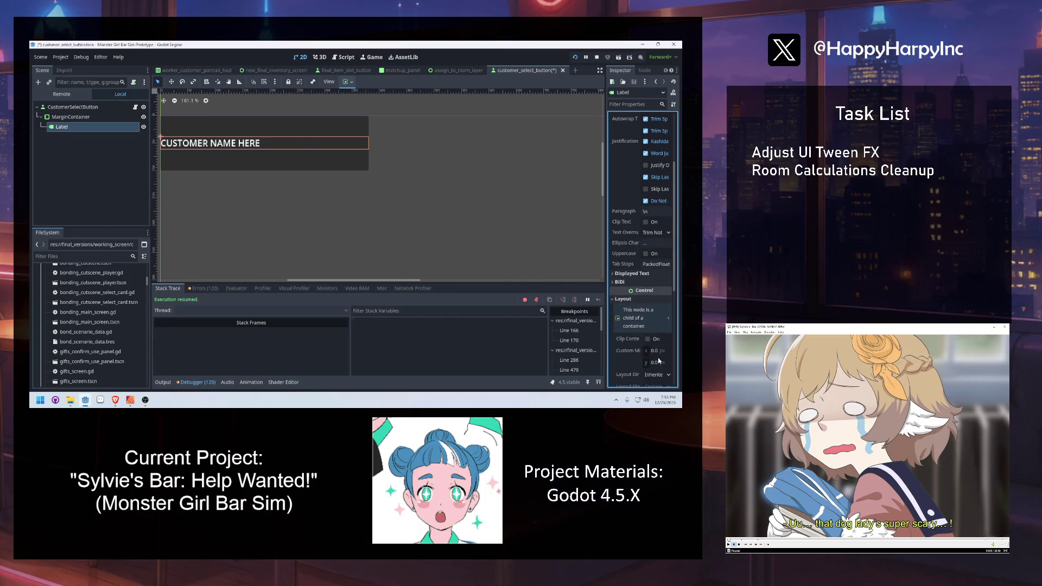
scroll(659, 359, down, 5)
click(647, 306)
click(658, 326)
click(657, 337)
click(658, 315)
click(656, 367)
click(655, 326)
scroll(379, 228, down, 1)
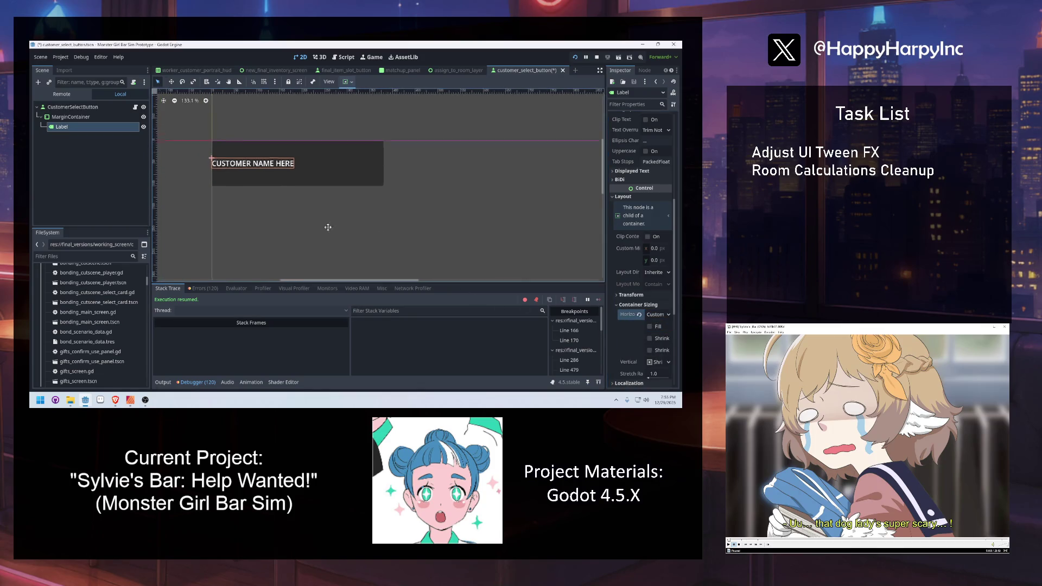
key(ctrl+s)
Set the Label's vertical sizing to custom without Shrink Center, keep horizontal custom, and save.
click(76, 117)
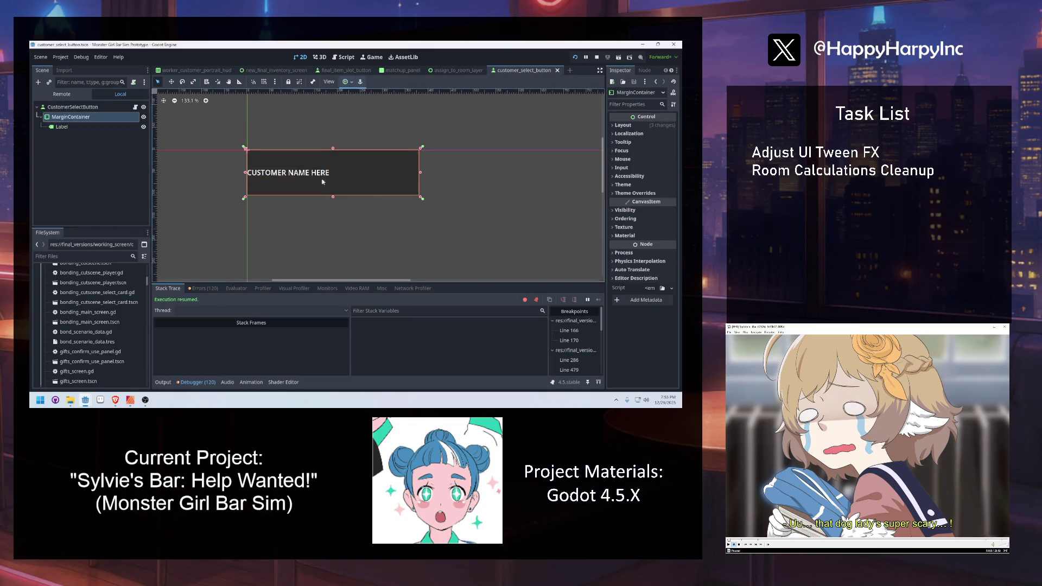
click(73, 107)
click(70, 117)
click(69, 128)
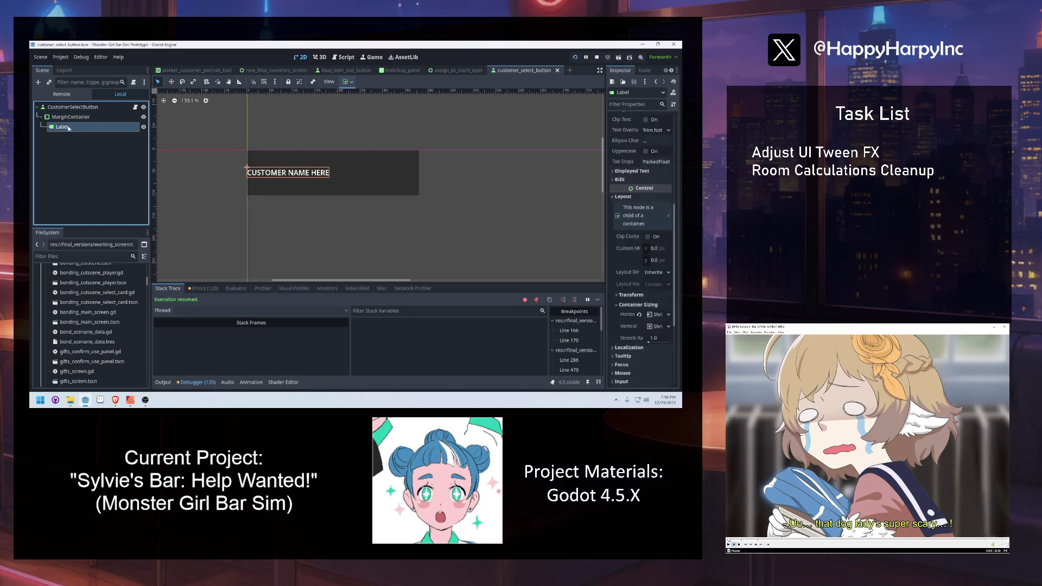
click(83, 117)
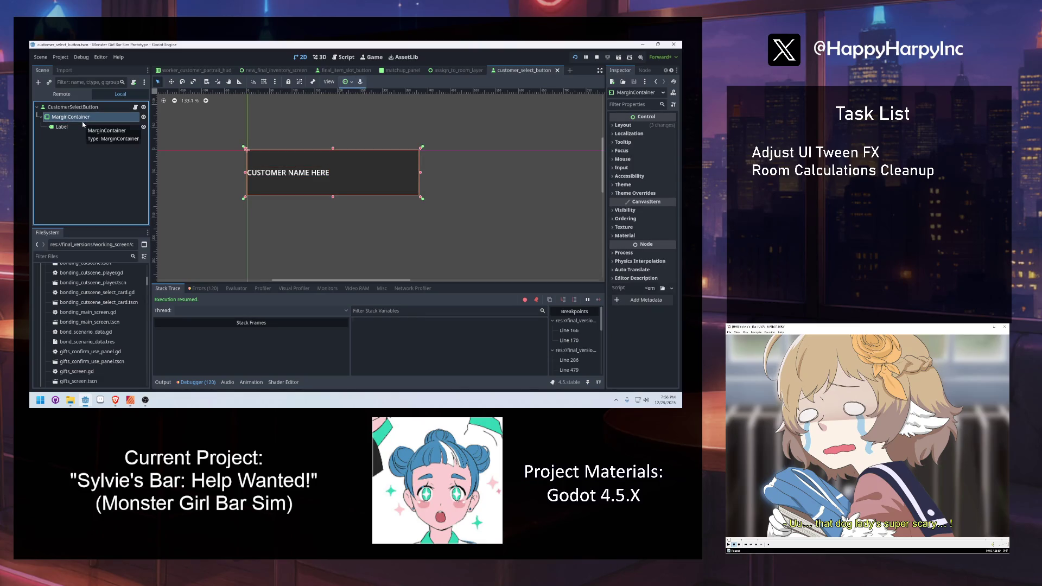
click(83, 128)
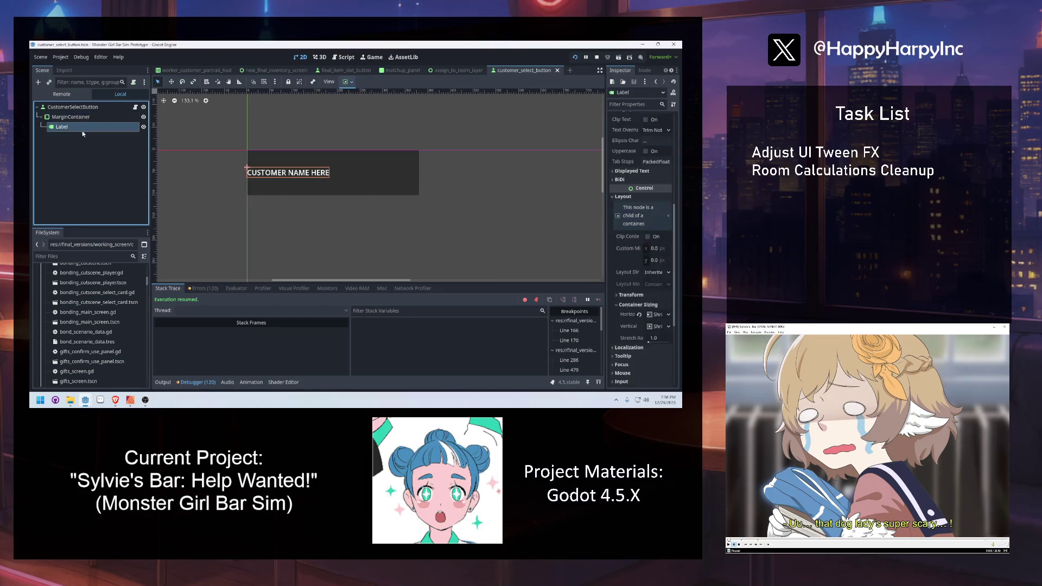
click(668, 328)
click(652, 379)
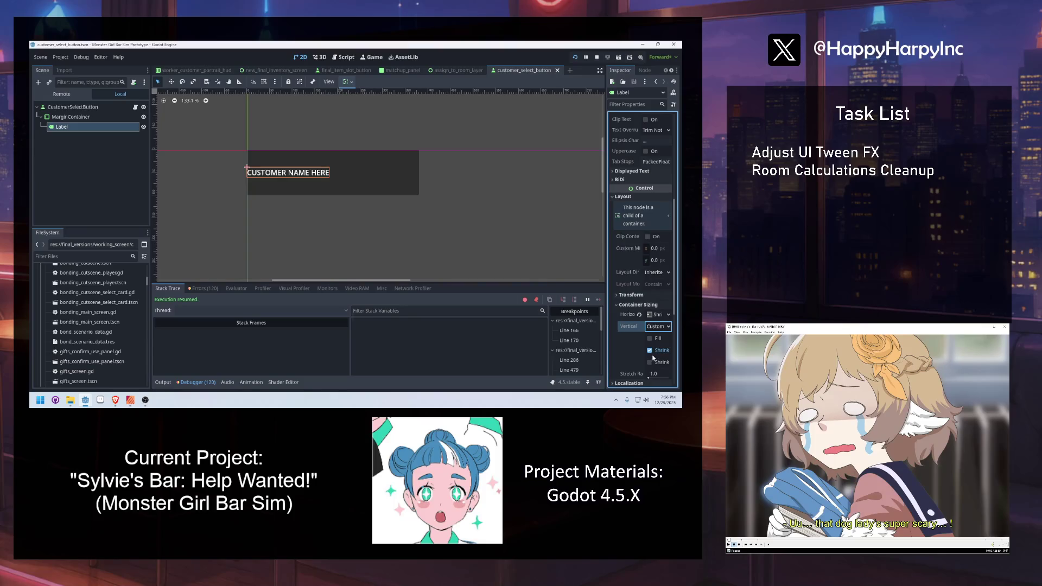
click(650, 353)
click(657, 315)
click(659, 368)
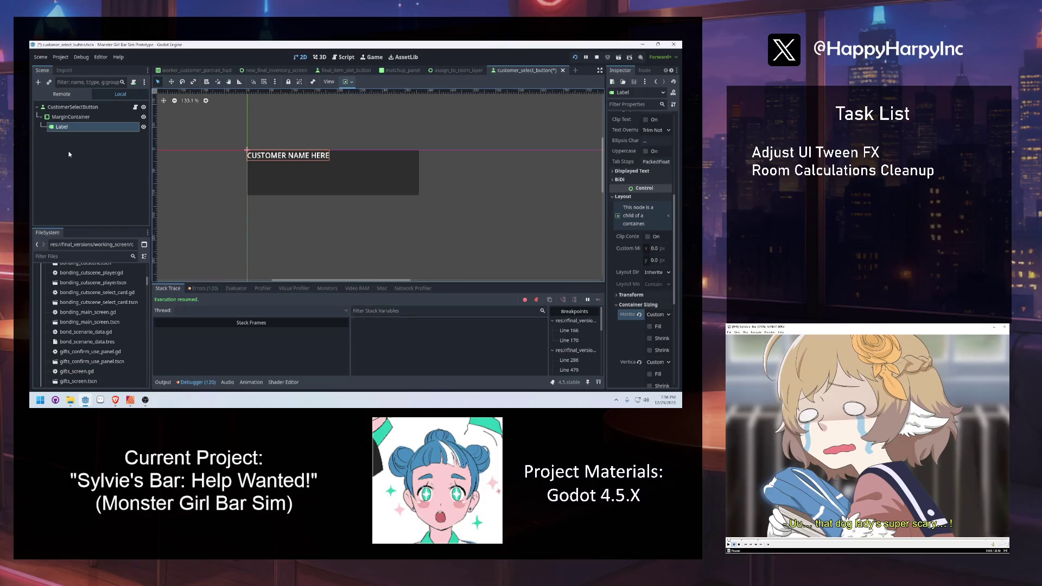
key(ctrl+s)
Select the MarginContainer and expand its theme overrides.
click(70, 109)
click(70, 117)
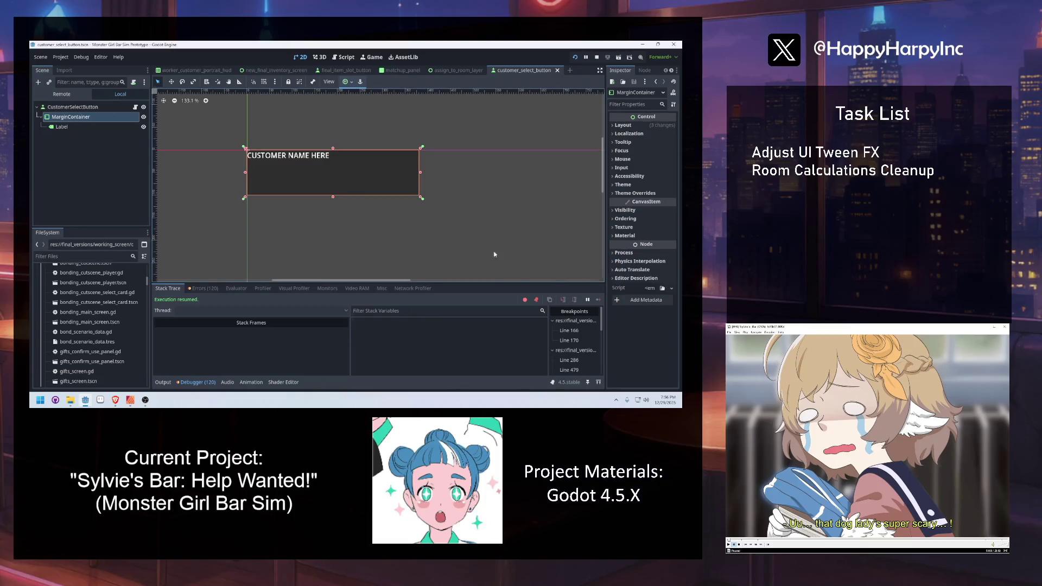
click(636, 193)
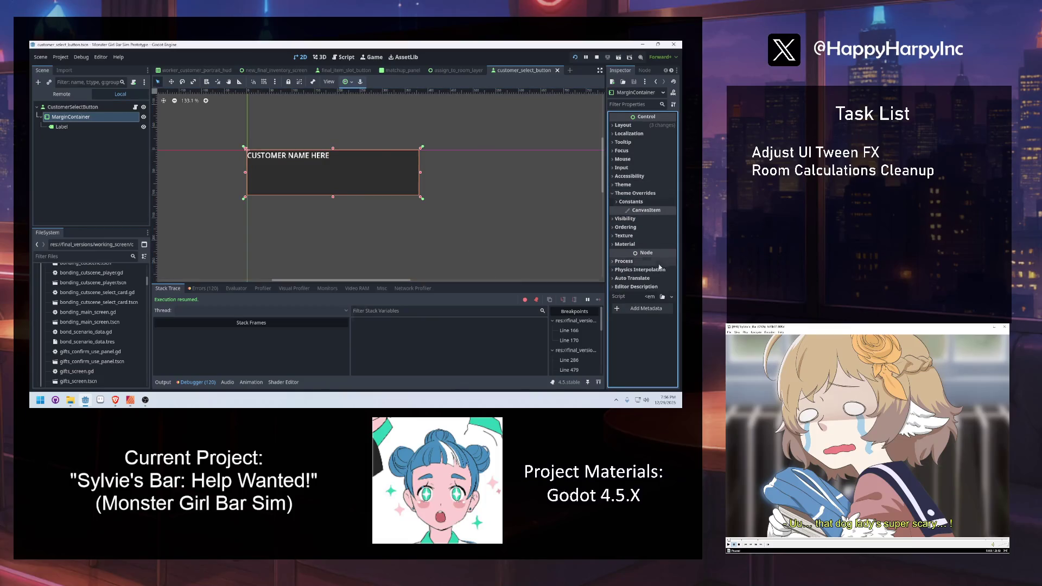
Expand the MarginContainer's margin constants and try left margin values of 30, then 16.
click(633, 202)
click(647, 213)
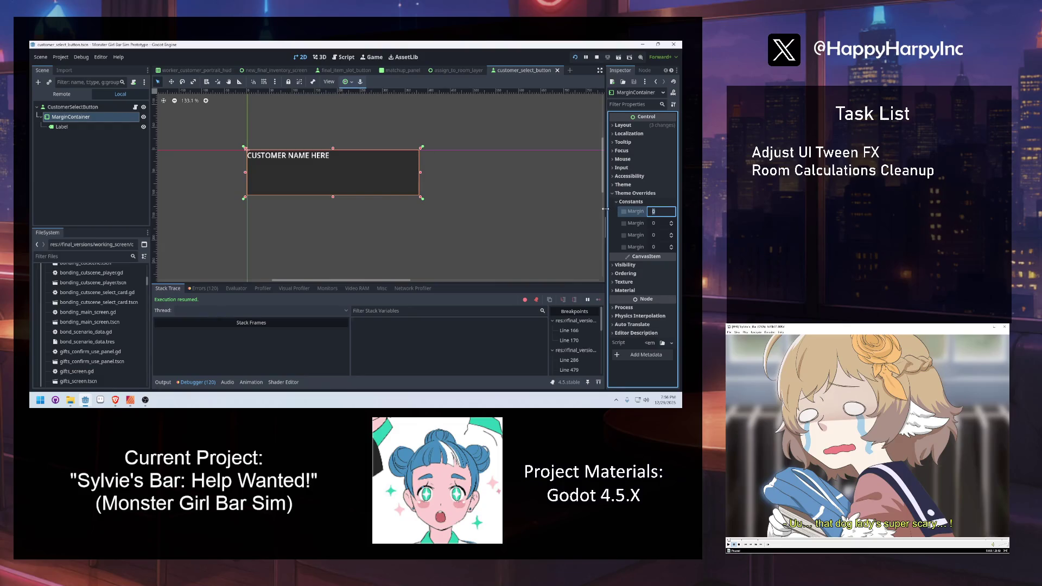
drag(606, 209, 579, 214)
text(30)
key(Return)
click(648, 212)
key(Return)
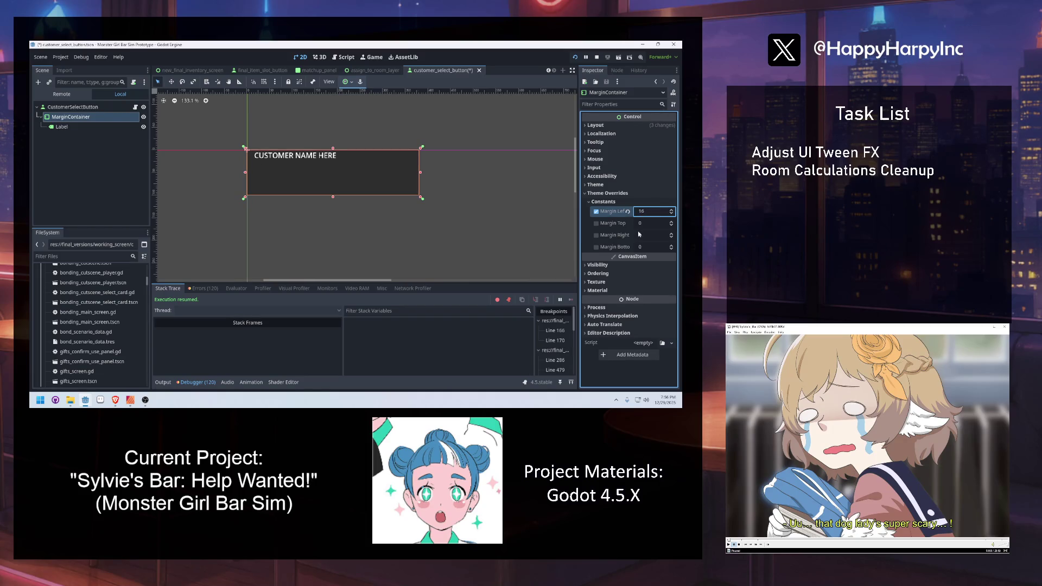
Set the MarginContainer's top margin to 58 and left margin to 12.
click(641, 224)
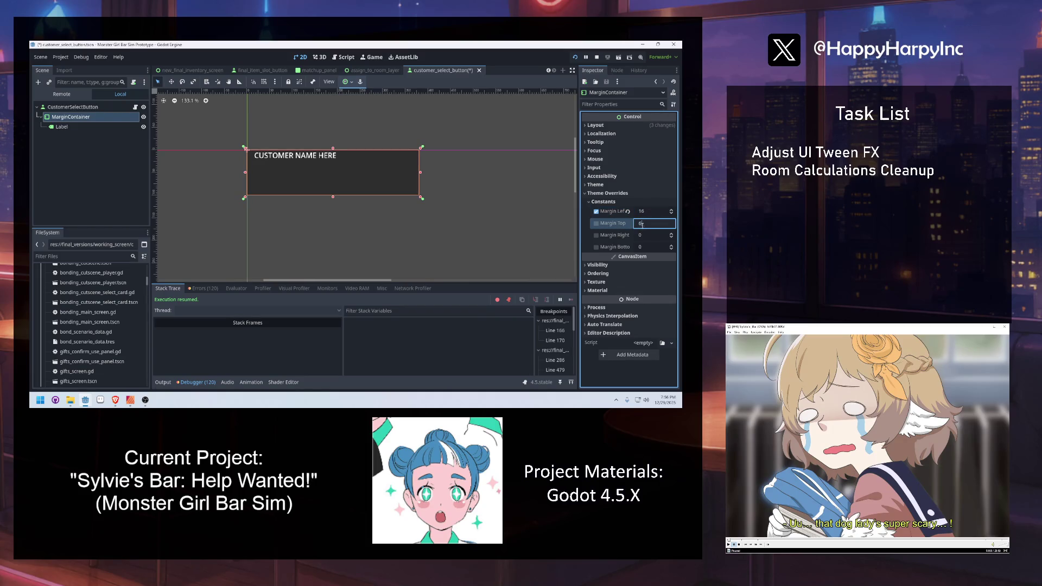
text(4)
key(Return)
click(641, 223)
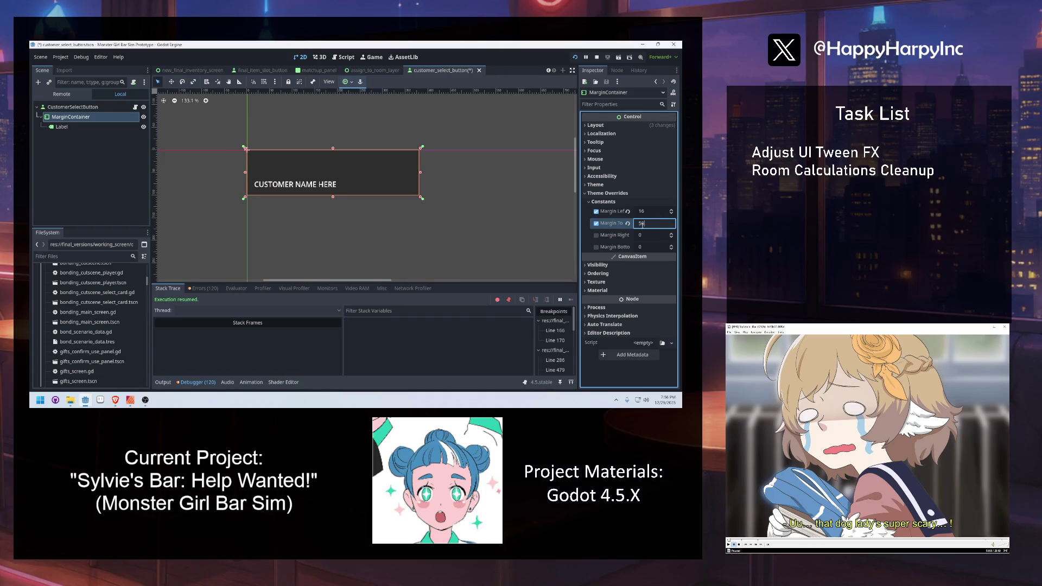
key(Return)
click(644, 211)
text(12)
key(Return)
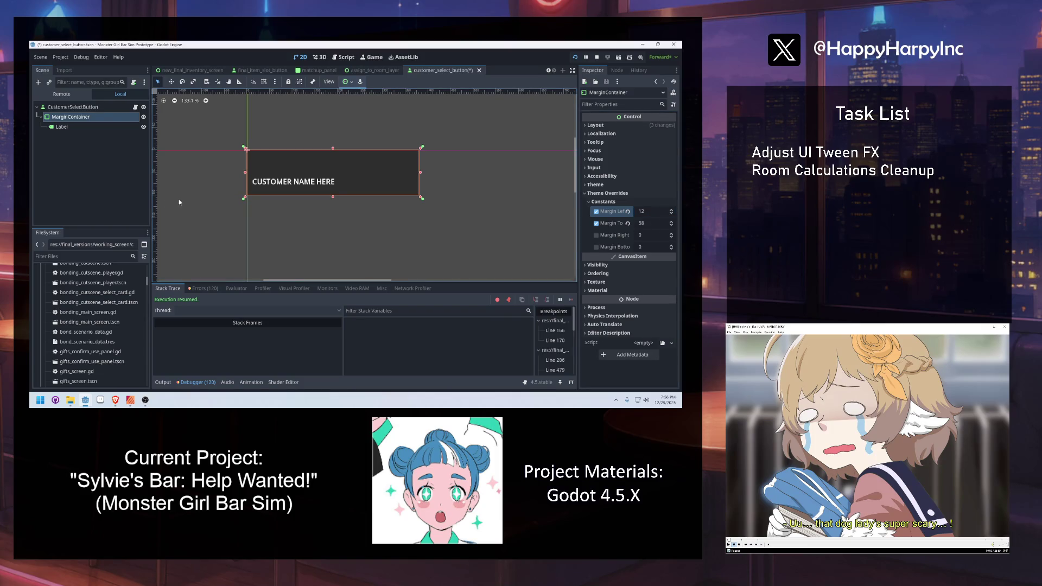
click(80, 127)
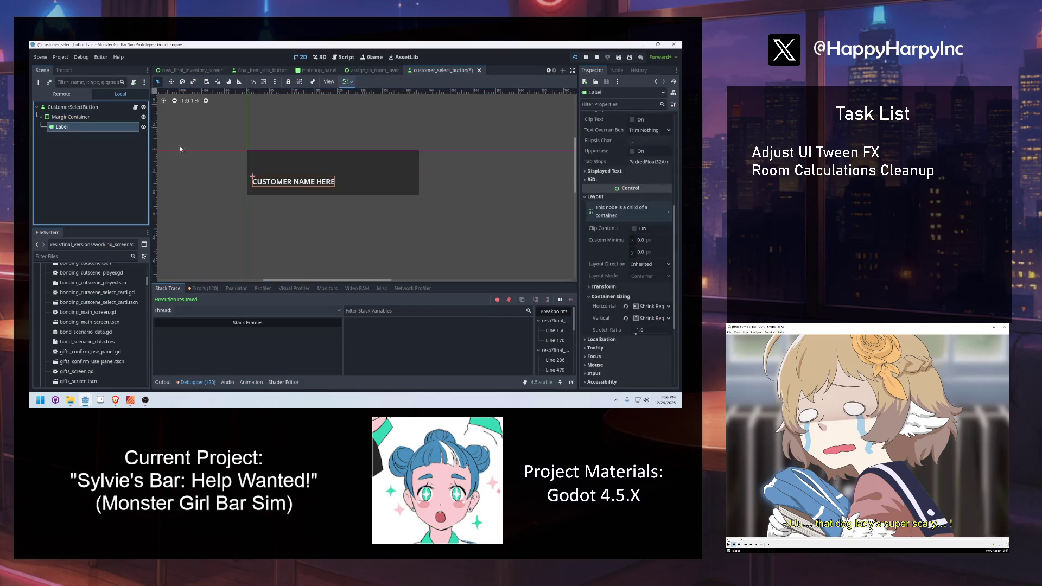
Change the Label's text to HARPY RANCHER.
scroll(618, 138, up, 2)
scroll(612, 139, up, 2)
click(623, 142)
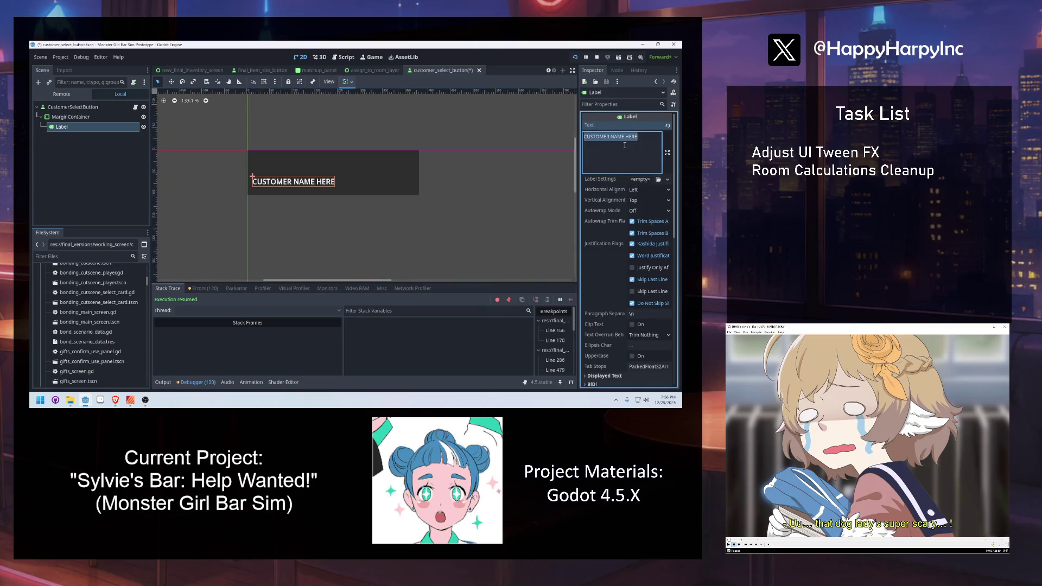
key(ctrl+a)
text(harpy)
key(BackSpace)
key(BackSpace)
key(BackSpace)
text(HAR)
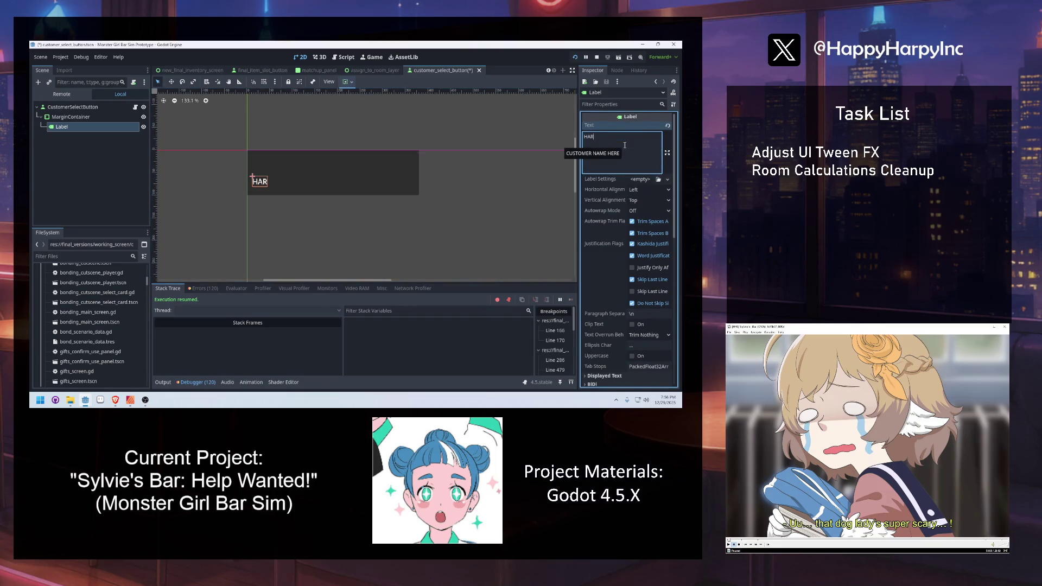
text(PY RANCHER)
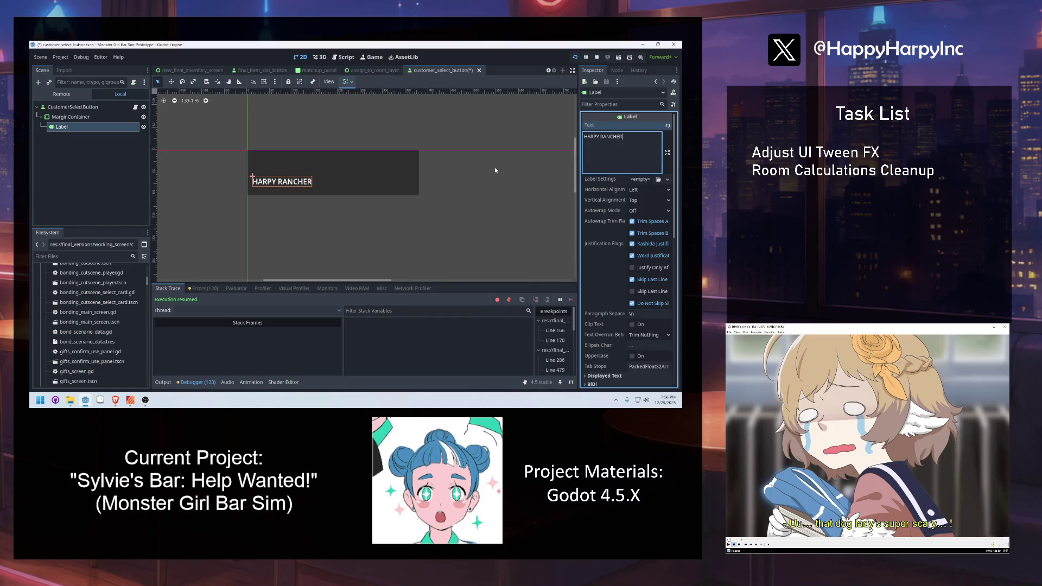
click(402, 214)
scroll(401, 217, down, 3)
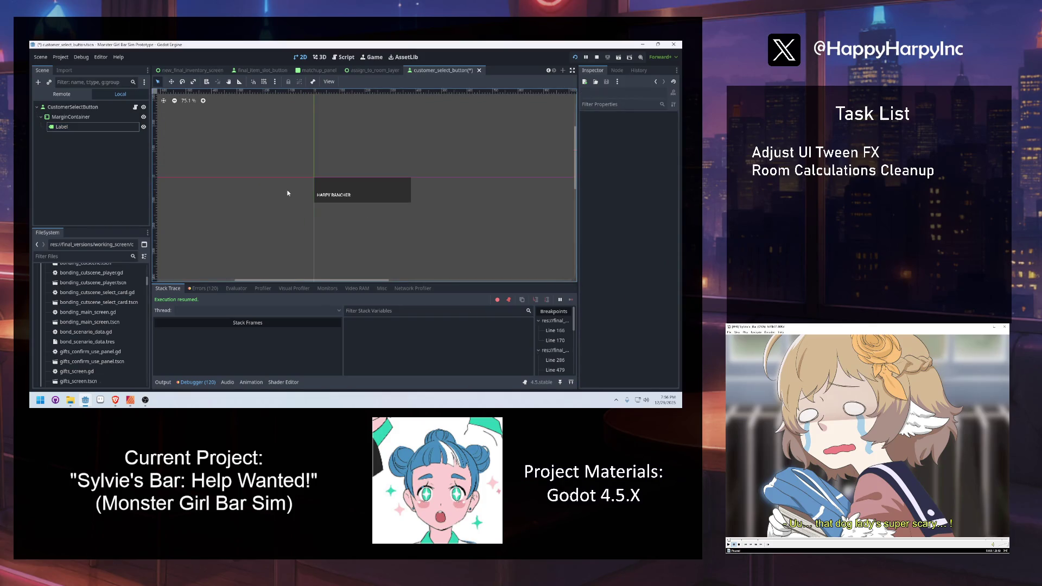
scroll(374, 197, up, 3)
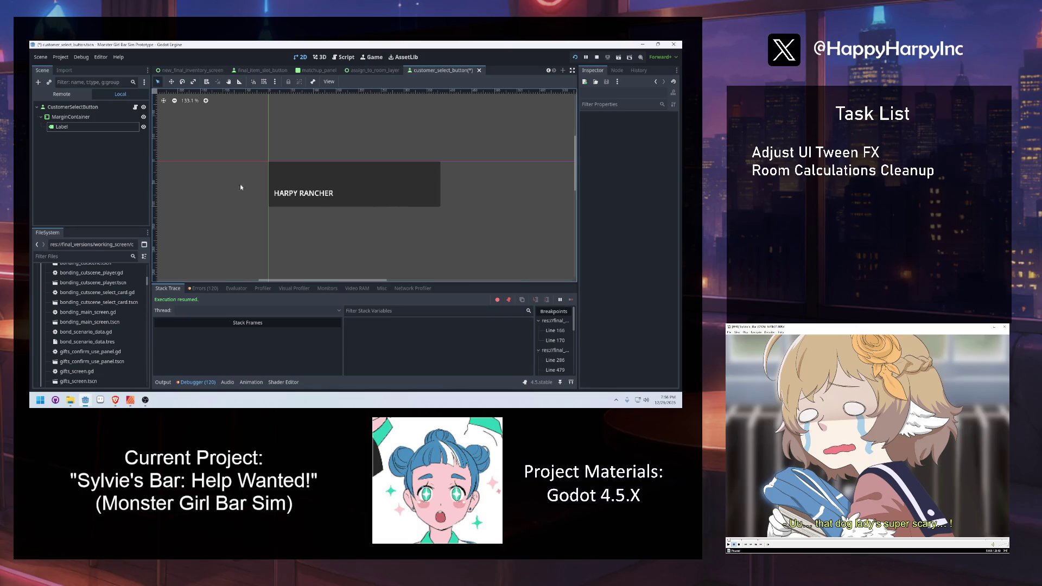
Rename the Label node to CustomerNameLabel and save the scene.
click(313, 192)
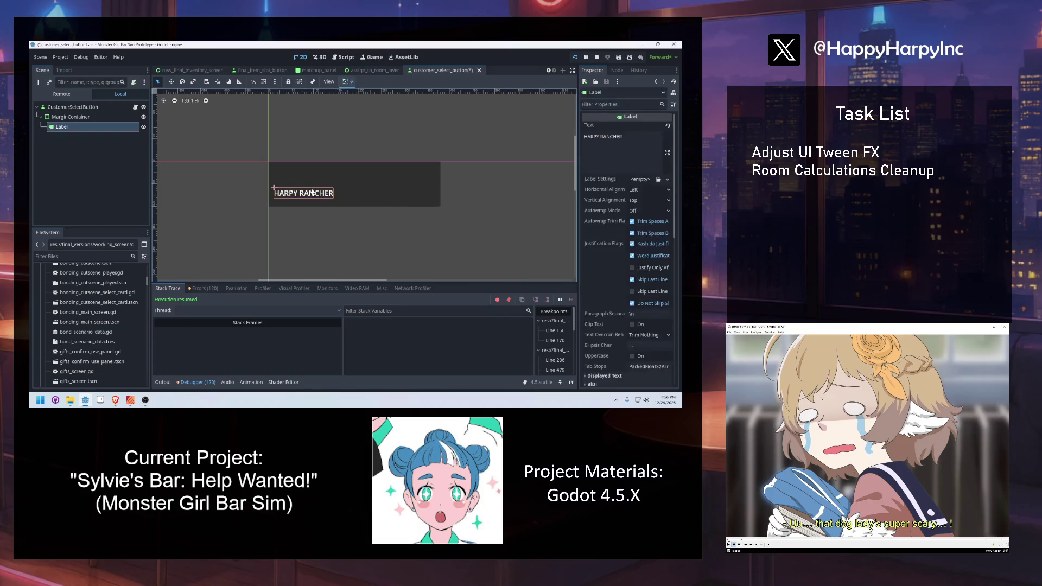
double_click(83, 128)
text(Customer)
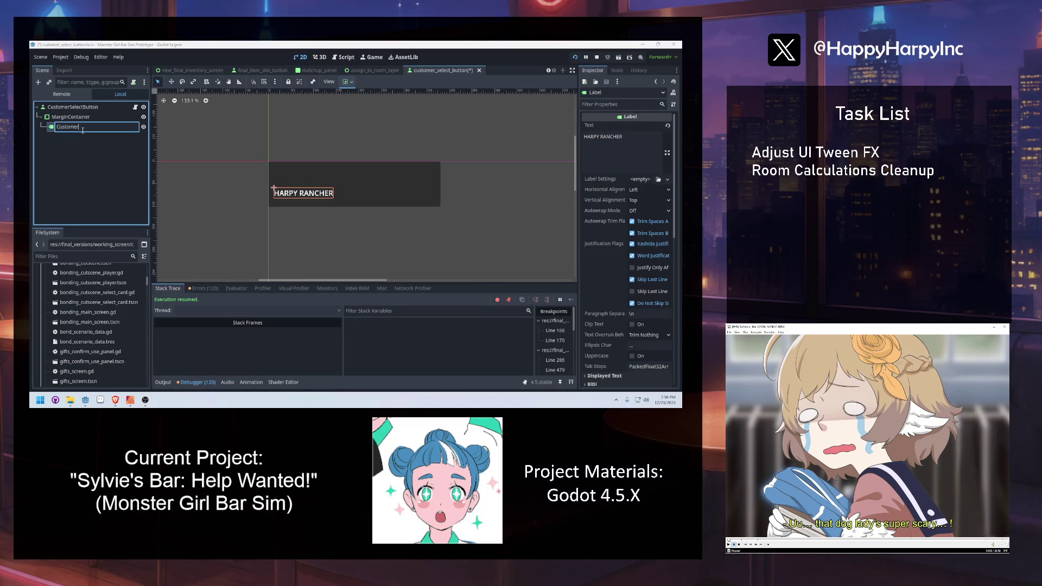
text(NameLabel)
key(Return)
key(ctrl+s)
click(92, 108)
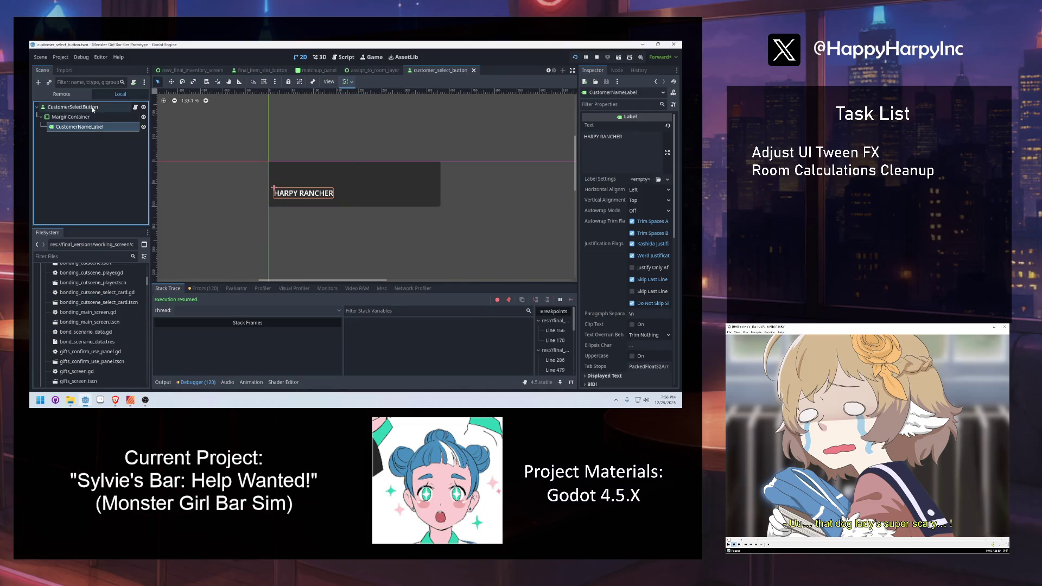
key(Escape)
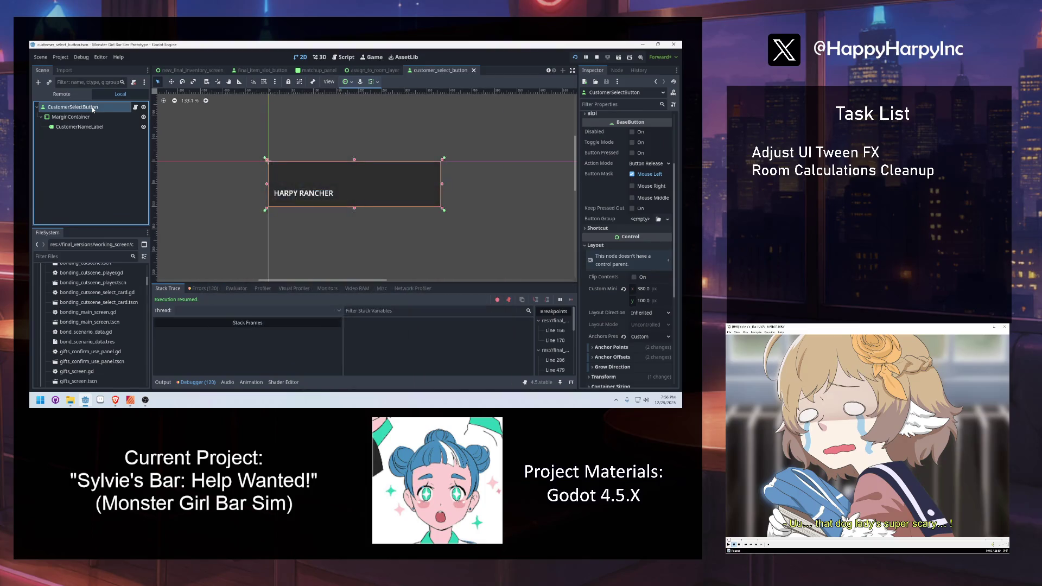
Instance personality_icon.tscn under the button, anchor it Full Rect, and save.
key(ctrl+shift+o)
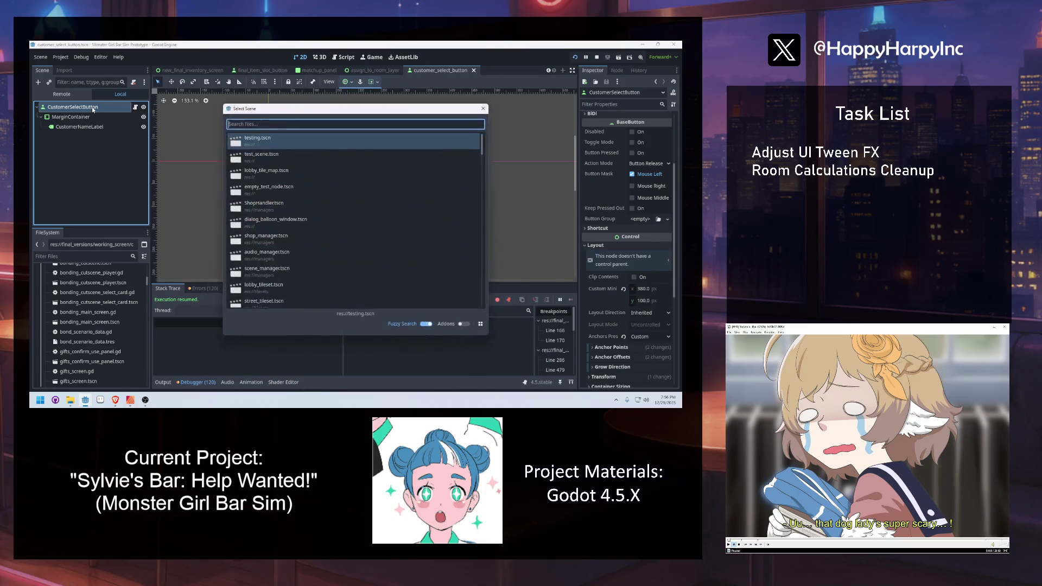
text(personality)
key(Return)
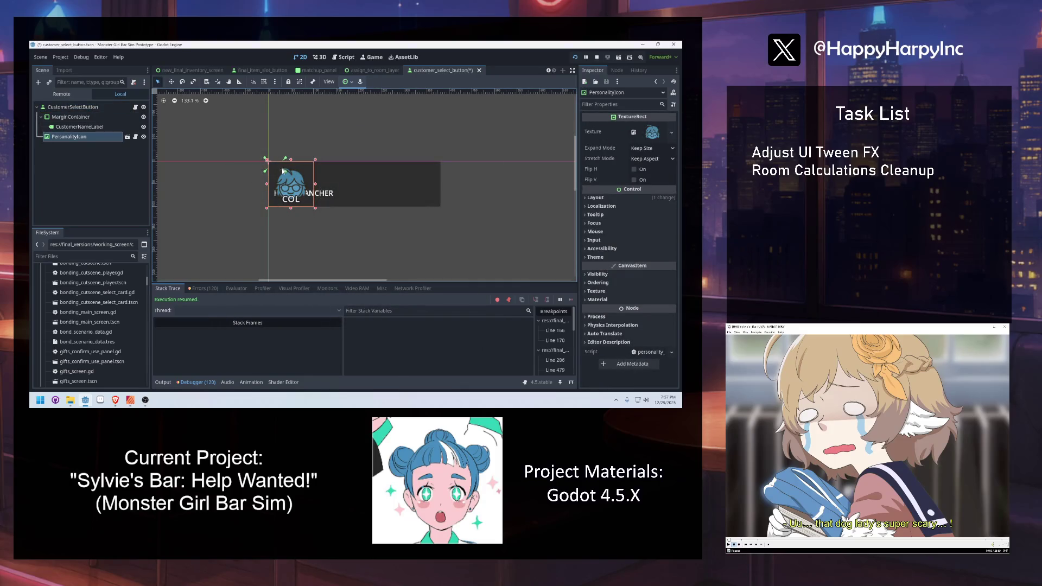
drag(282, 171, 316, 210)
key(ctrl+s)
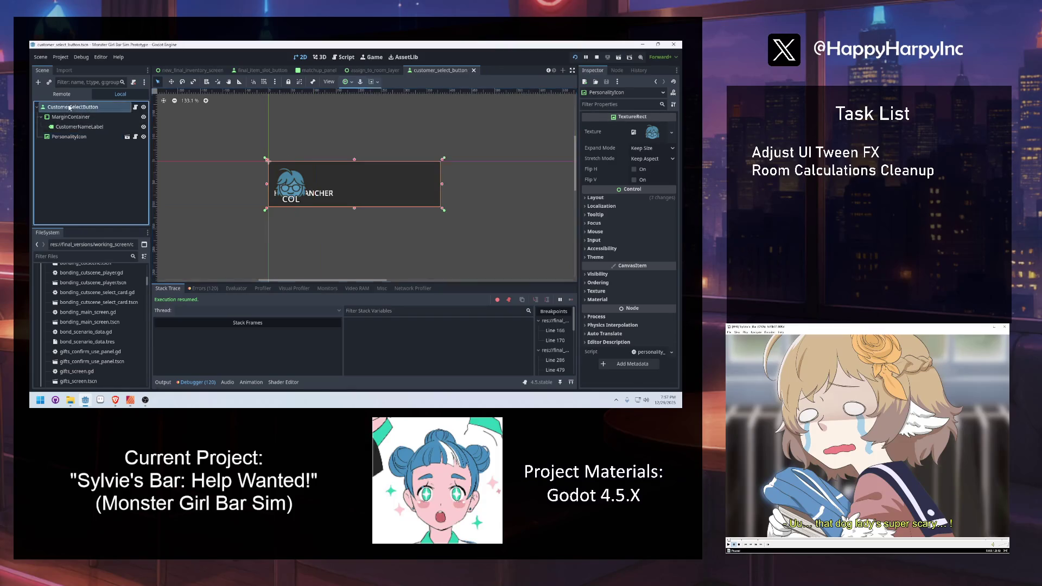
Add a Full Rect MarginContainer2 to the button and nest PersonalityIcon inside it.
click(72, 107)
key(ctrl+a)
text(margincon)
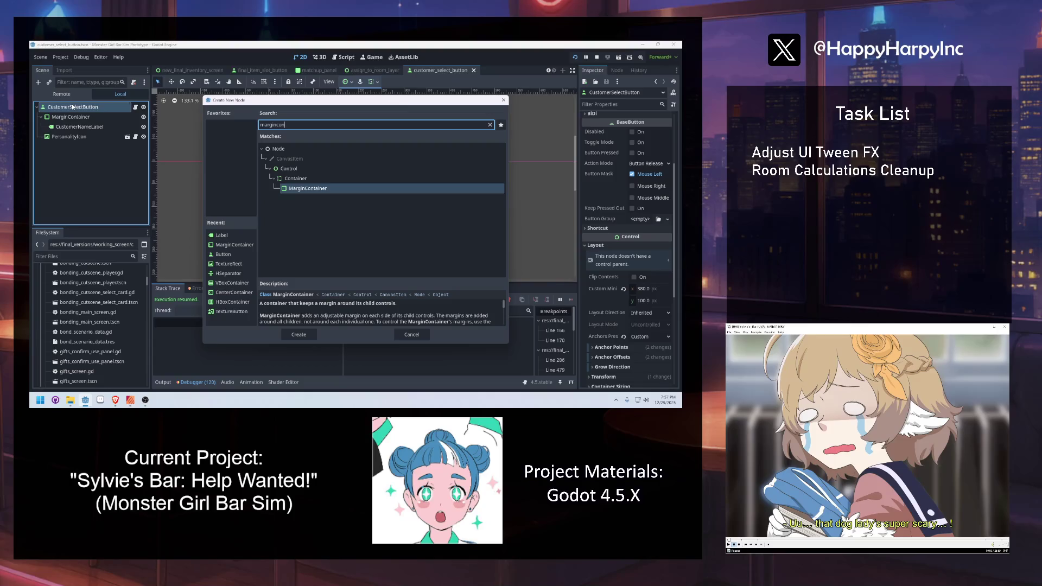
key(Return)
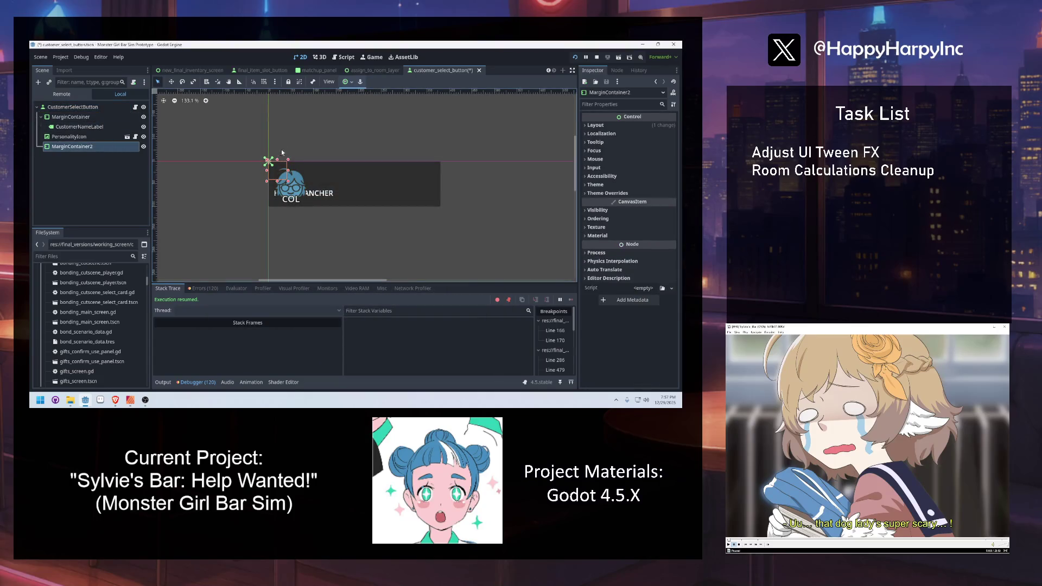
click(354, 82)
click(384, 130)
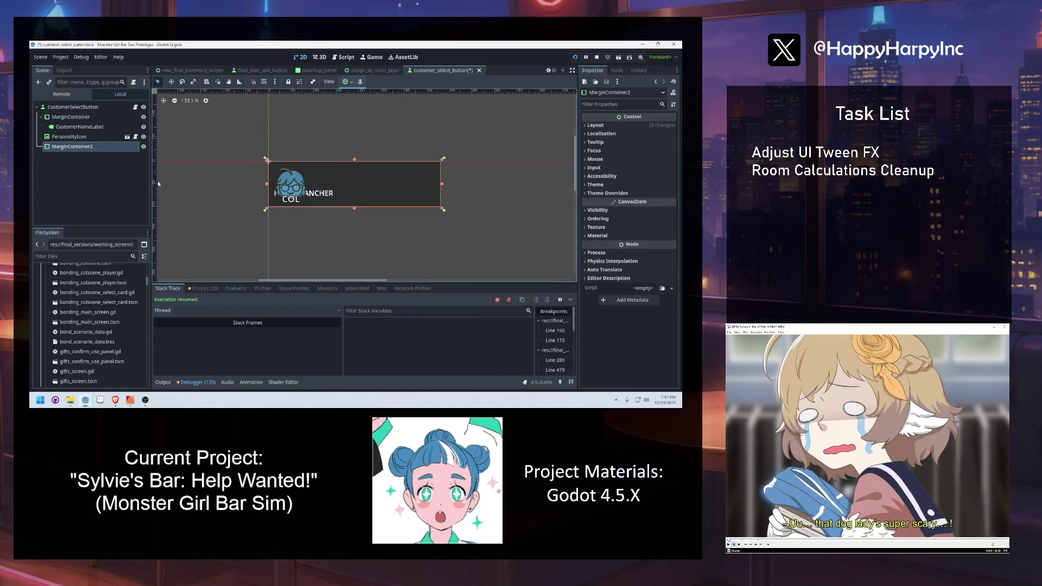
drag(62, 138, 73, 146)
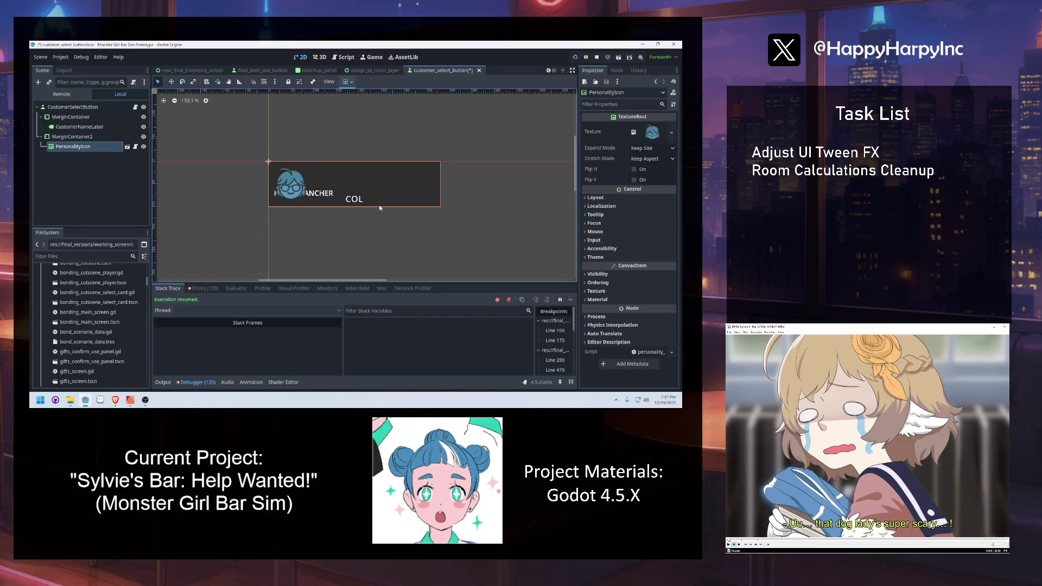
scroll(302, 191, up, 5)
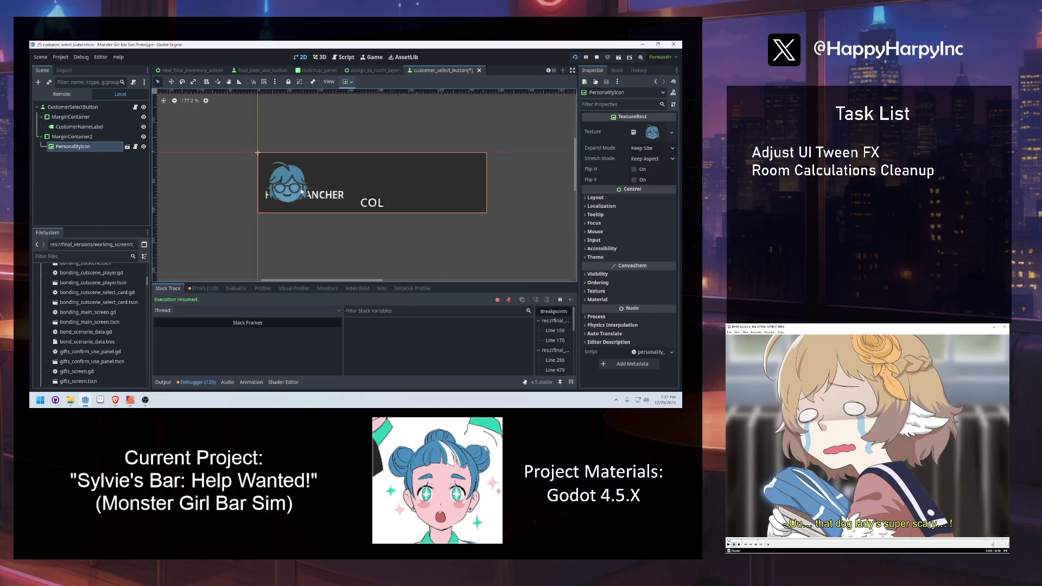
key(Up)
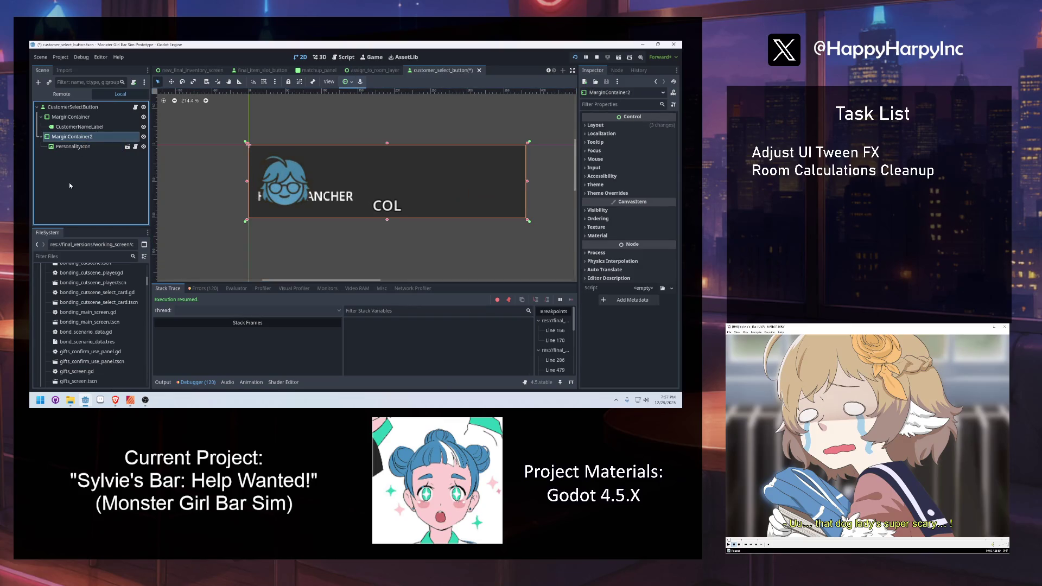
click(132, 148)
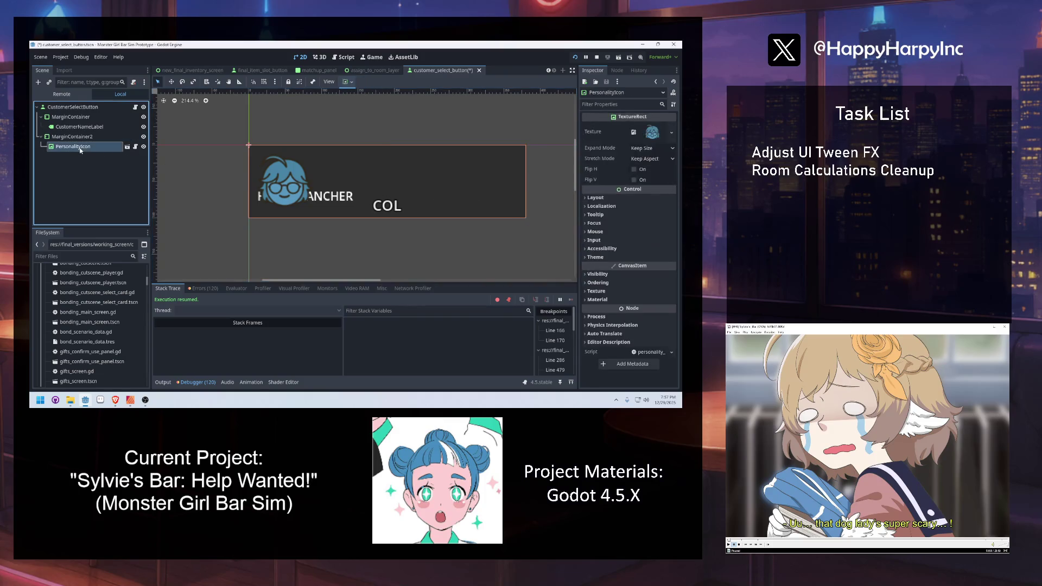
Open personality_icon.tscn to inspect its TypeLabel, then return to customer_select_button and save it.
click(130, 149)
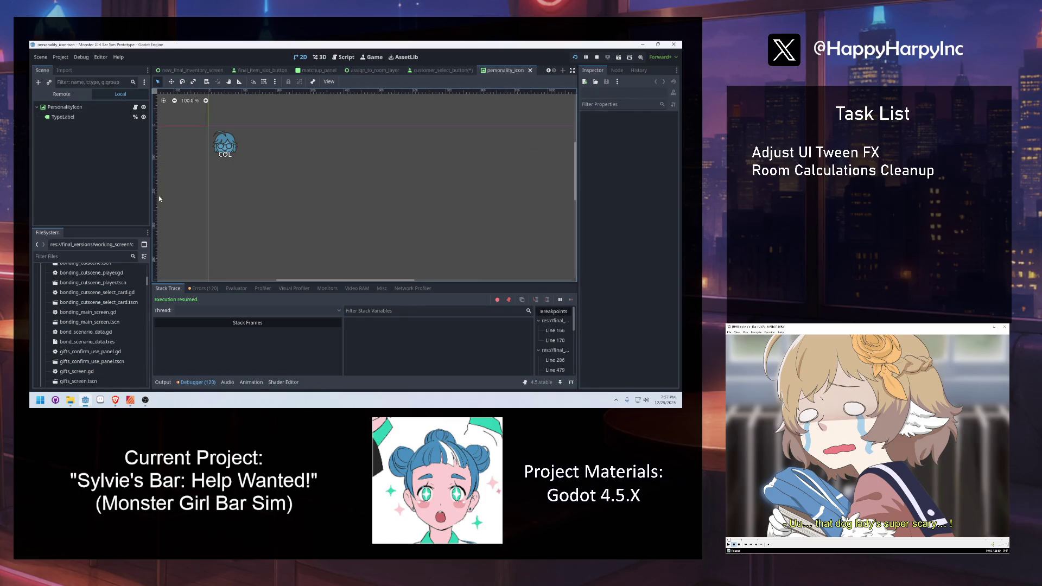
click(76, 118)
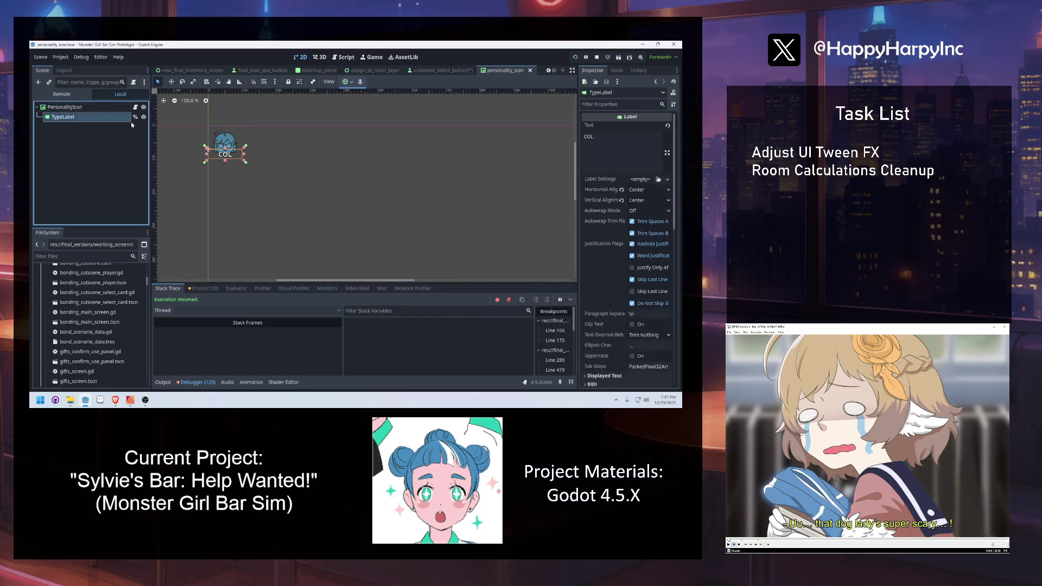
click(75, 108)
click(433, 69)
key(ctrl+s)
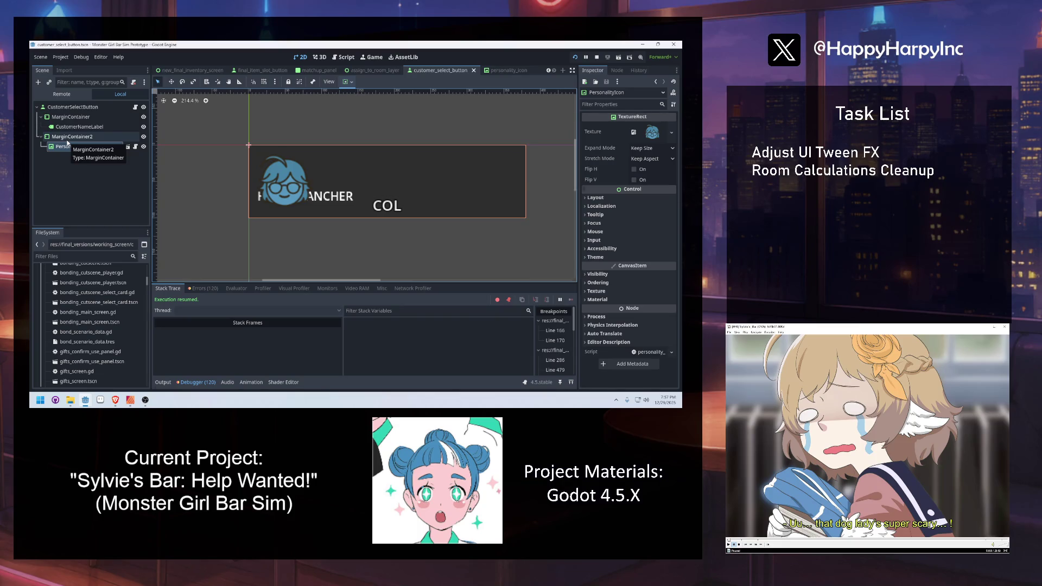
Override MarginContainer2's left margin, trying values from 60 up to 280.
click(68, 140)
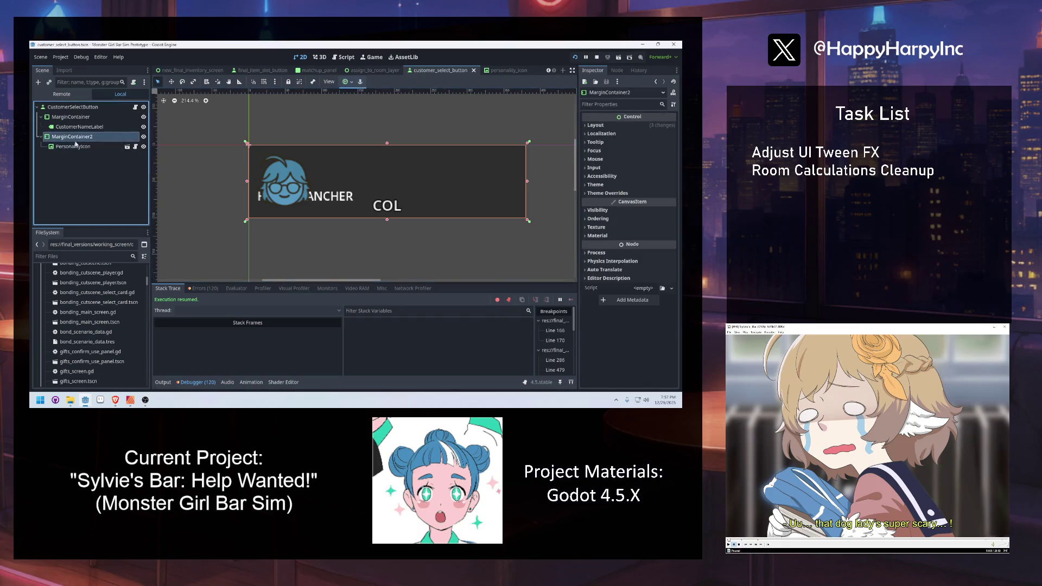
click(608, 193)
click(603, 201)
click(655, 211)
text(60)
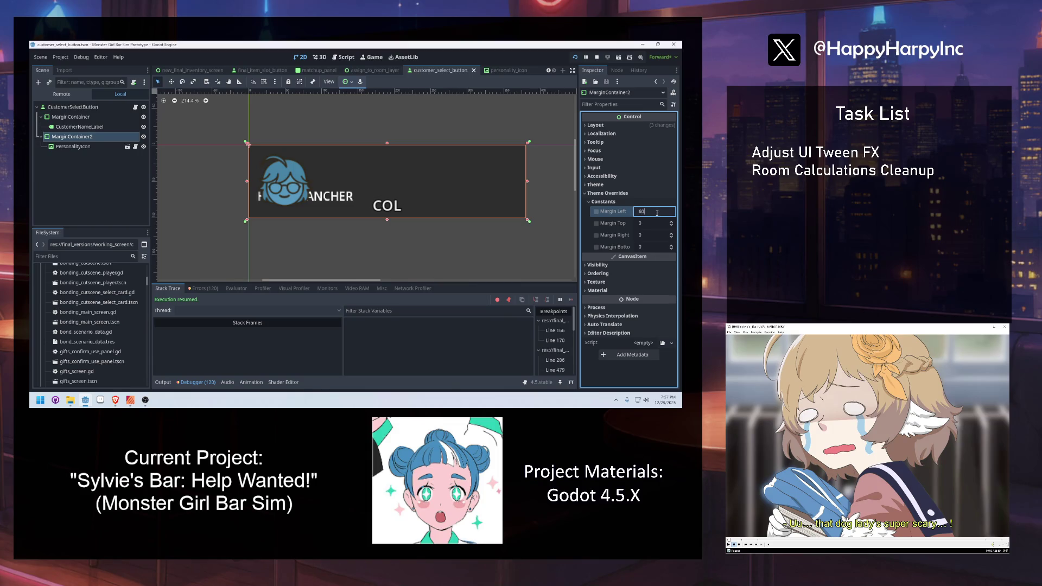
key(Return)
click(662, 211)
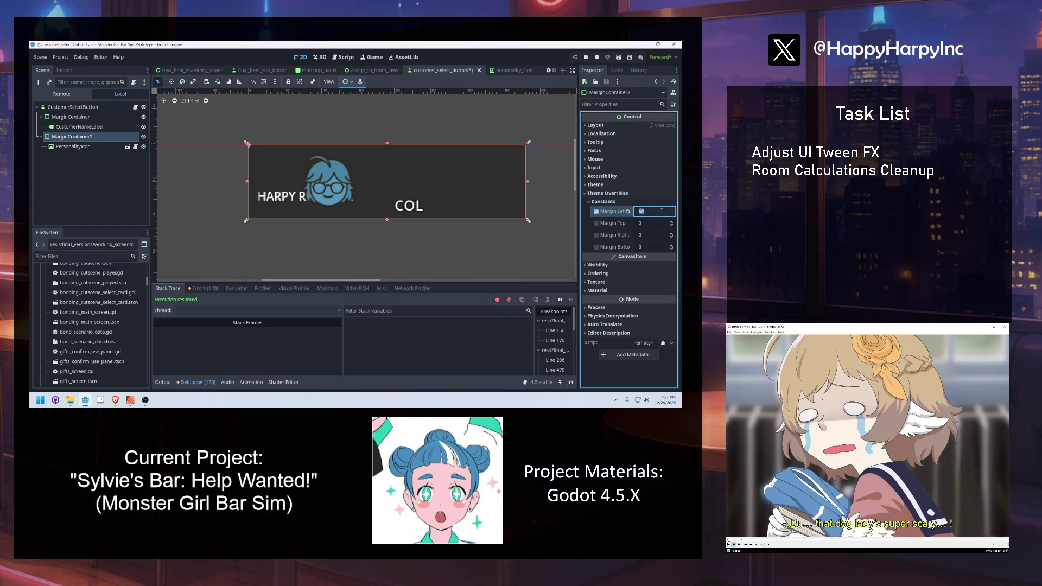
text(128)
key(Return)
click(660, 211)
text(250)
key(Return)
click(659, 211)
text(264)
key(Return)
click(659, 211)
text(280)
key(Return)
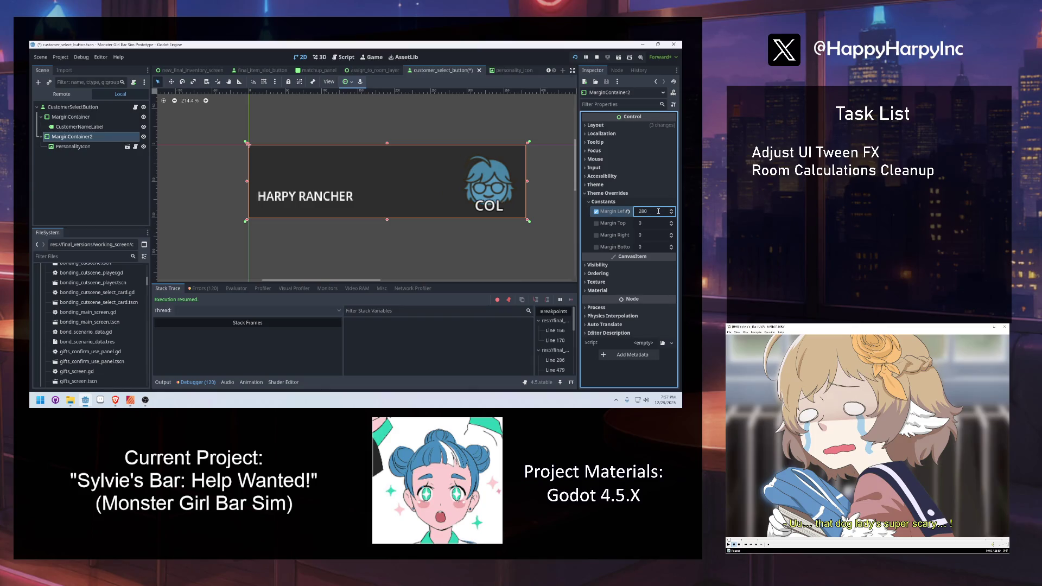
Set MarginContainer2's bottom margin to 8 and its left margin to 275.
click(654, 247)
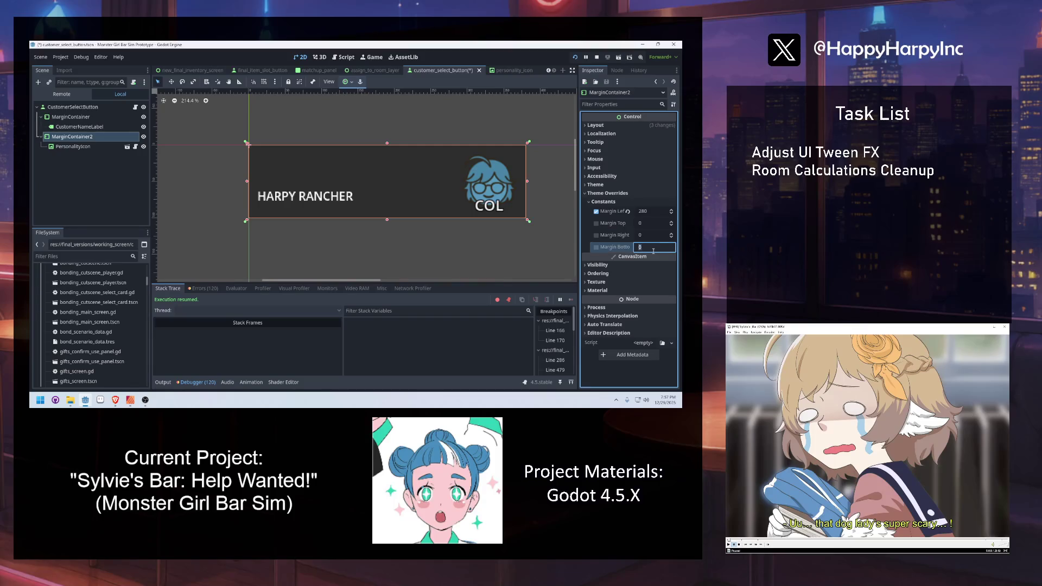
text(16)
key(Return)
text(8)
key(Return)
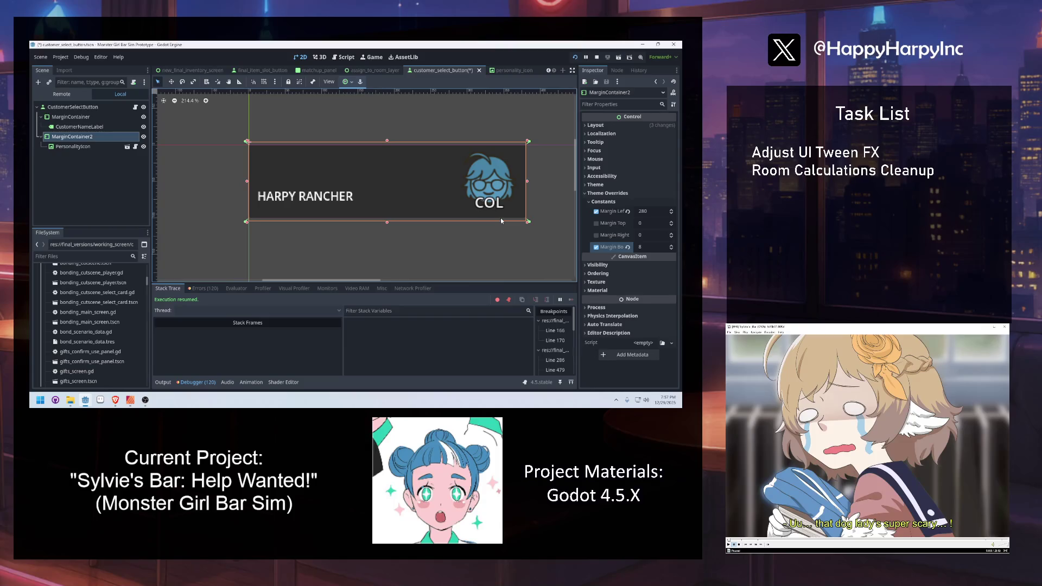
click(653, 213)
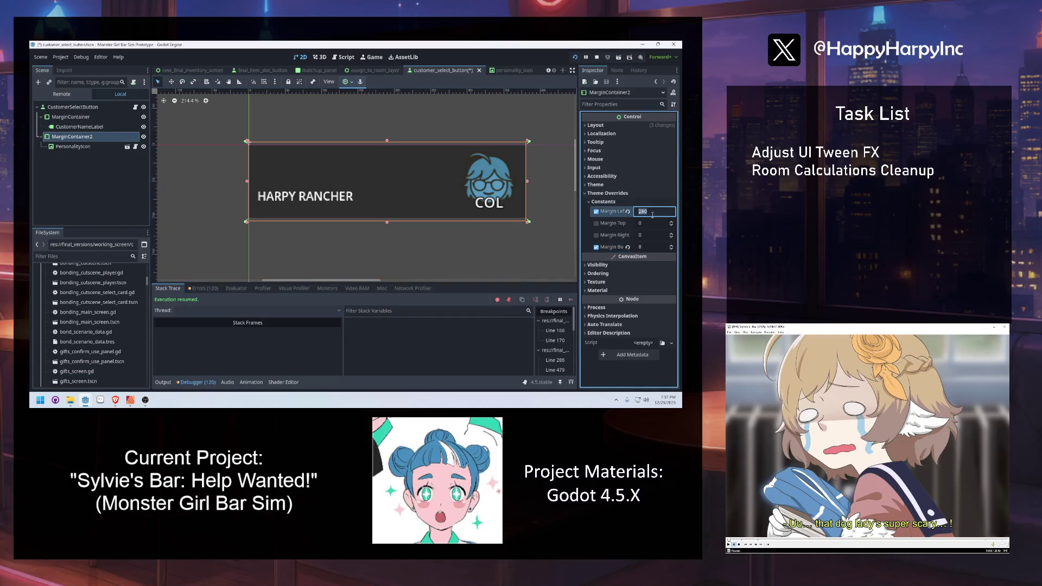
text(275)
key(Return)
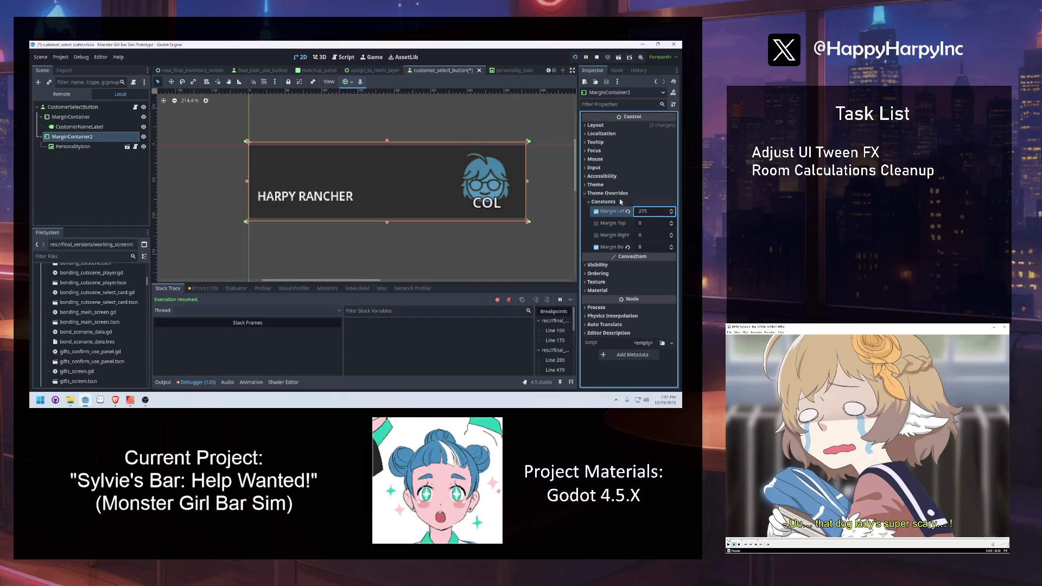
click(104, 147)
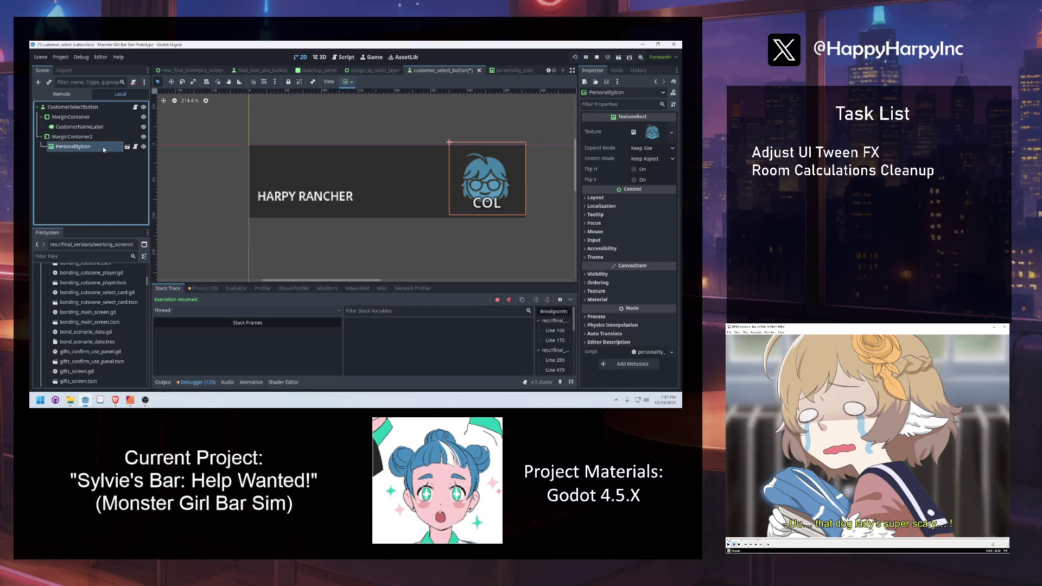
Set PersonalityIcon's Expand Mode to Ignore Size and Stretch Mode to Keep Aspect Centered.
click(644, 150)
click(640, 169)
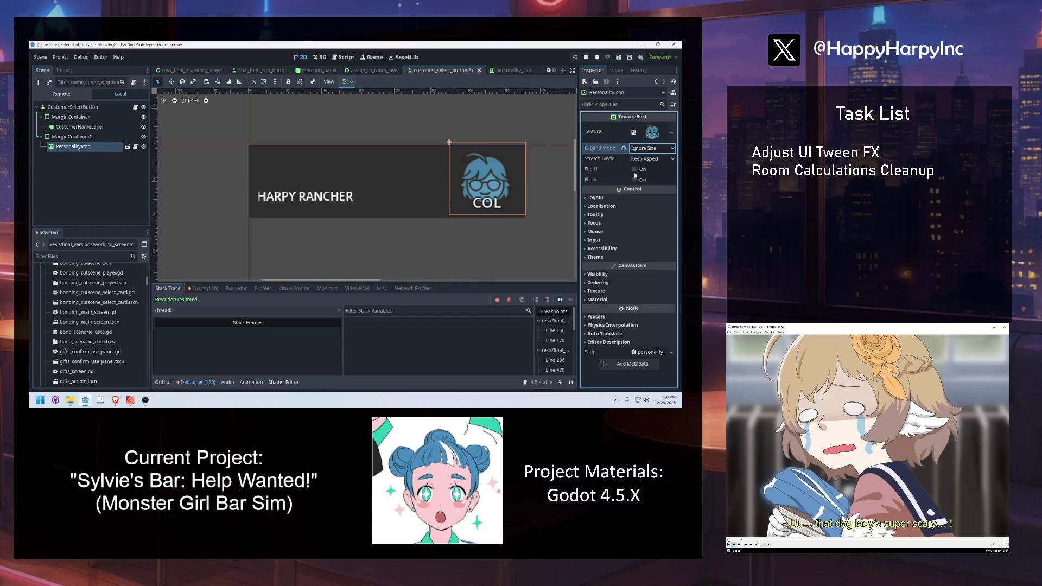
click(652, 158)
click(649, 223)
click(451, 200)
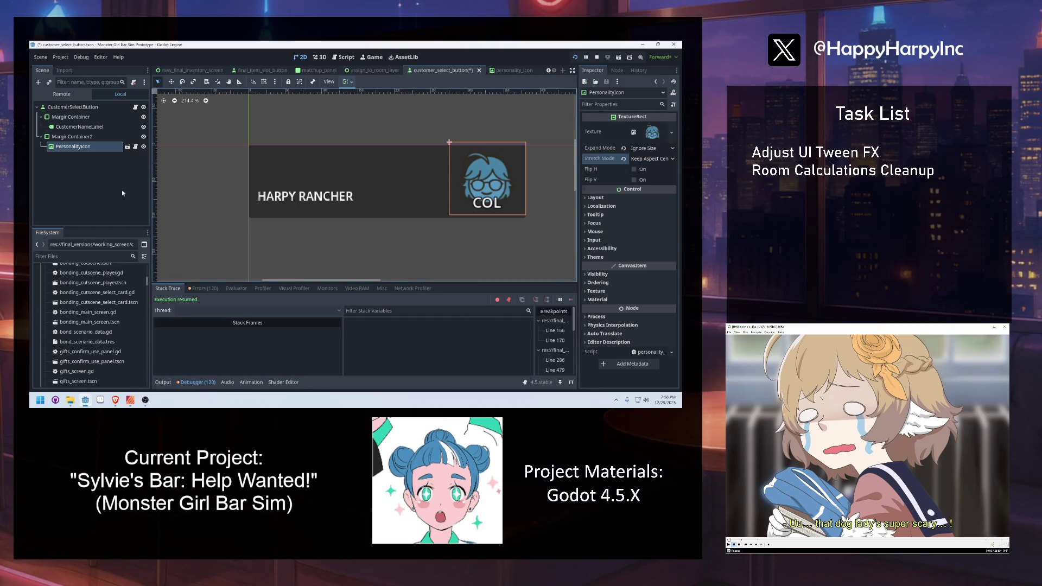
click(74, 137)
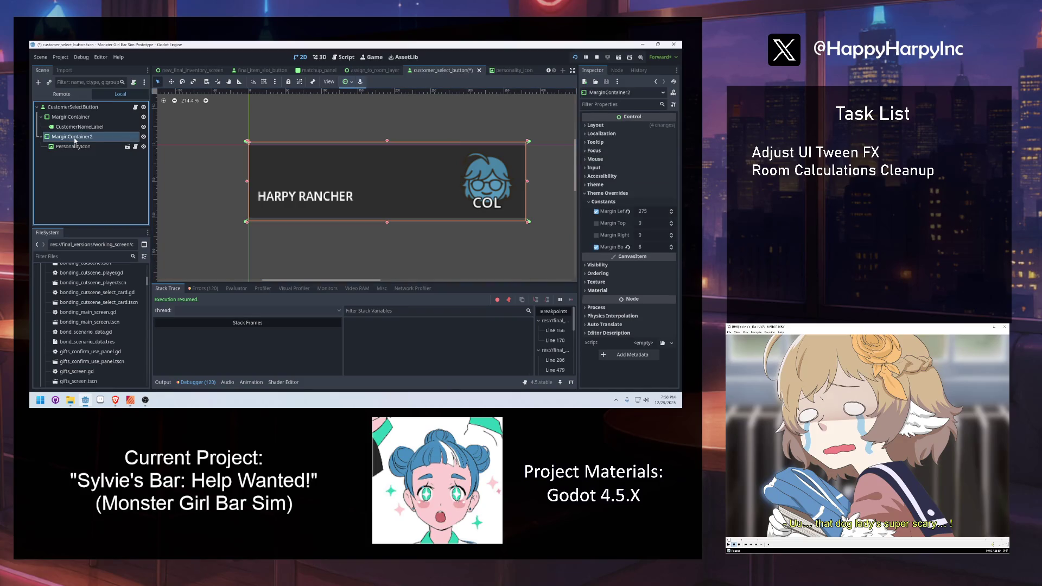
click(64, 146)
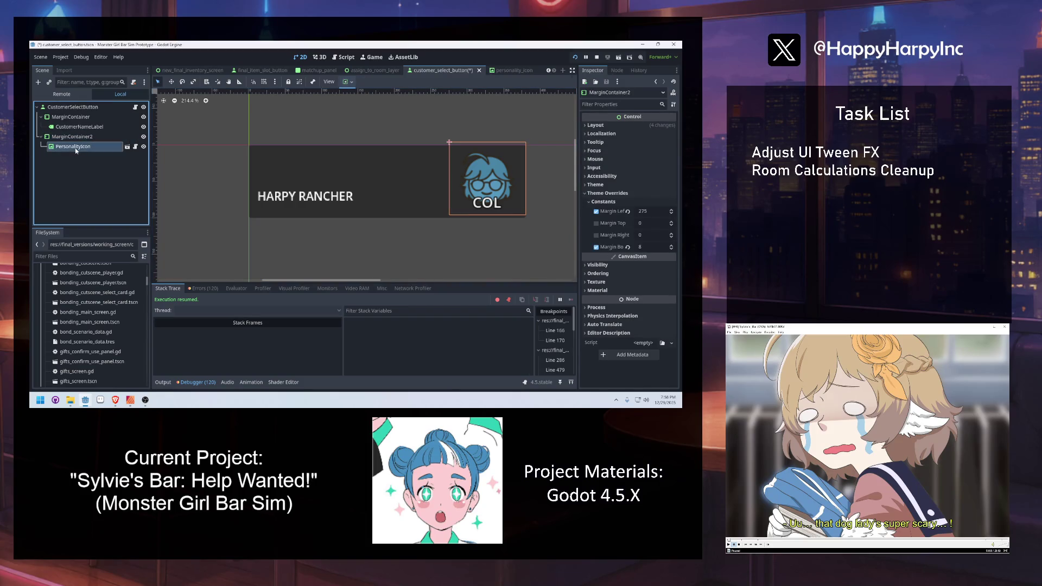
Set the icon's custom minimum size to 80 × 80 px.
click(594, 197)
click(646, 241)
text(80)
key(Tab)
text(80)
key(Return)
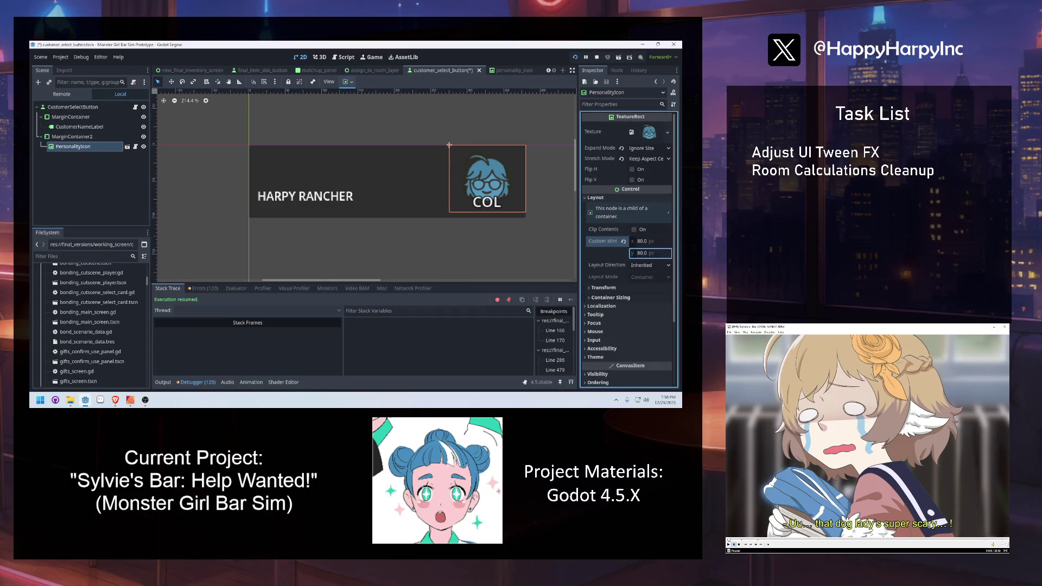
click(115, 400)
click(650, 242)
text(70)
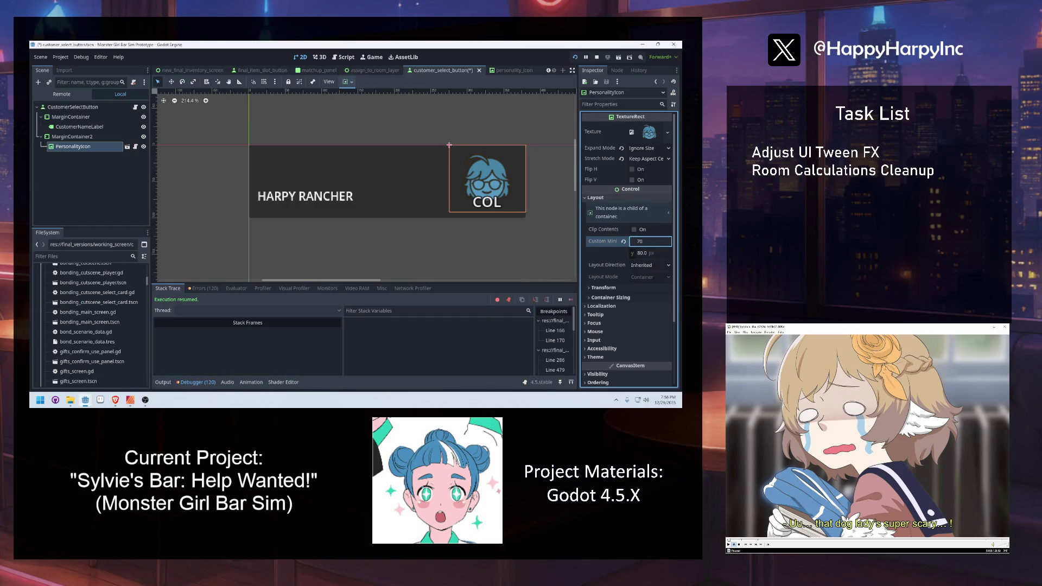
key(alt+Tab)
Shrink the icon's minimum size through 70 and 50, settling on 20 × 20 px.
click(648, 253)
text(70)
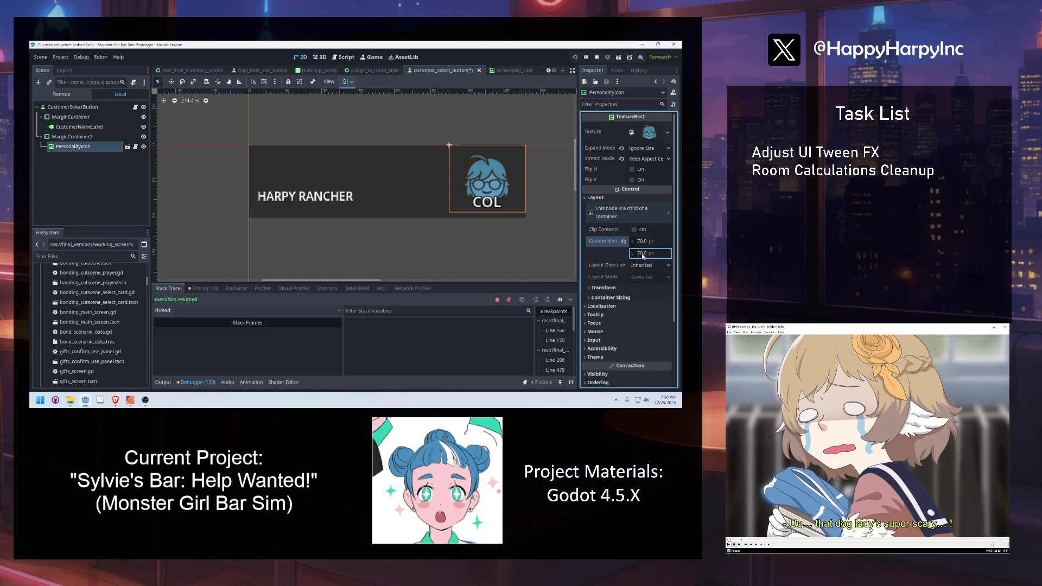
click(644, 241)
text(50)
key(Tab)
text(50)
key(Tab)
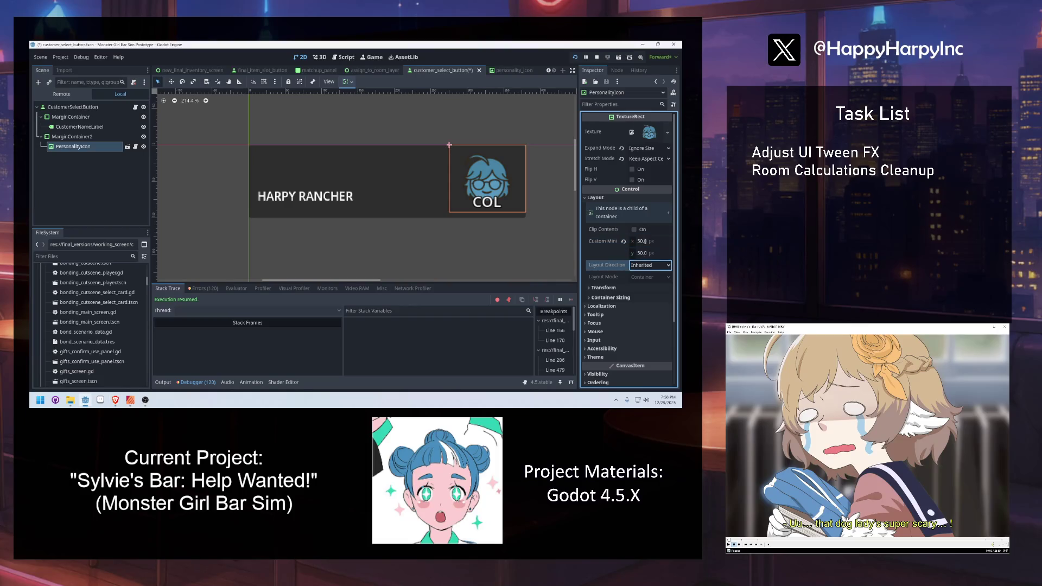
click(76, 147)
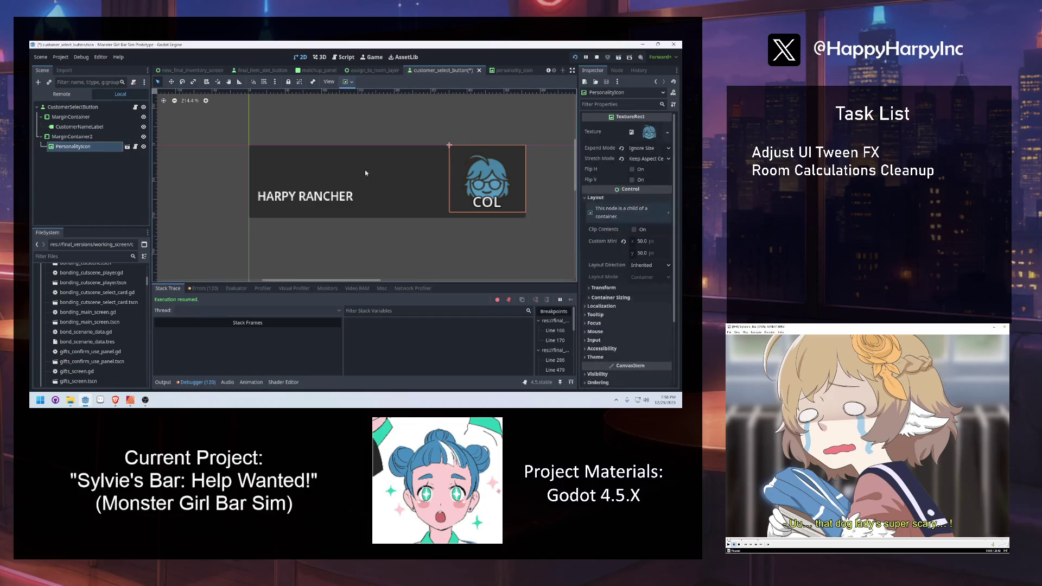
click(644, 241)
text(20)
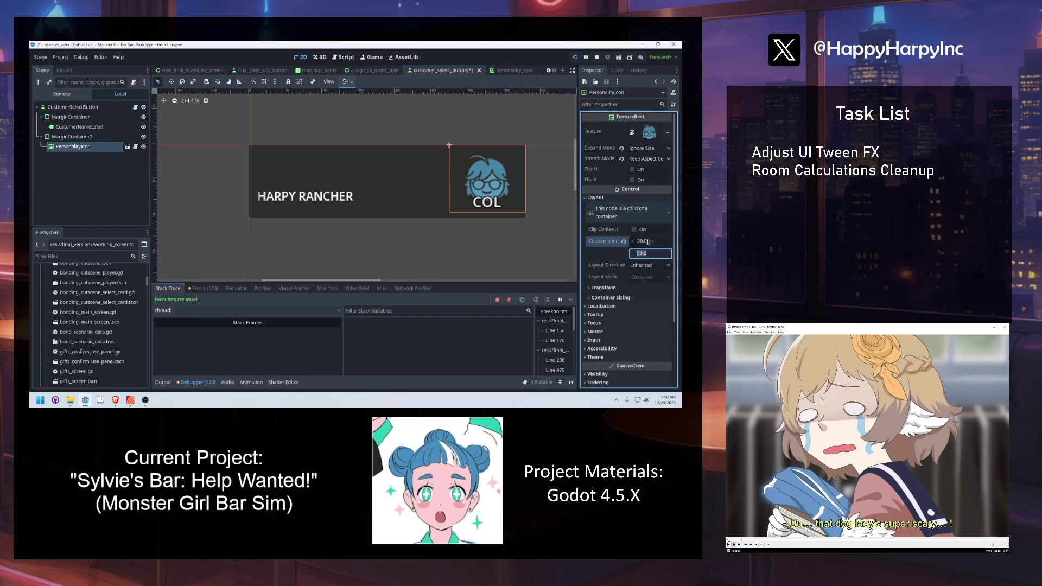
key(Tab)
text(20)
key(Tab)
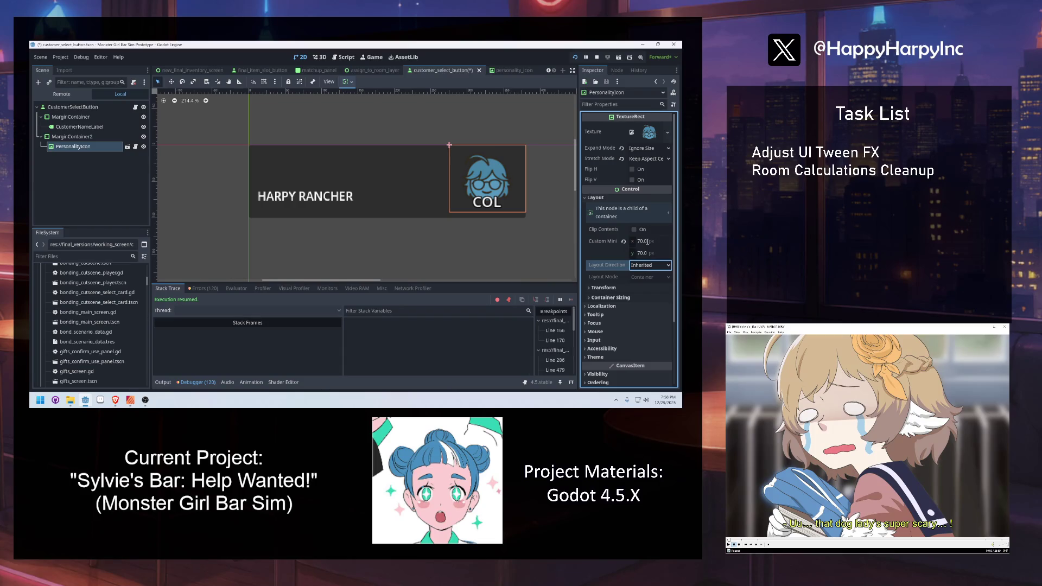
click(76, 136)
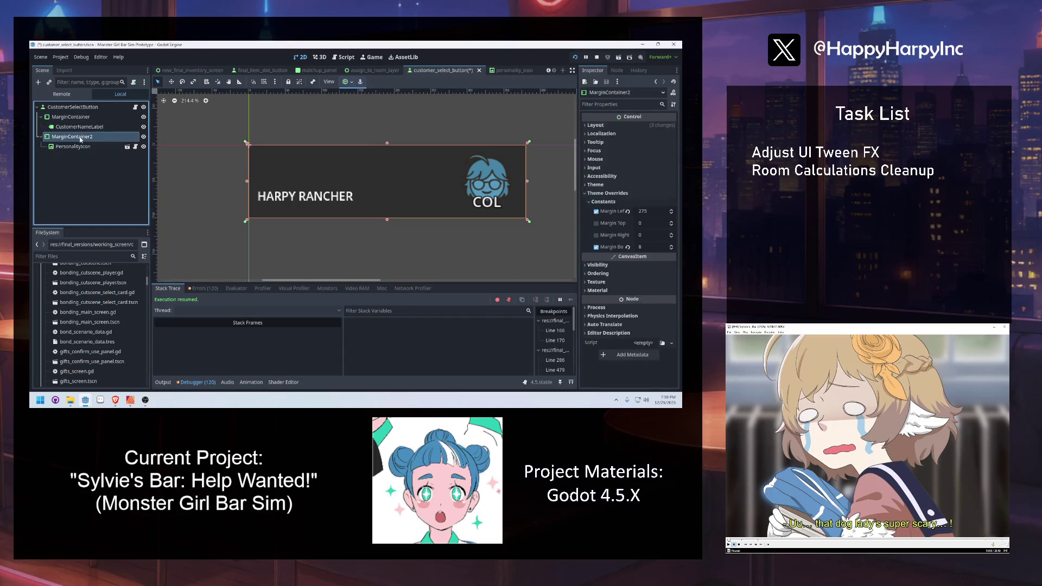
Set PersonalityIcon's custom minimum size to 30 × 30 px.
click(68, 148)
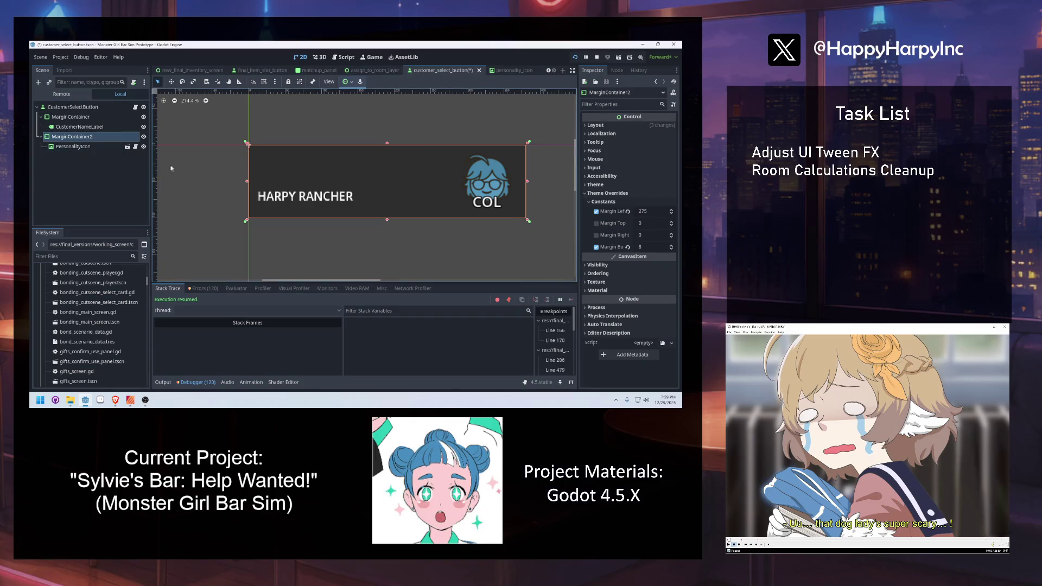
drag(653, 245, 639, 244)
click(646, 241)
text(30)
key(Tab)
click(465, 139)
Reduce MarginContainer2's left margin to 265 and save the scene.
click(71, 137)
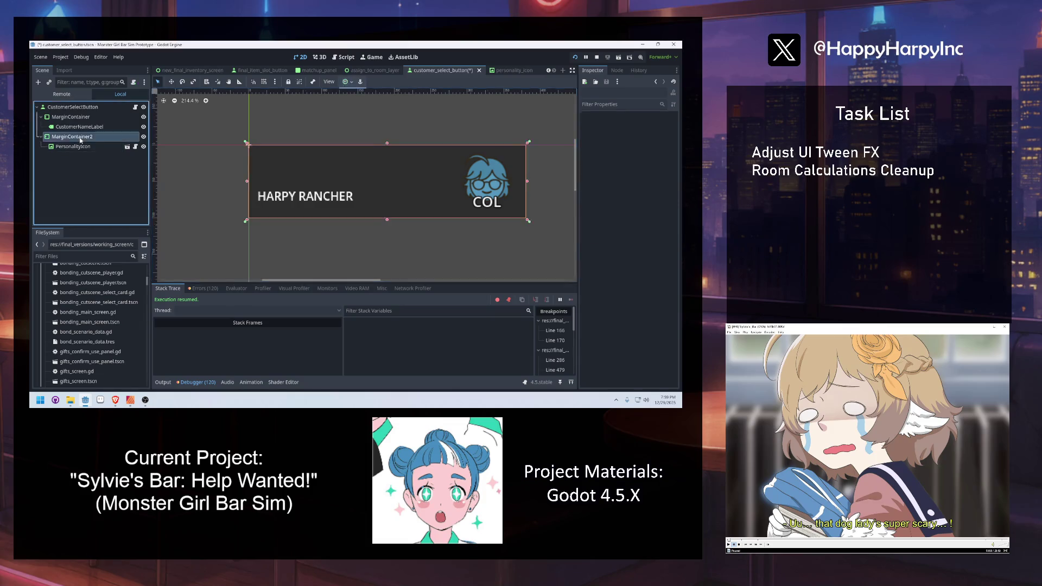
click(655, 212)
text(265)
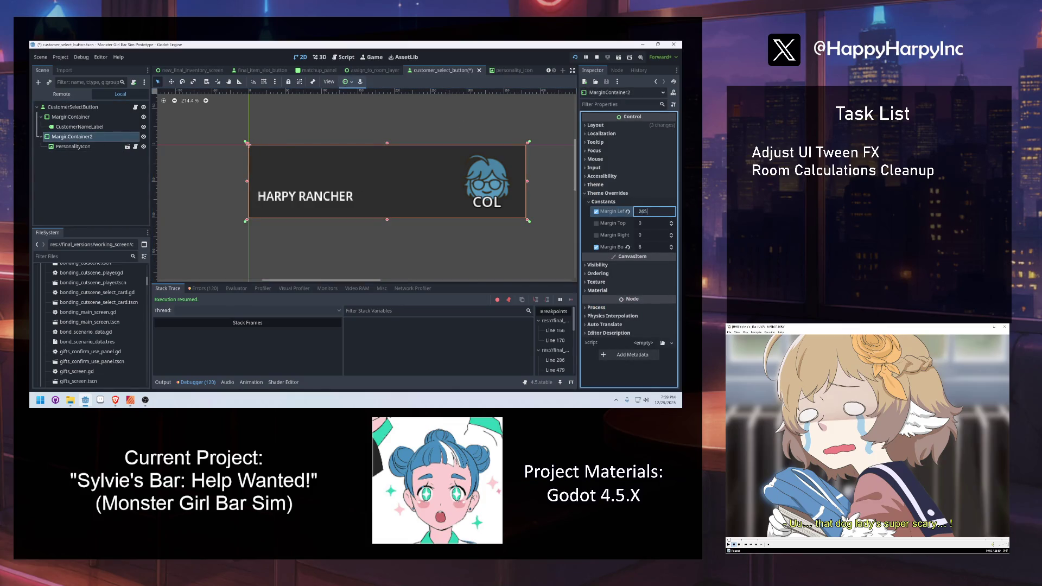
key(Return)
click(384, 121)
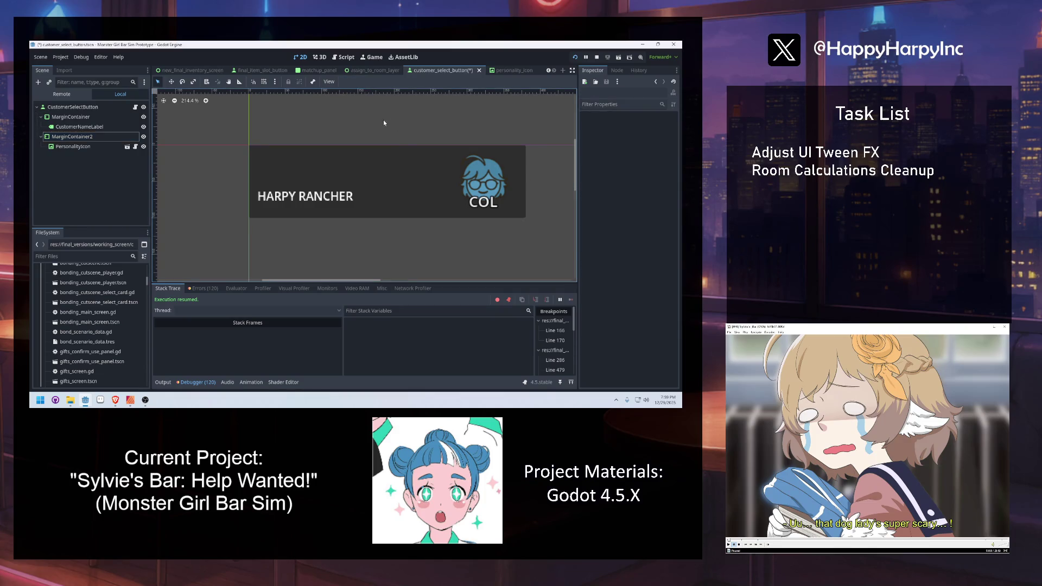
scroll(399, 147, down, 3)
scroll(414, 185, up, 3)
drag(415, 184, 422, 196)
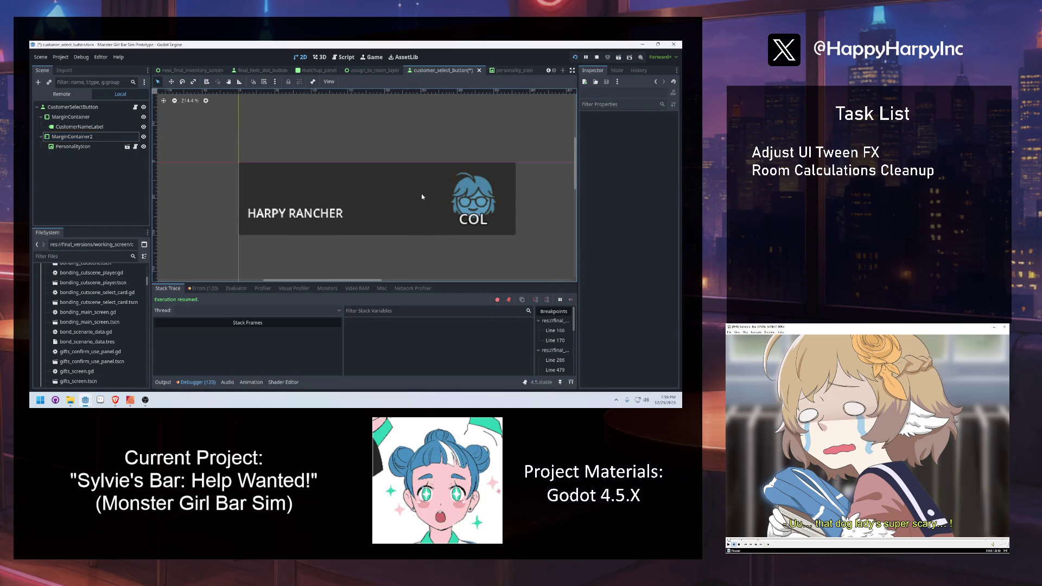
key(ctrl+s)
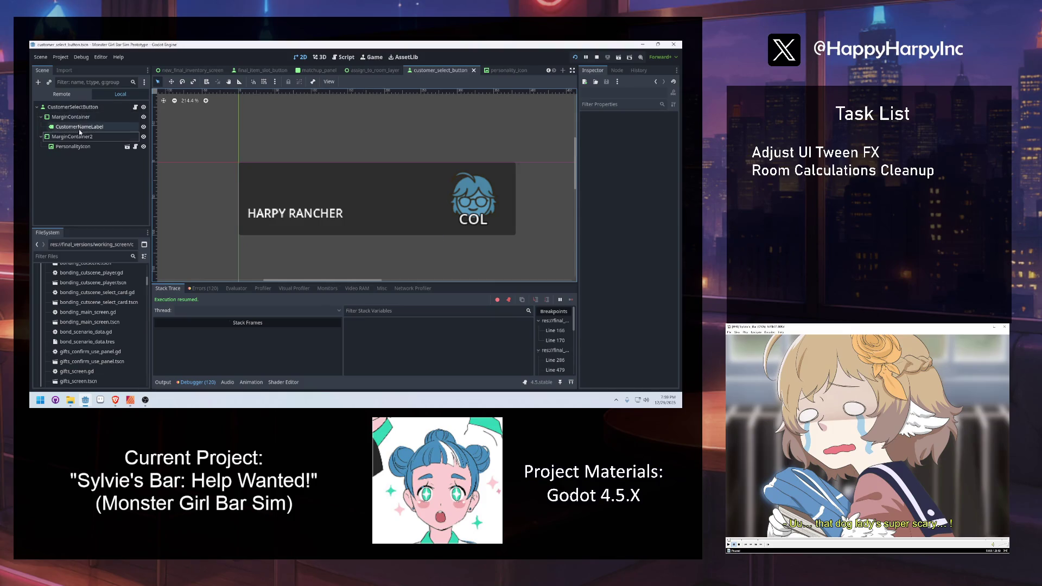
click(62, 146)
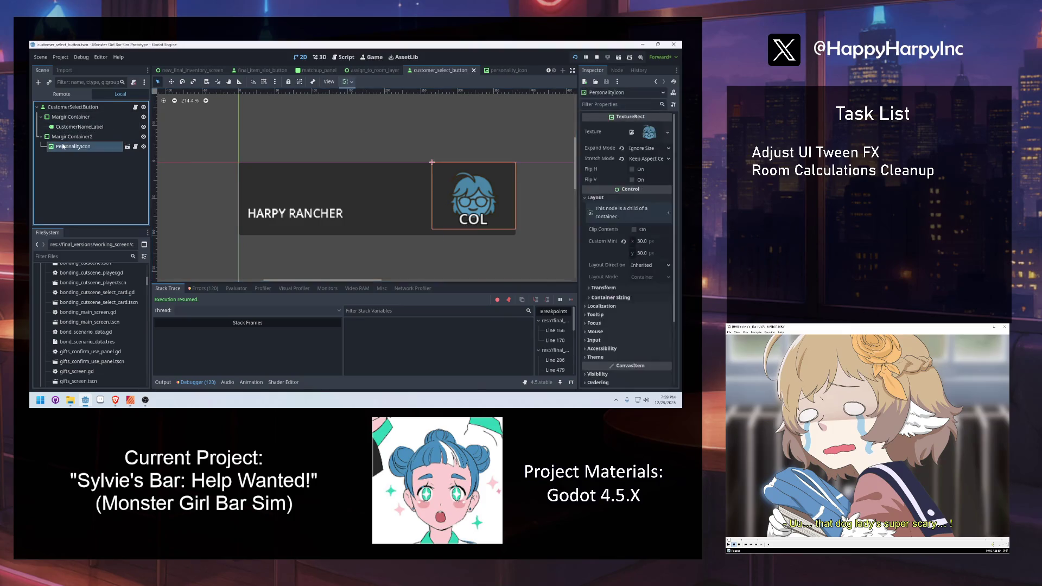
Open personality_icon.gd with all other script tabs closed and review its set_icon code.
click(136, 147)
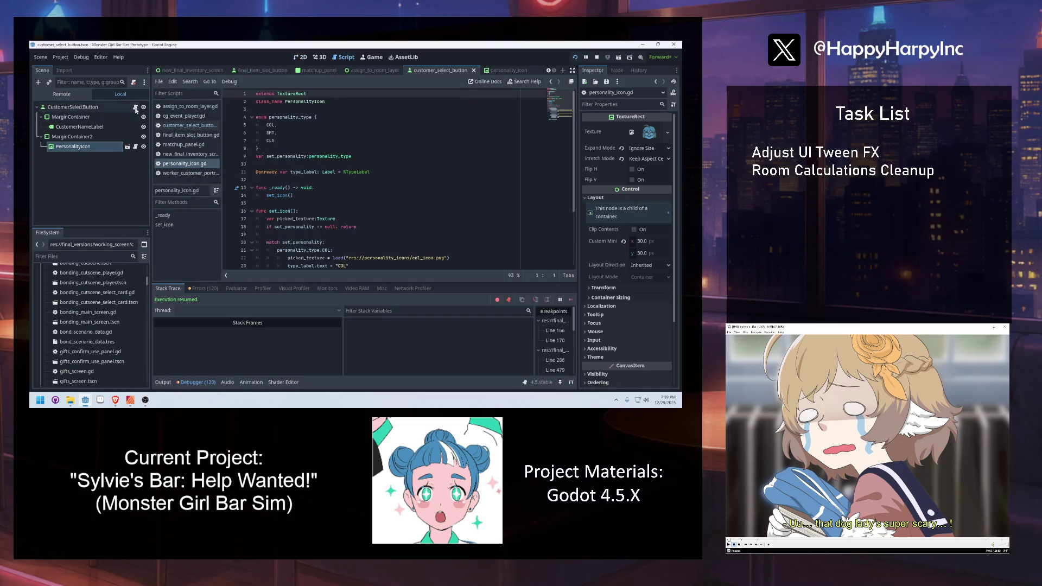
click(309, 117)
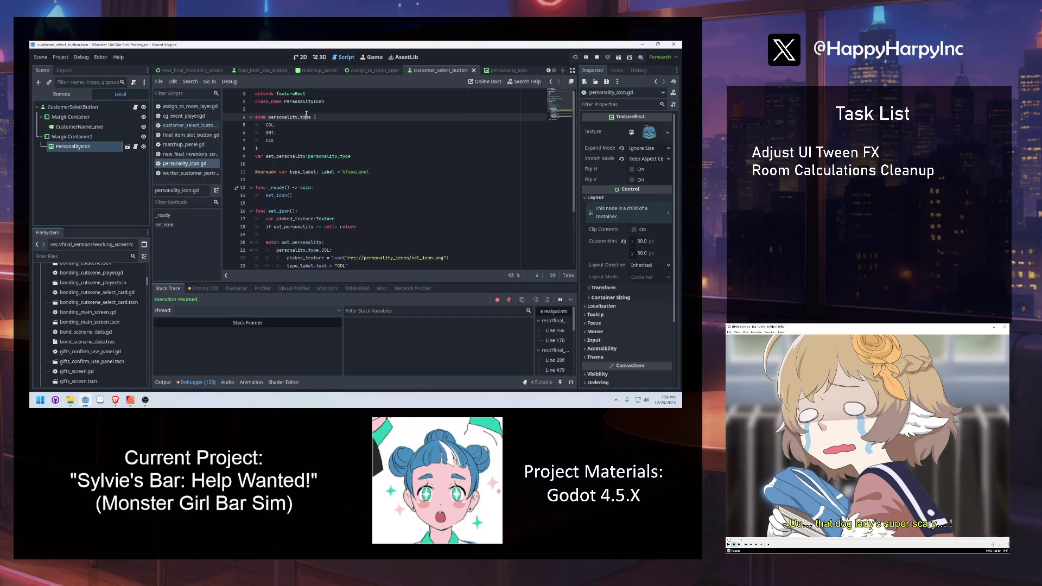
right_click(192, 164)
click(259, 199)
click(356, 197)
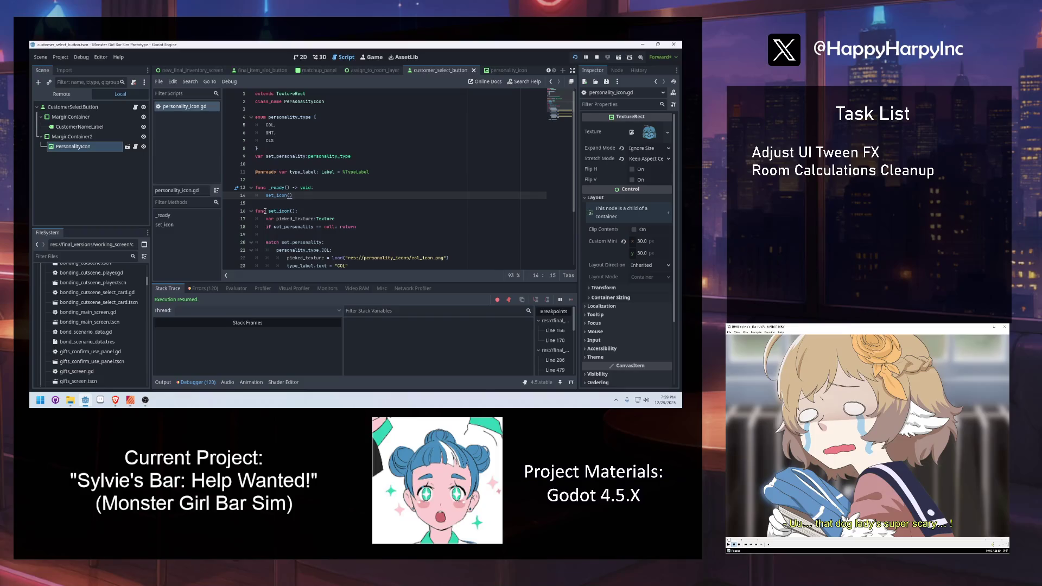
double_click(311, 102)
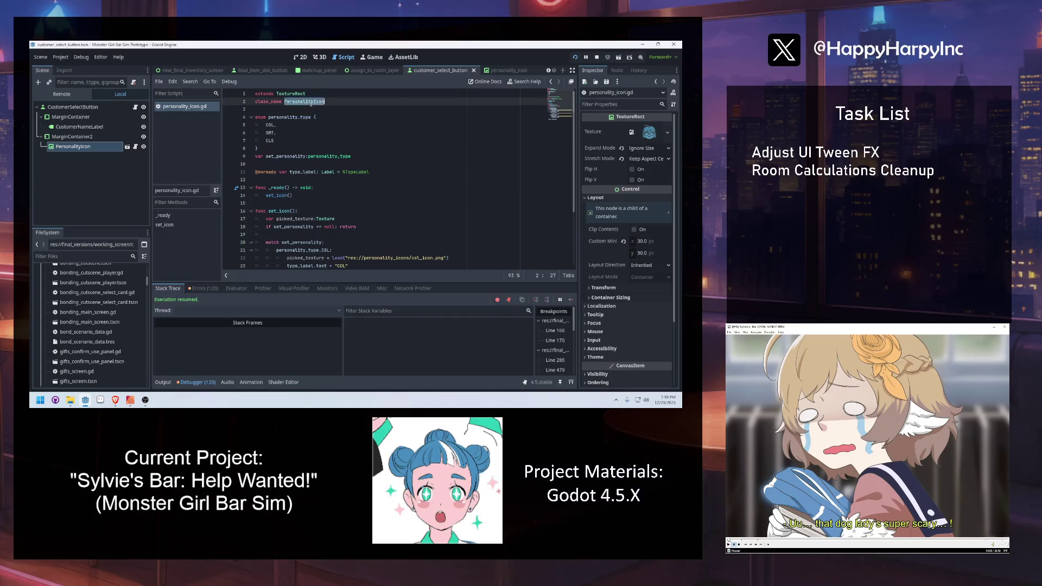
click(108, 107)
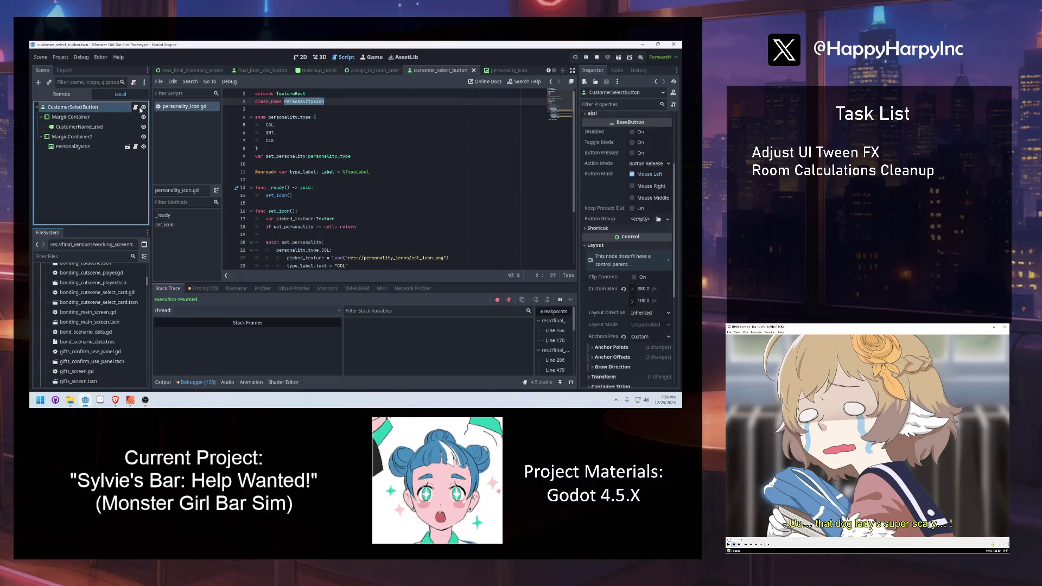
Add a 'func set_personality_icon(): pass' stub at the end of customer_select_button.gd.
click(135, 107)
click(319, 227)
key(Return)
text(func set_personality_i)
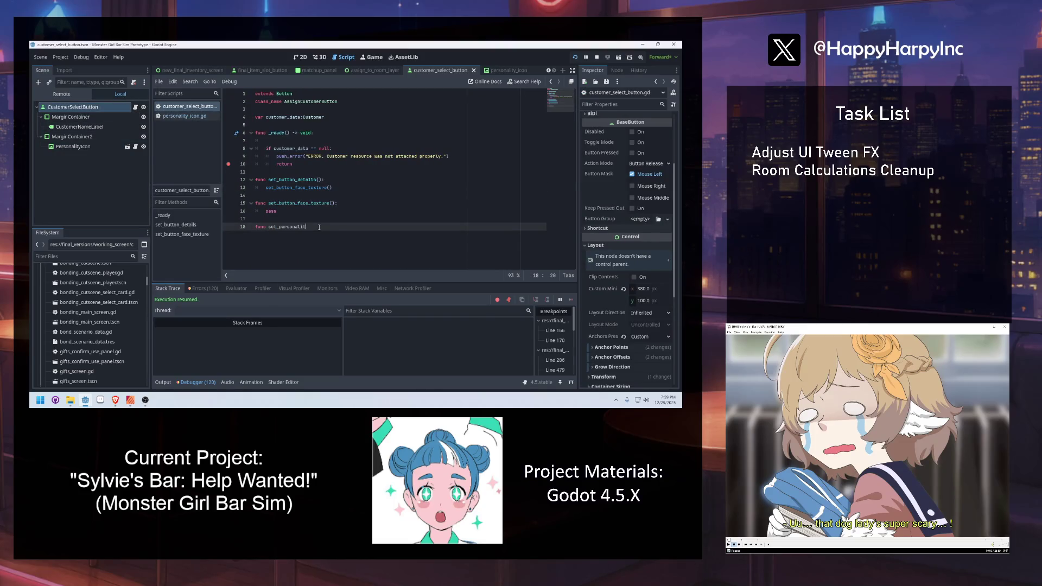
text(con():)
key(Return)
text(pass)
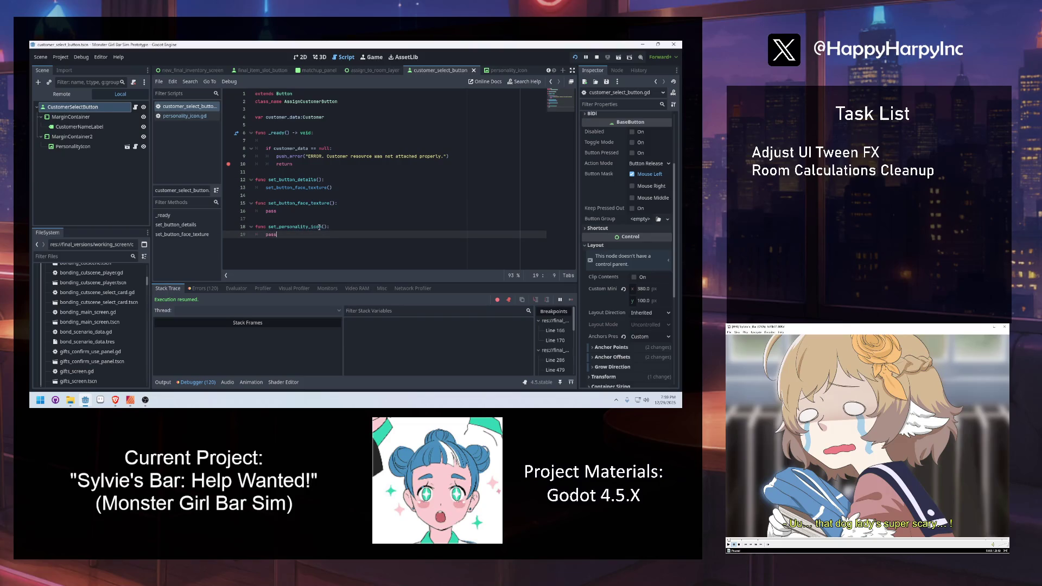
click(320, 127)
key(Return)
key(Return)
key(Up)
click(76, 126)
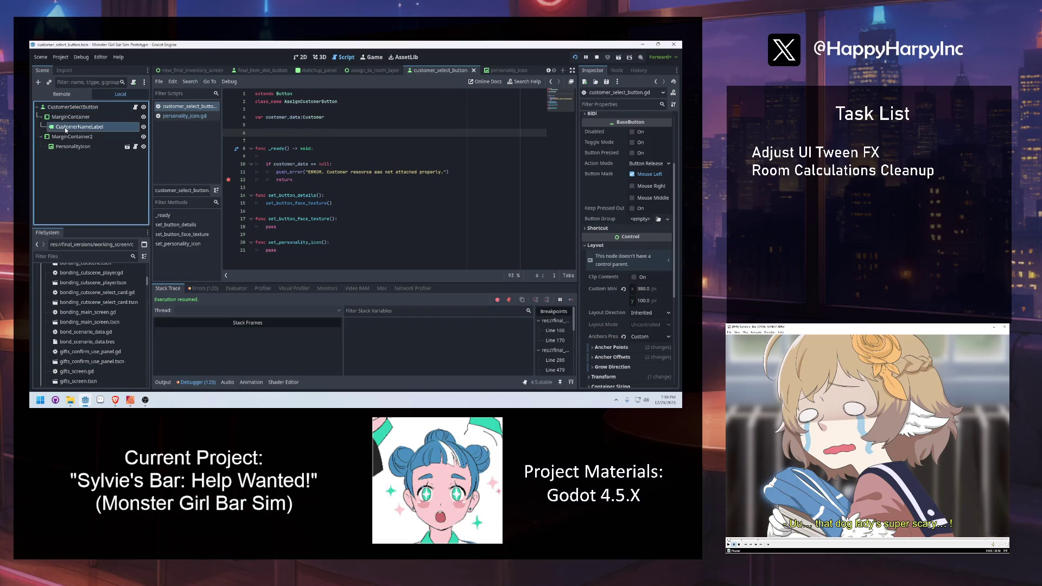
ctrl+click(74, 147)
right_click(79, 146)
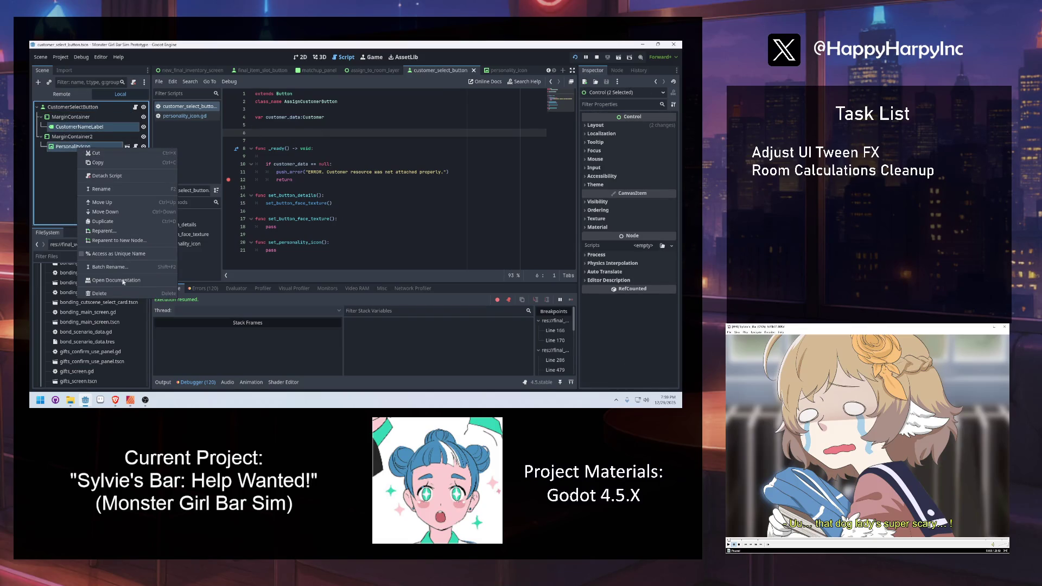
click(105, 256)
drag(82, 128, 289, 136)
Begin _ready with a '## == Safety Check' comment.
key(Down)
key(Down)
key(Down)
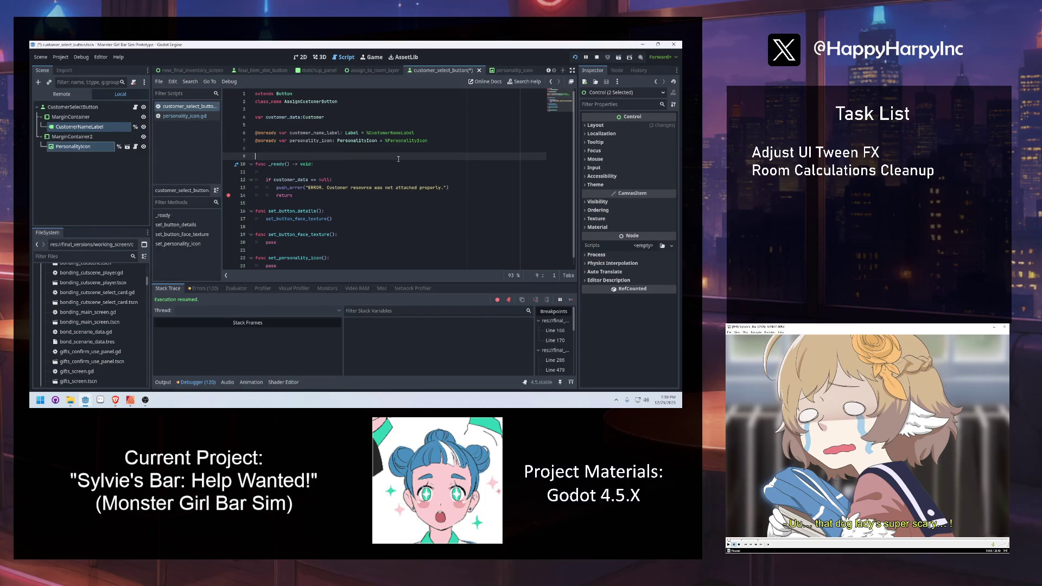
key(End)
key(Return)
key(Return)
key(Up)
text(## == S)
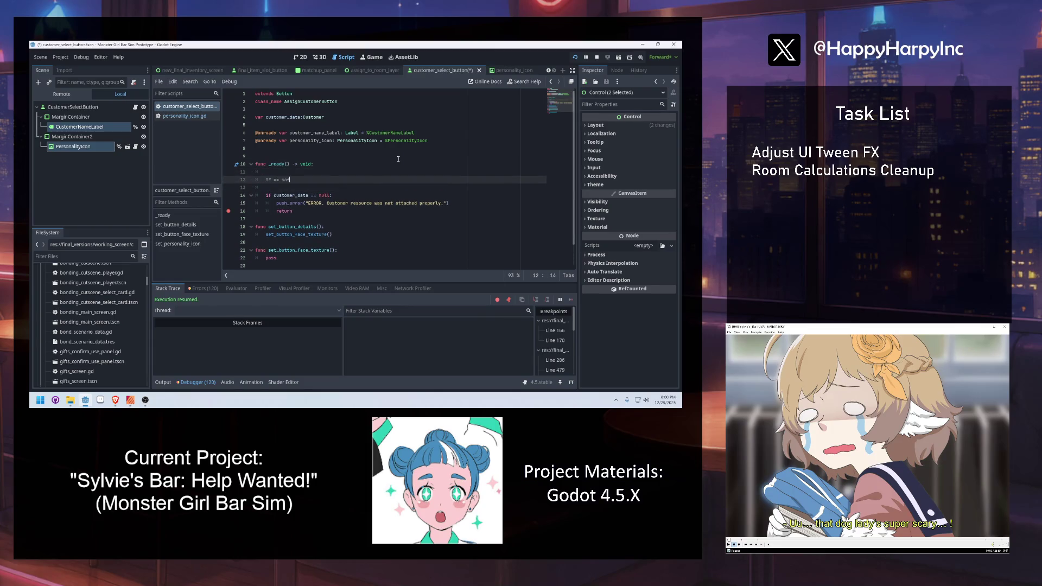
text(Afety)
key(BackSpace)
key(BackSpace)
key(BackSpace)
text(afety Check)
Add an early return to _ready when customer_name_label is null, breakpoint line 15, and save.
key(Return)
key(Return)
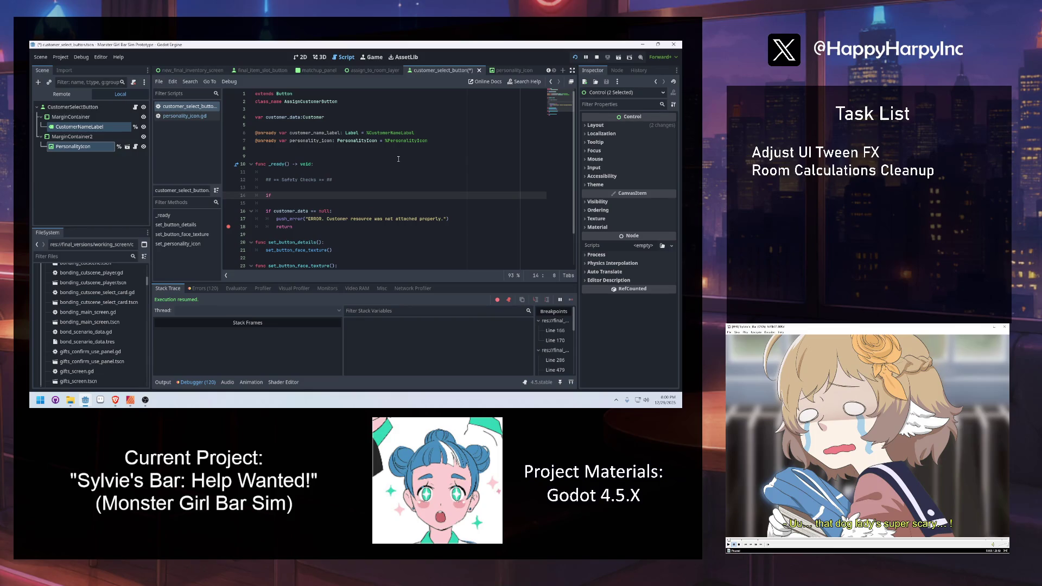
text(customer_n)
key(Return)
text(ull:)
key(Return)
text(return)
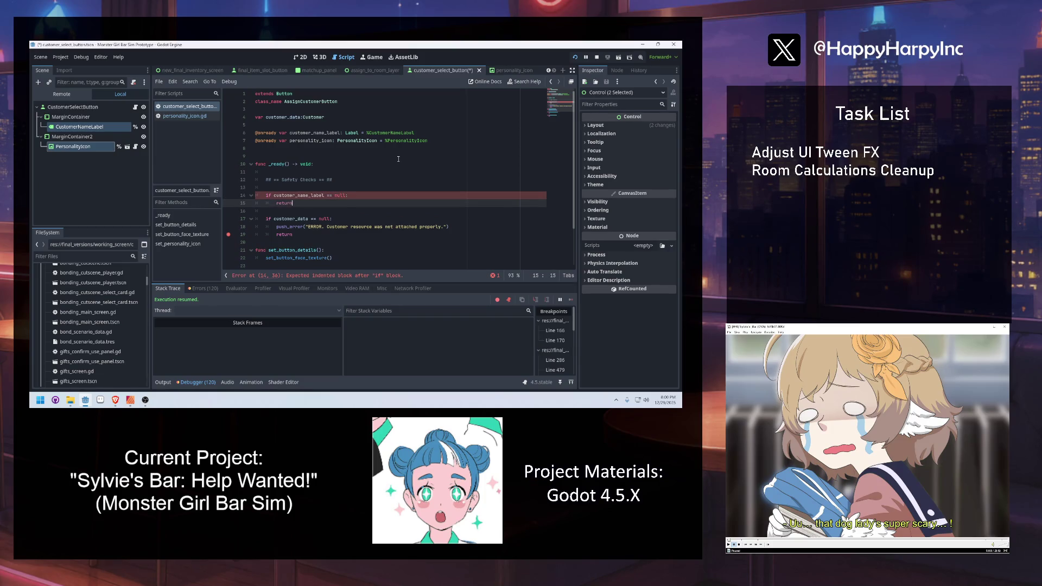
key(Return)
click(229, 203)
key(ctrl+s)
key(Return)
key(Return)
key(Up)
key(BackSpace)
key(BackSpace)
key(BackSpace)
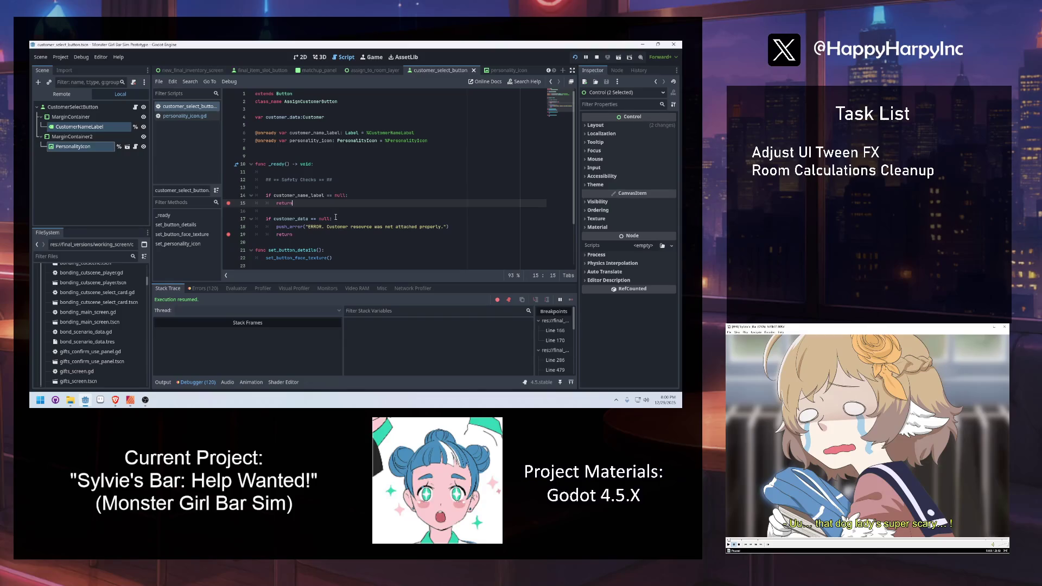
Add a 'personality_icon == null: return' check with a breakpoint, and remove the empty line 5.
key(Return)
key(Return)
text(if p)
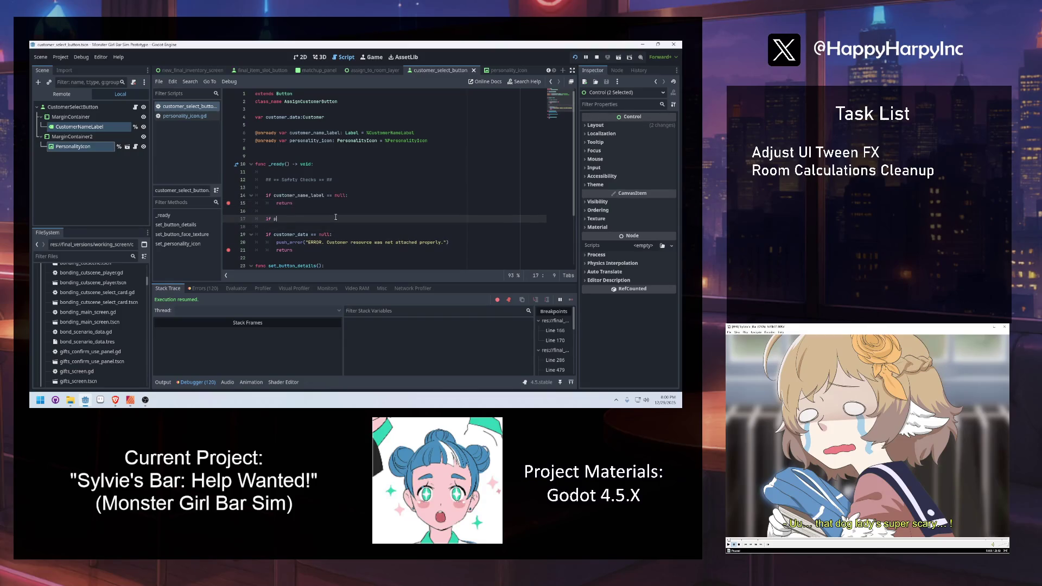
text(ersonality_icon == null)
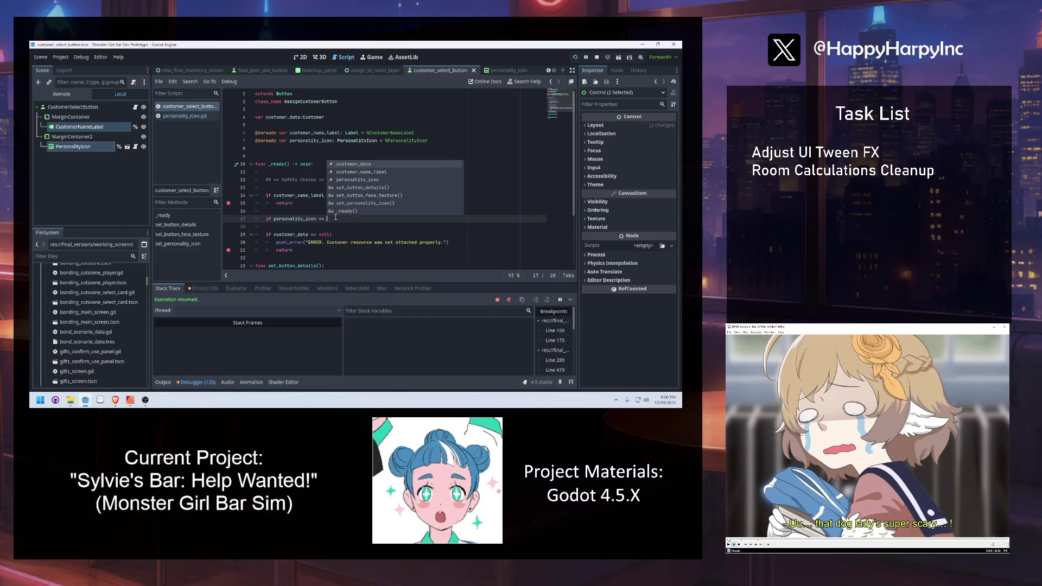
text(:)
key(Return)
text(return)
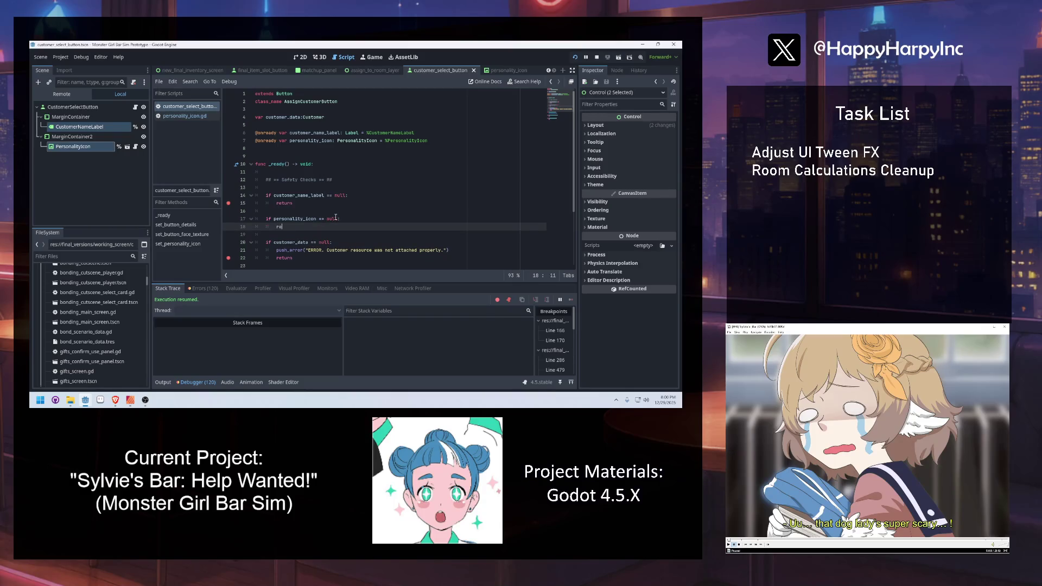
click(229, 227)
click(296, 203)
click(317, 125)
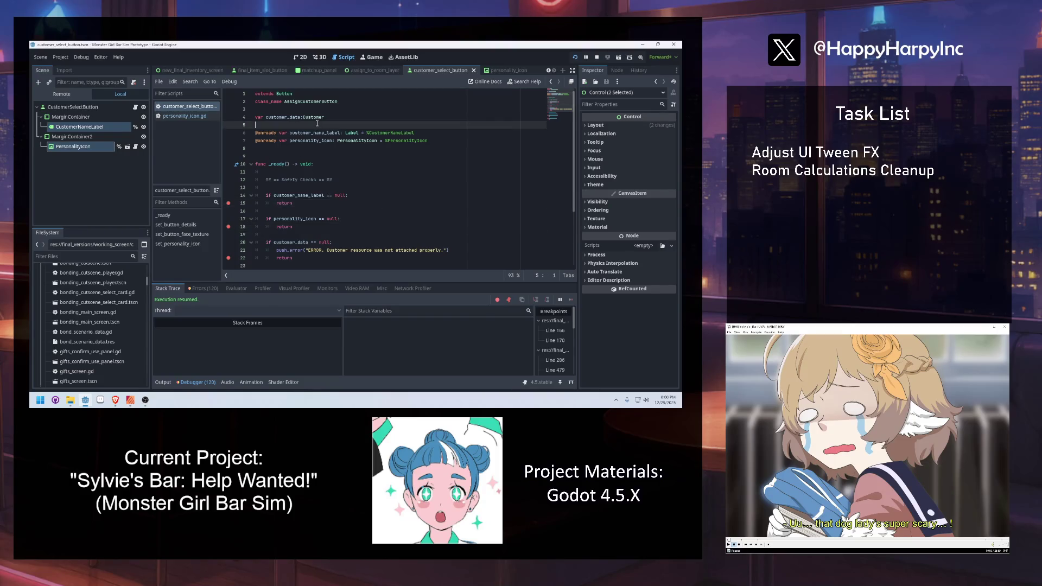
key(BackSpace)
key(BackSpace)
text(r)
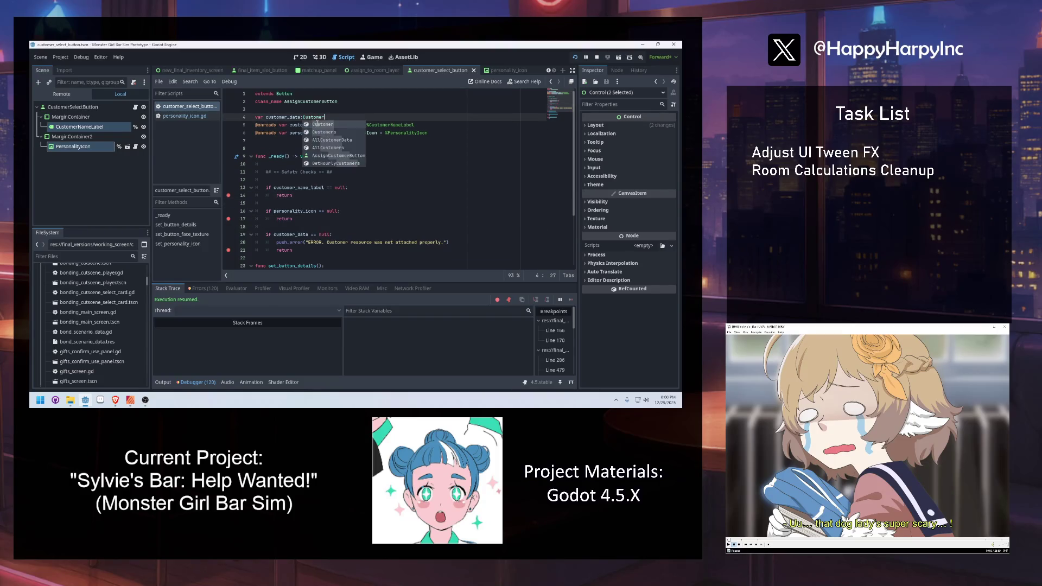
Call set_button_details() at the end of _ready, after the safety checks.
click(364, 211)
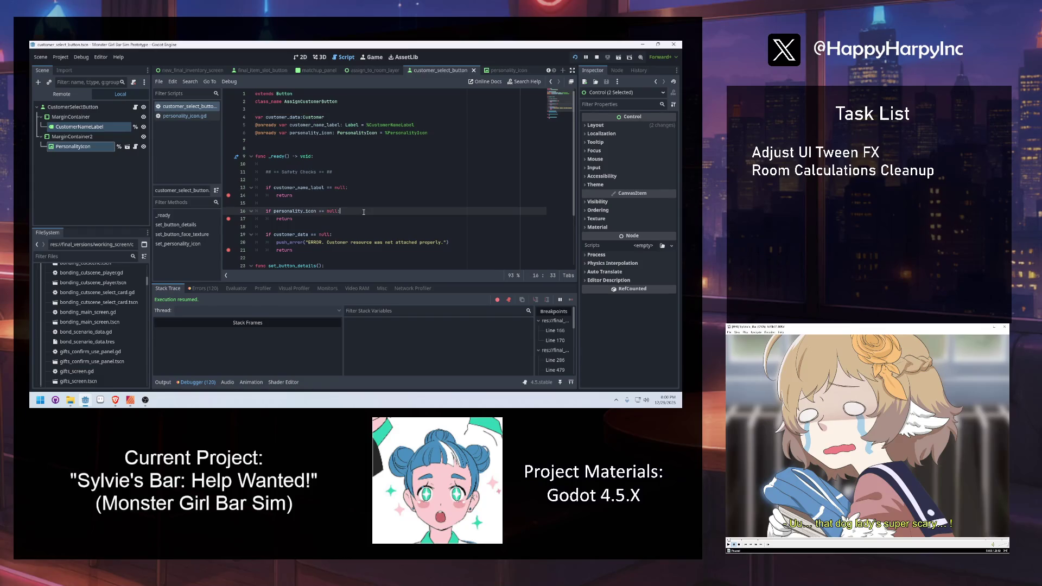
scroll(332, 248, down, 1)
click(324, 228)
key(Return)
key(Return)
key(BackSpace)
text(et_b)
key(Return)
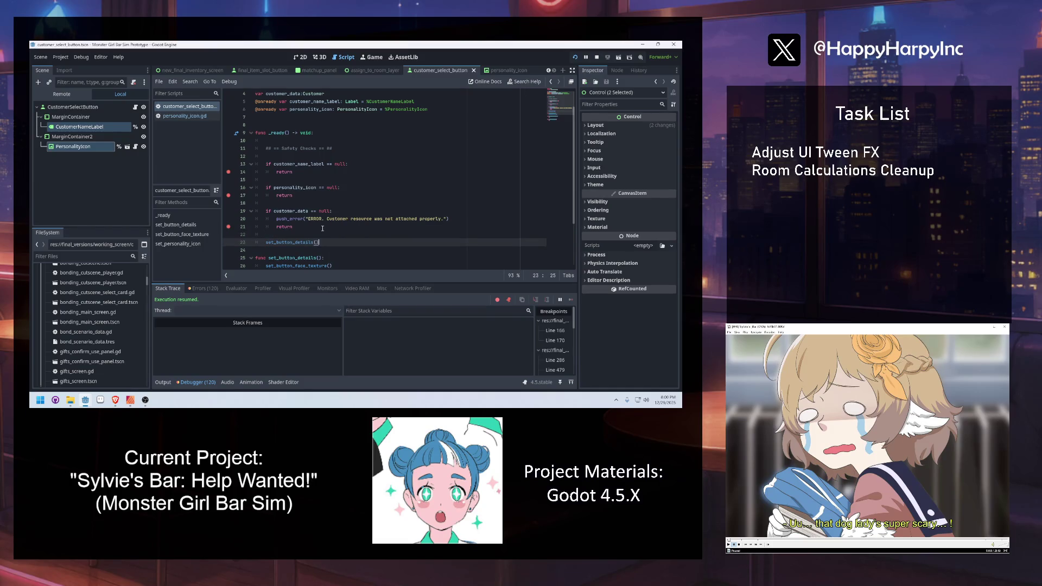
Add a set_personality_icon() call under set_button_face_texture in set_button_details.
scroll(323, 229, down, 2)
click(359, 222)
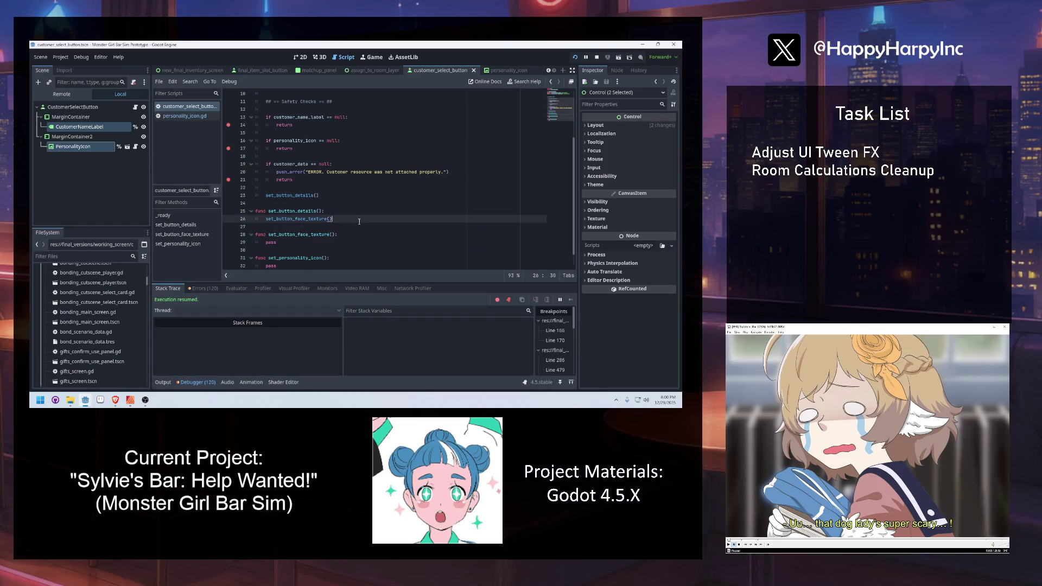
key(Return)
text(set_per)
key(Return)
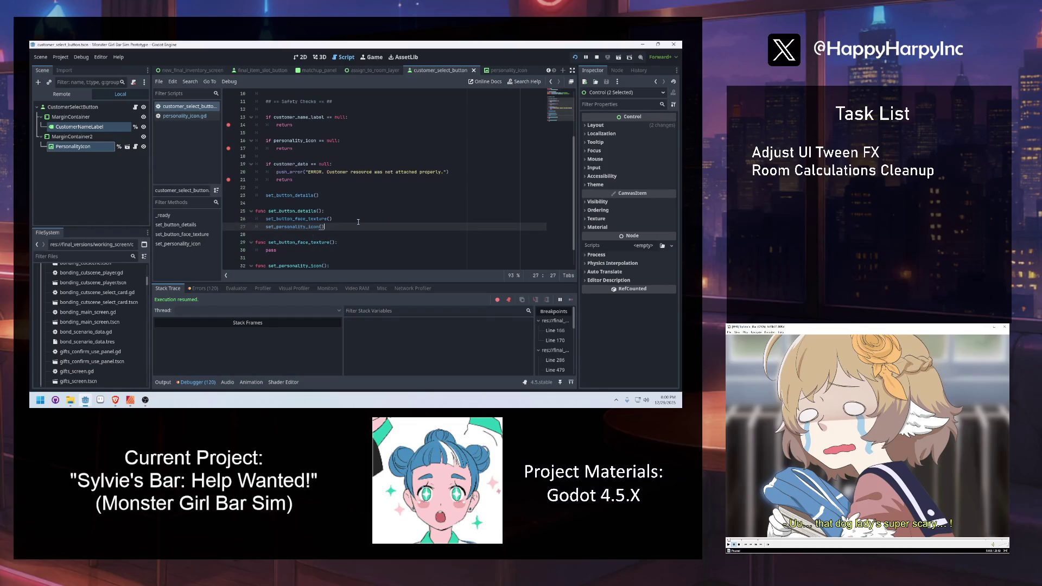
Create a new function set_customer_name_label() with a pass placeholder body.
scroll(359, 221, down, 1)
click(297, 234)
key(Return)
key(Return)
key(Up)
text(func set_customer_nba)
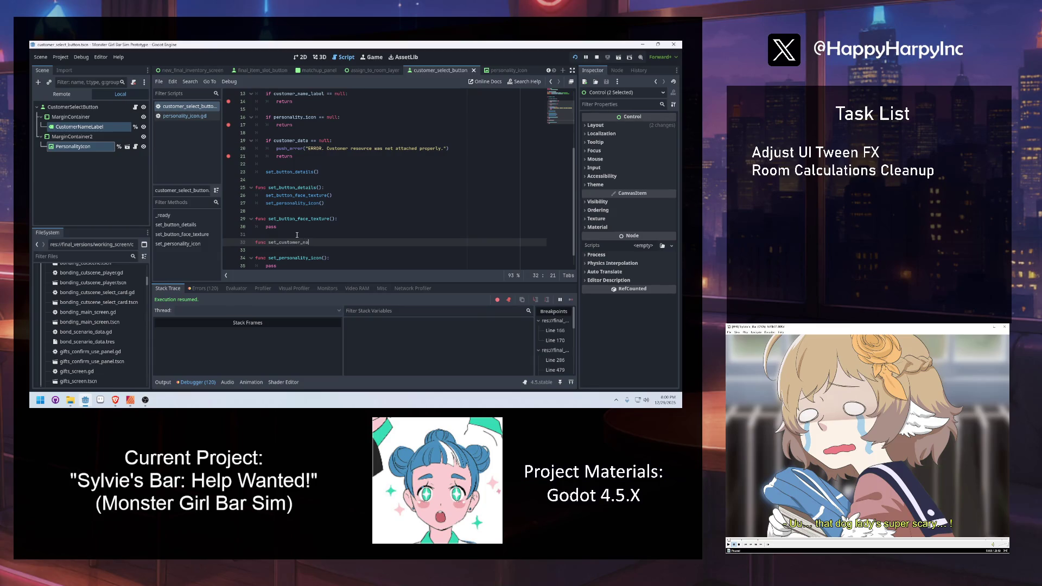
text(label():)
key(Return)
text(pass)
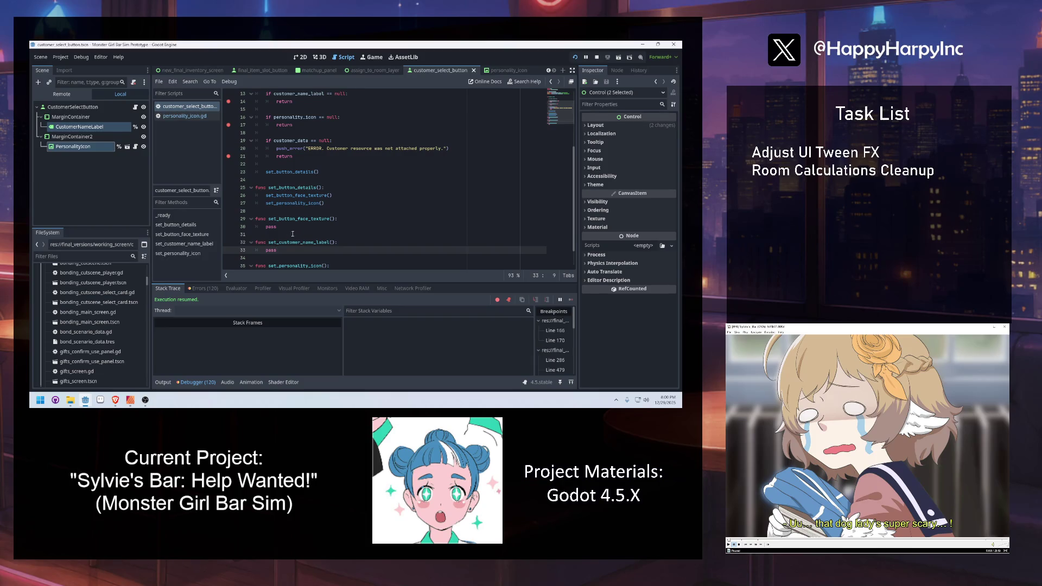
Replace pass with a guard starting 'not "customer_name" in customer_data or'.
scroll(272, 156, up, 1)
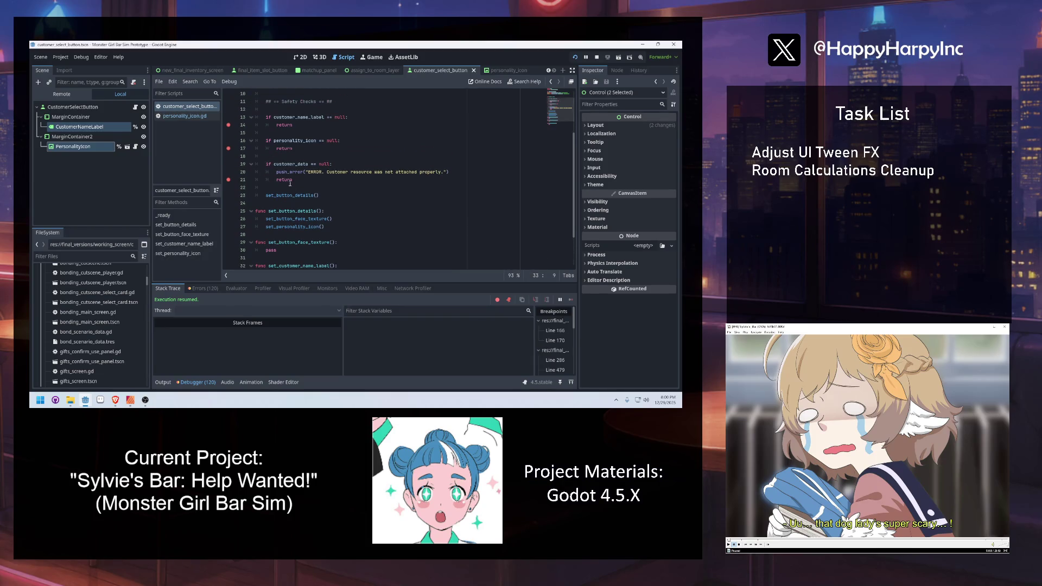
scroll(269, 160, up, 1)
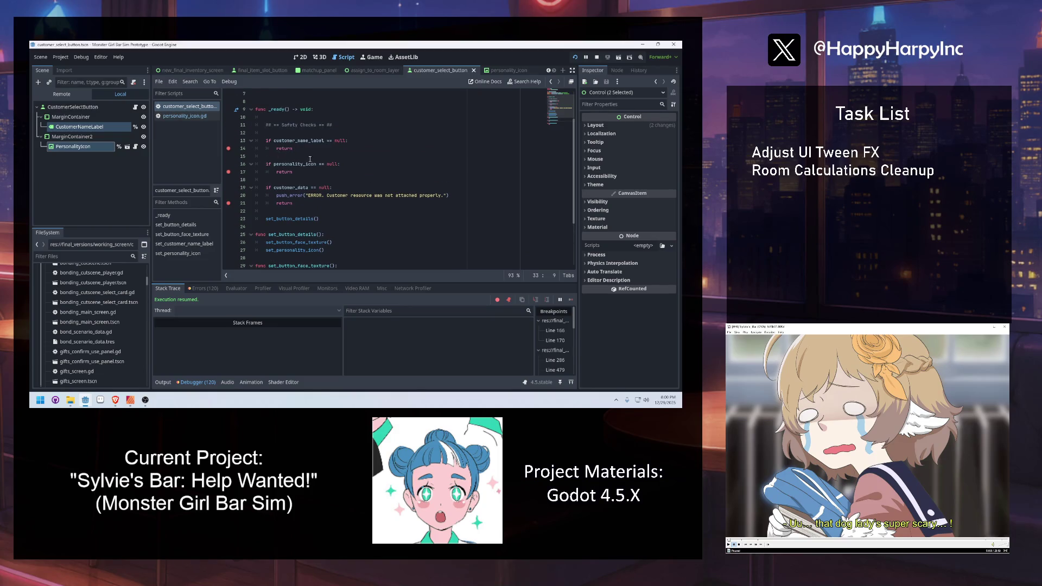
mouse_move(285, 196)
scroll(301, 218, down, 3)
double_click(284, 202)
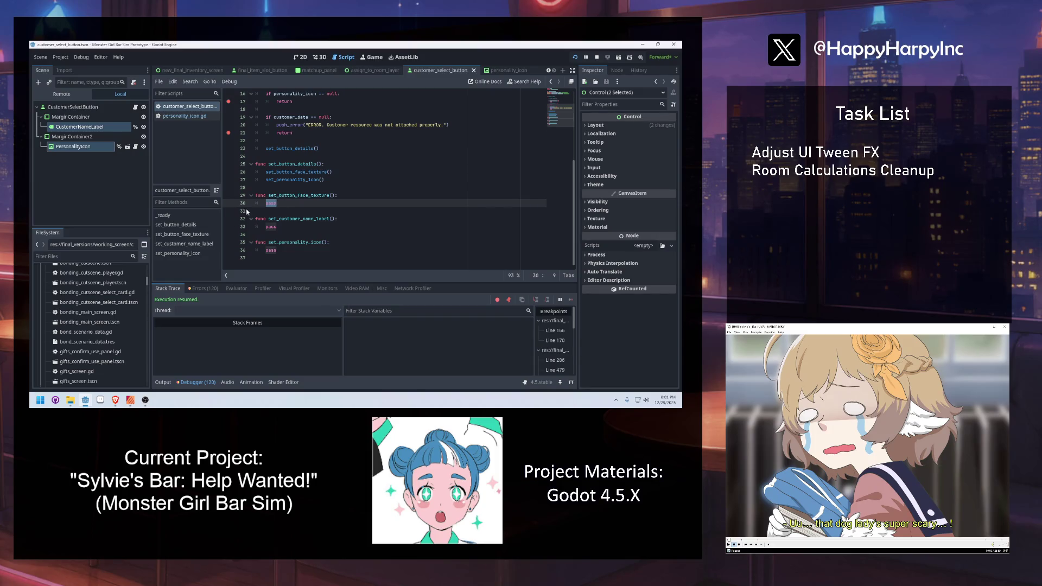
double_click(284, 229)
key(Return)
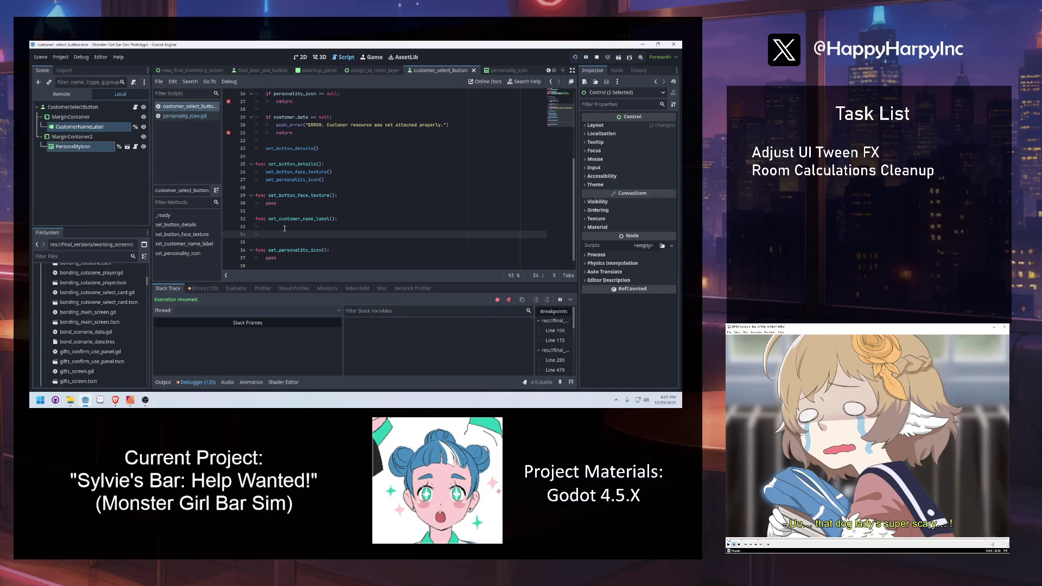
text(if customer_data.)
text(customer)
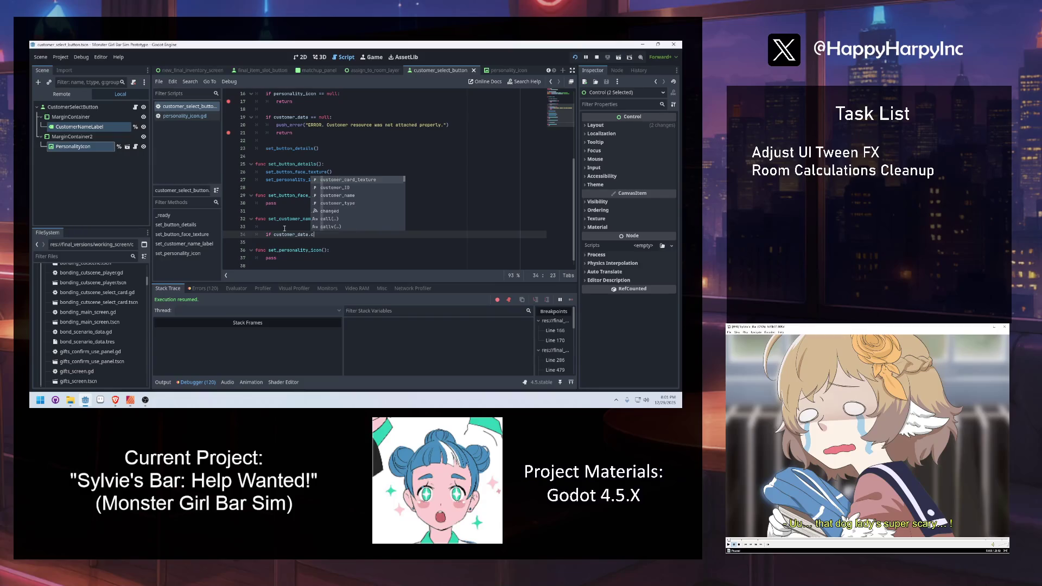
key(Return)
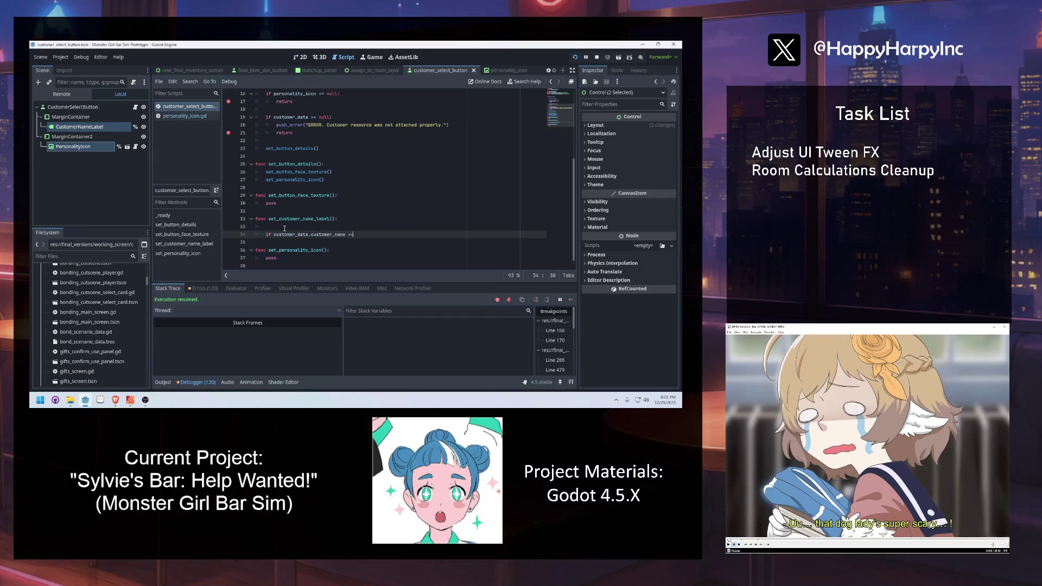
key(BackSpace)
key(BackSpace)
key(BackSpace)
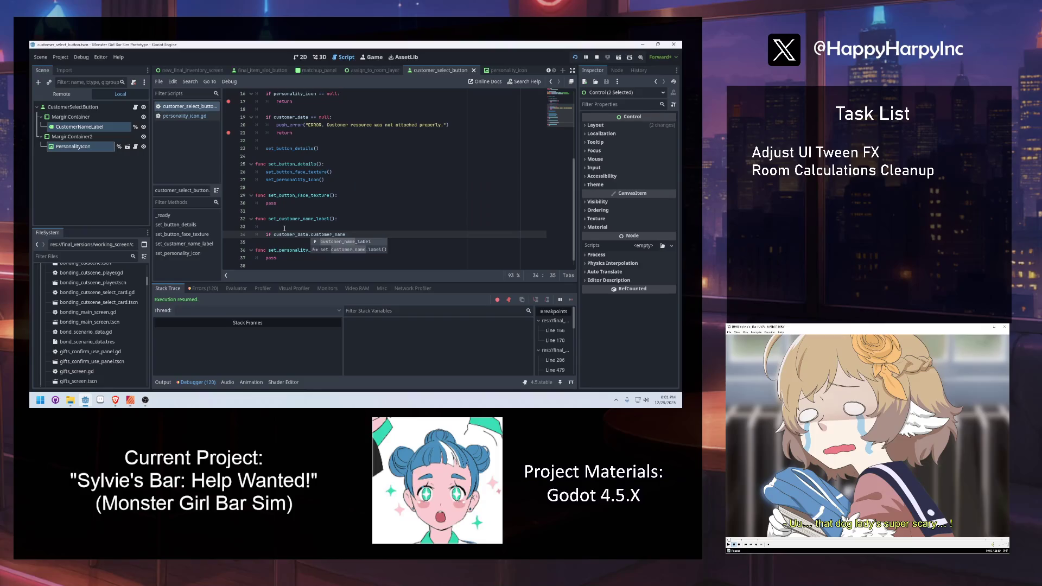
key(Home)
text(not "customer_name" in customer)
key(Return)
text(or)
Finish the guard with '== null or customer_data.customer_name.is_empty(): return' and breakpoint the return.
click(440, 234)
double_click(440, 235)
key(End)
text(== )
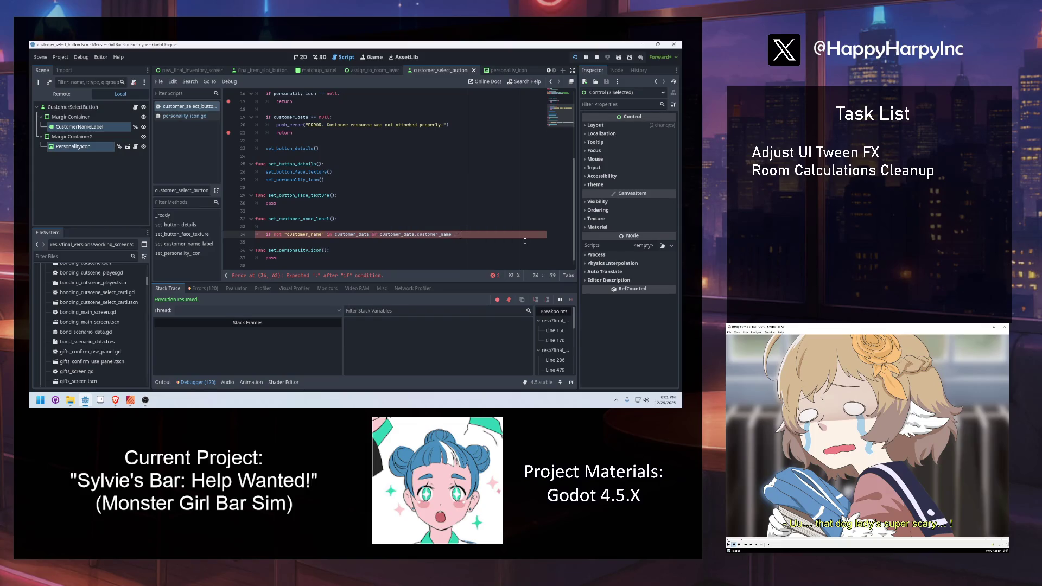
text(nullor customer_data.)
text(customer)
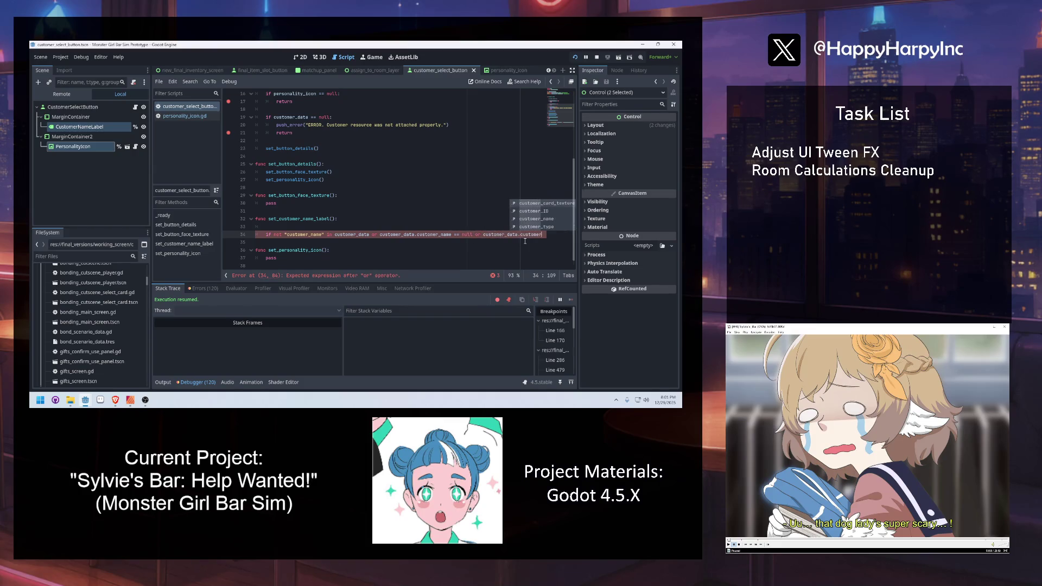
text(_name.is)
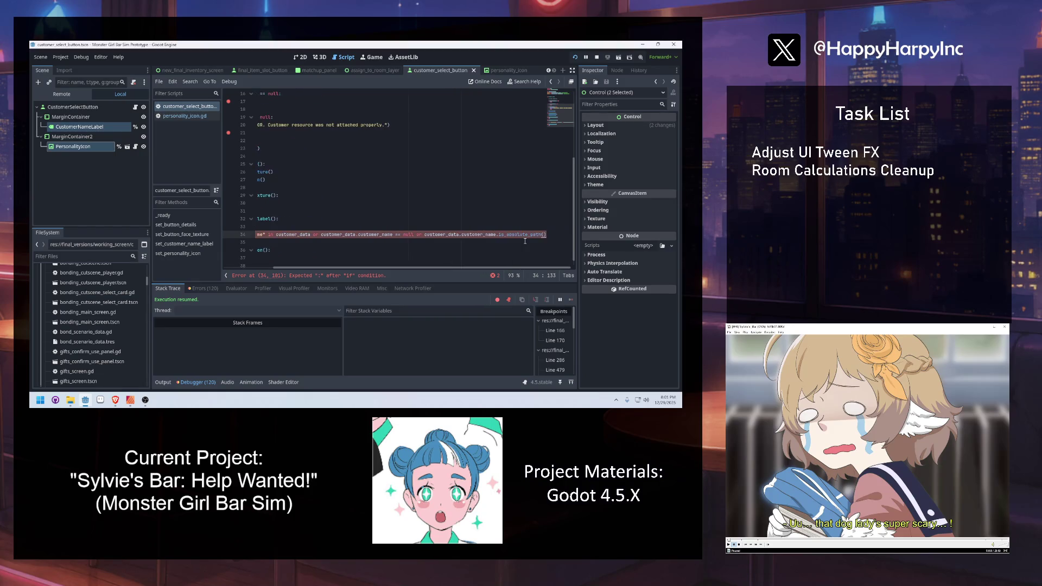
text(_empty():)
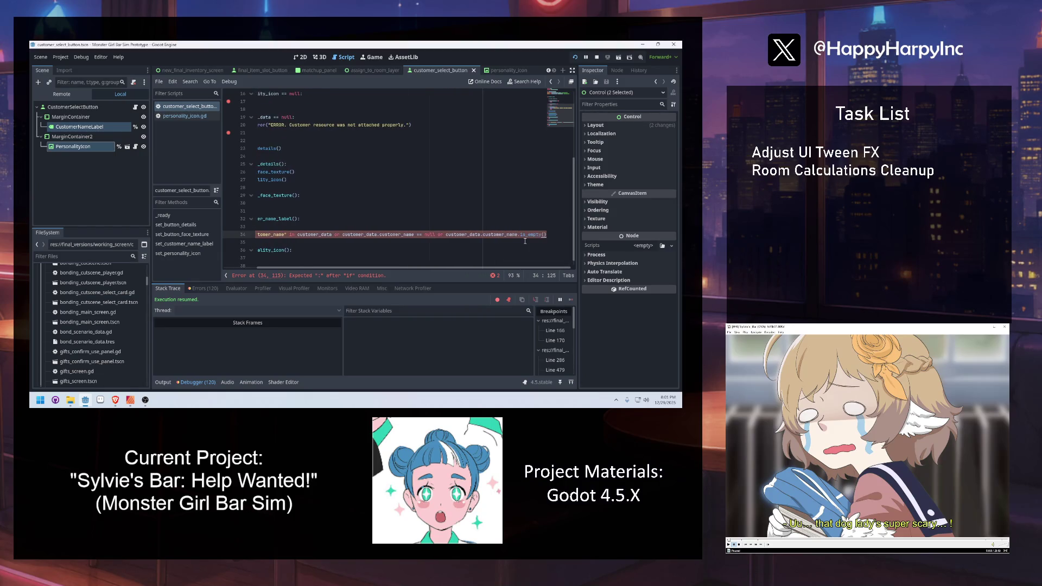
key(Return)
text(return)
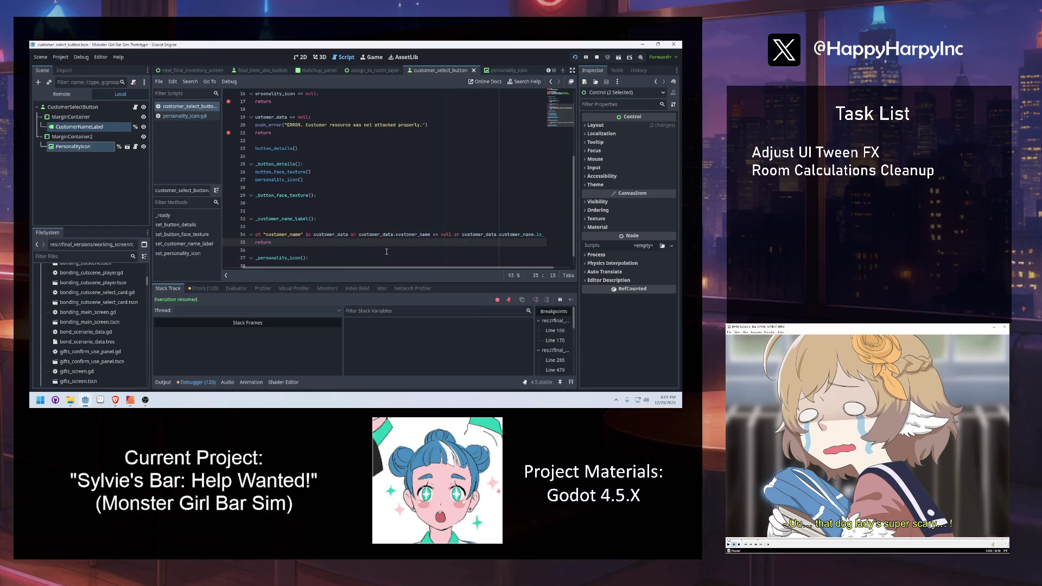
scroll(274, 269, left, 1)
click(229, 242)
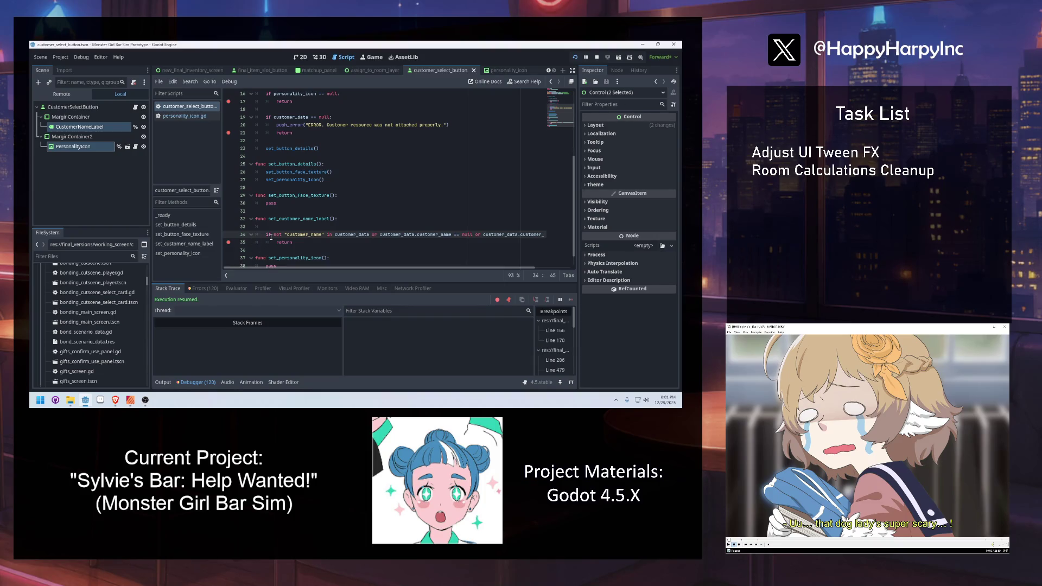
key(ctrl+z)
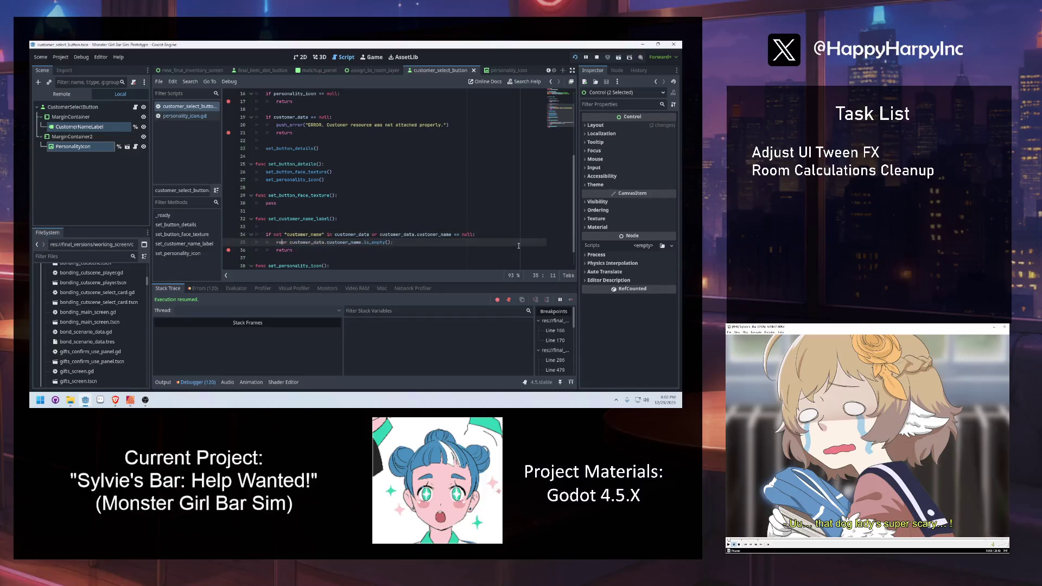
Move the is_empty() condition onto its own if line among the early-return checks.
text(turn)
key(Tab)
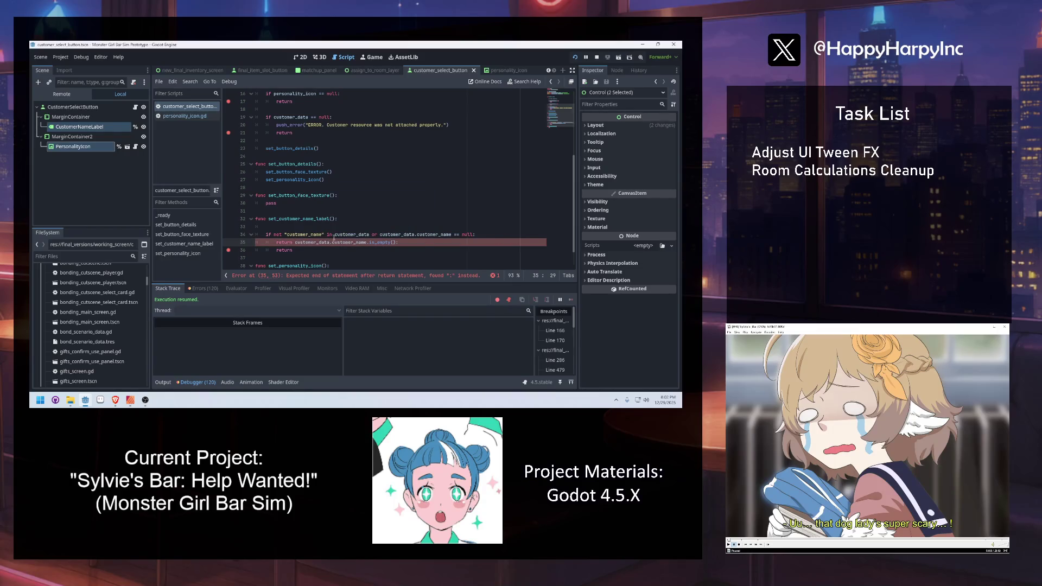
key(Return)
key(Return)
key(BackSpace)
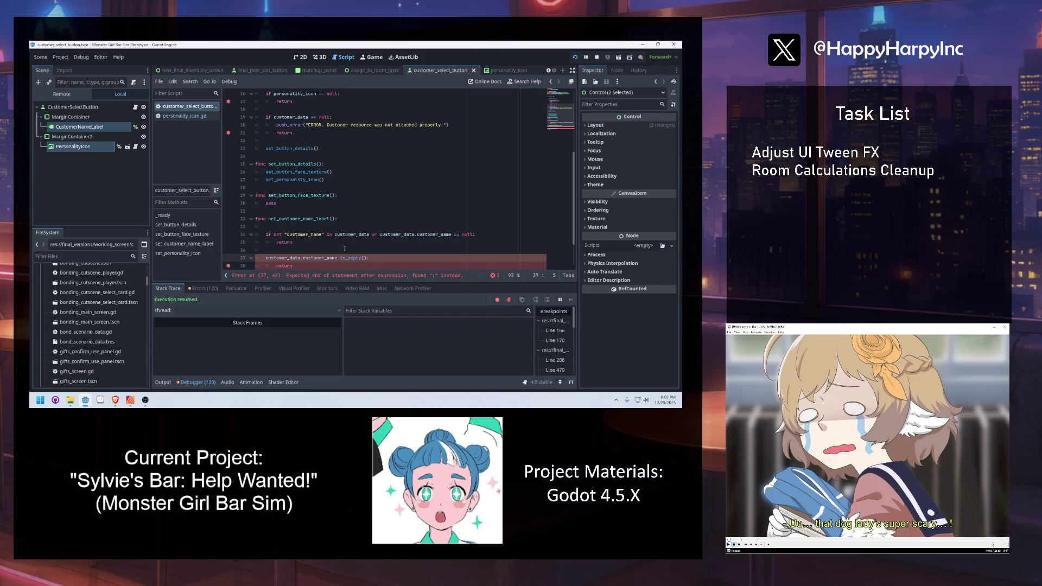
click(291, 243)
click(364, 235)
click(265, 255)
text(if)
click(363, 227)
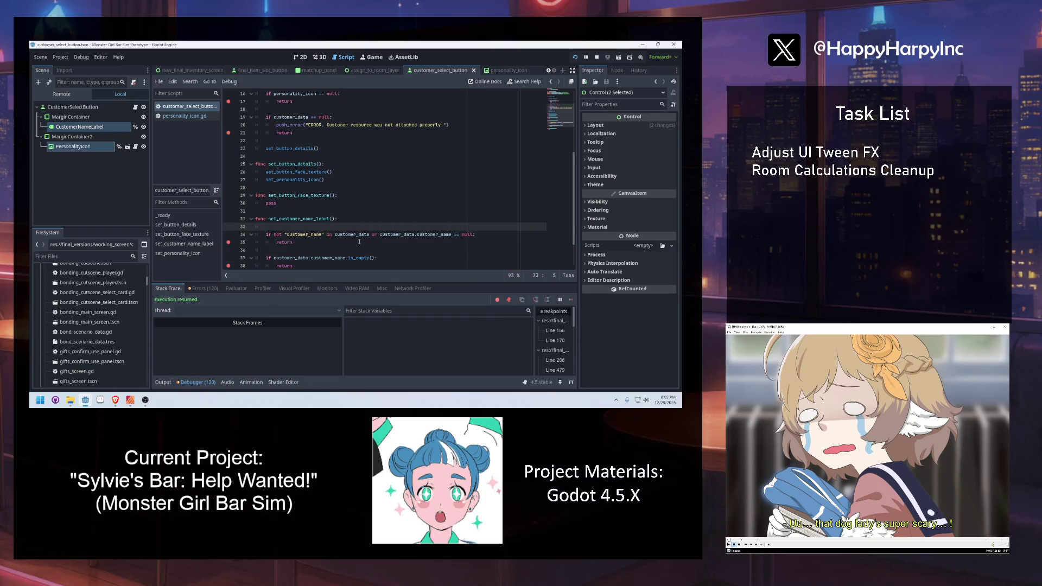
Assign customer_data.customer_name to customer_name_label.text below the checks.
mouse_move(344, 258)
scroll(343, 263, down, 1)
click(321, 249)
key(Return)
key(Return)
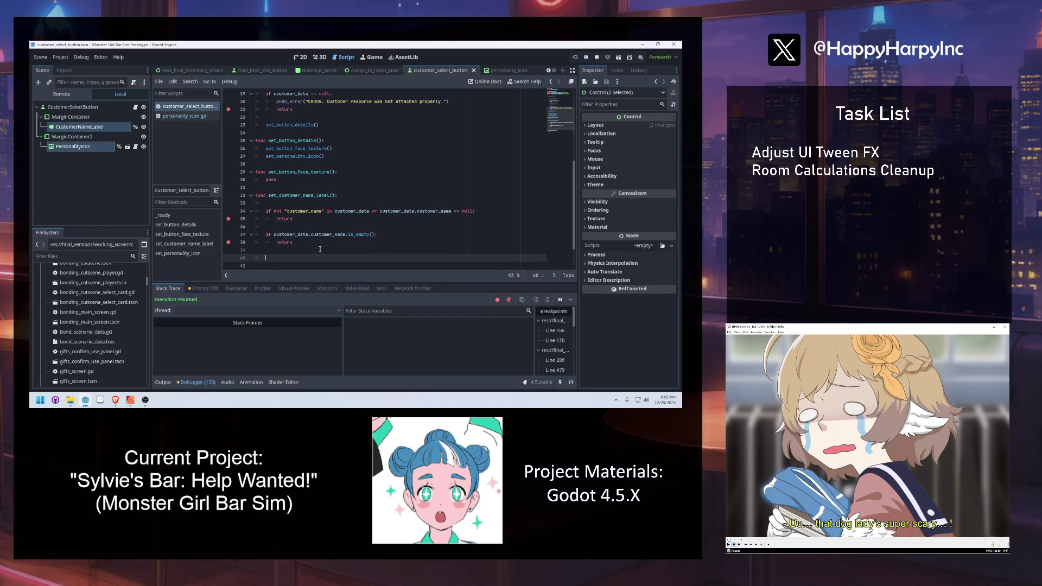
text(customer)
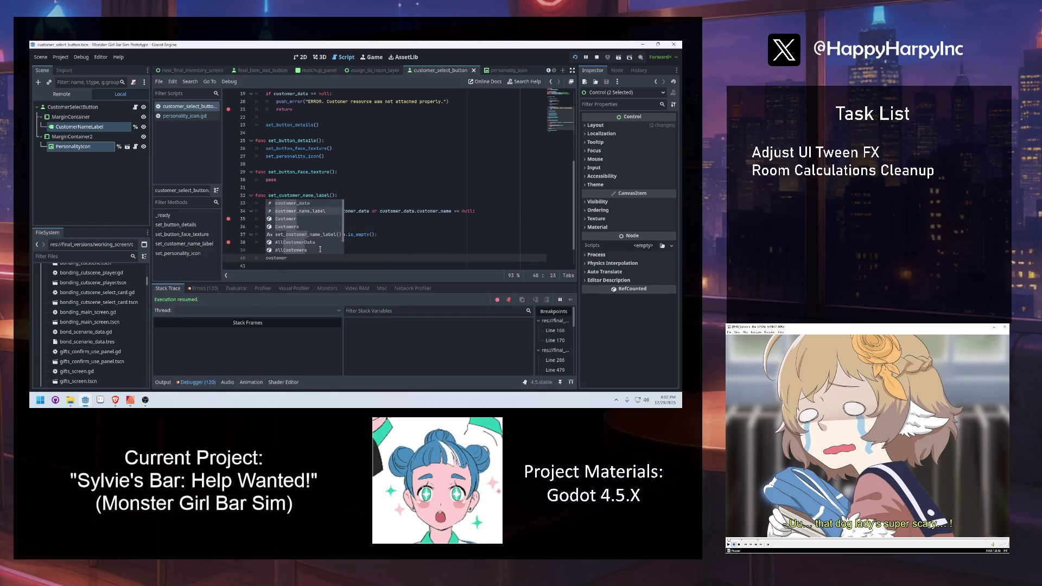
text(_name_label.text =)
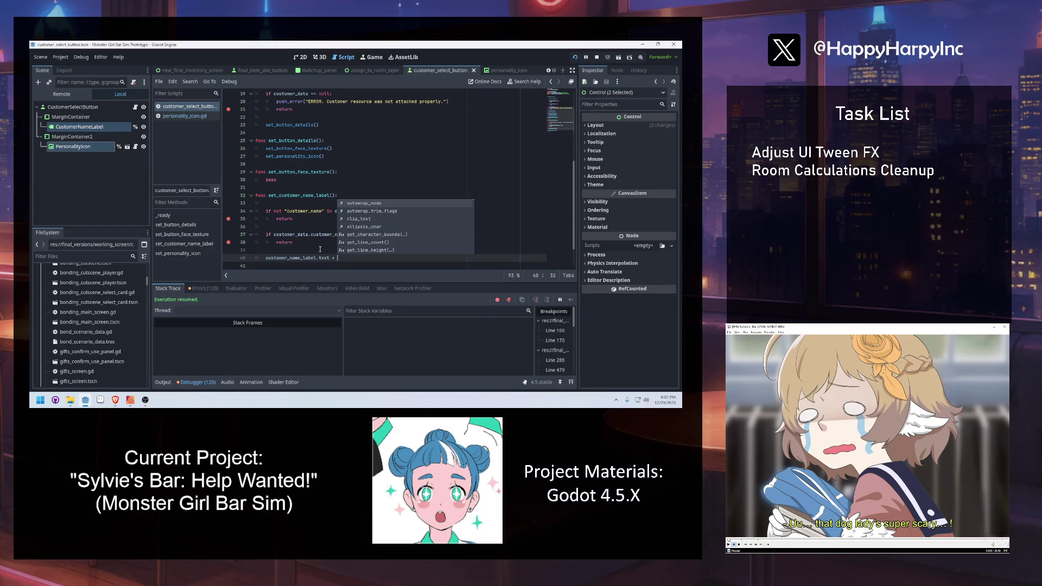
key(Escape)
text(ustomer_data.customer_)
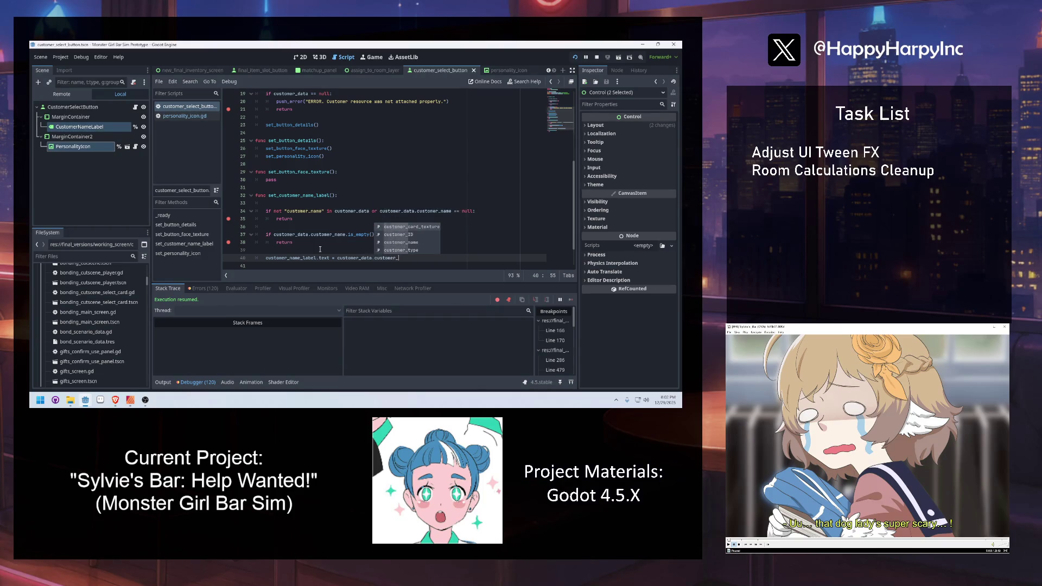
text(n\)
key(Return)
key(BackSpace)
key(BackSpace)
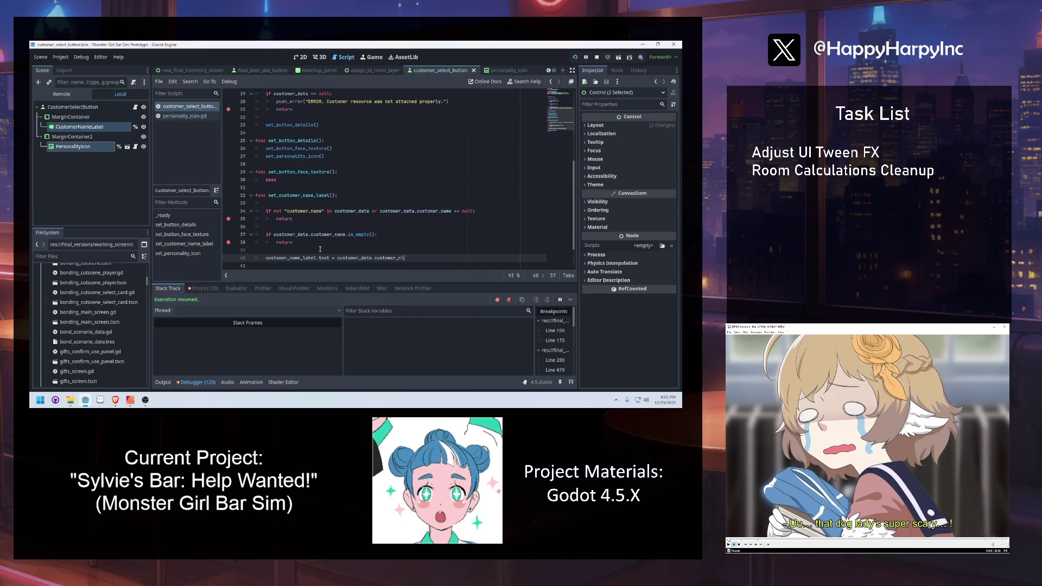
text(me)
click(356, 165)
scroll(314, 179, up, 6)
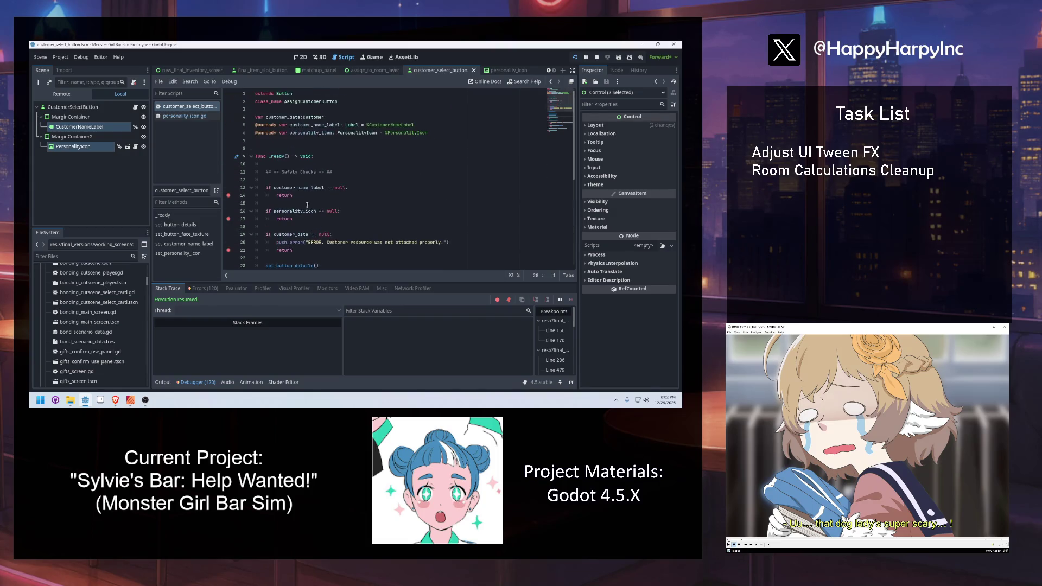
click(331, 141)
key(Up)
key(Up)
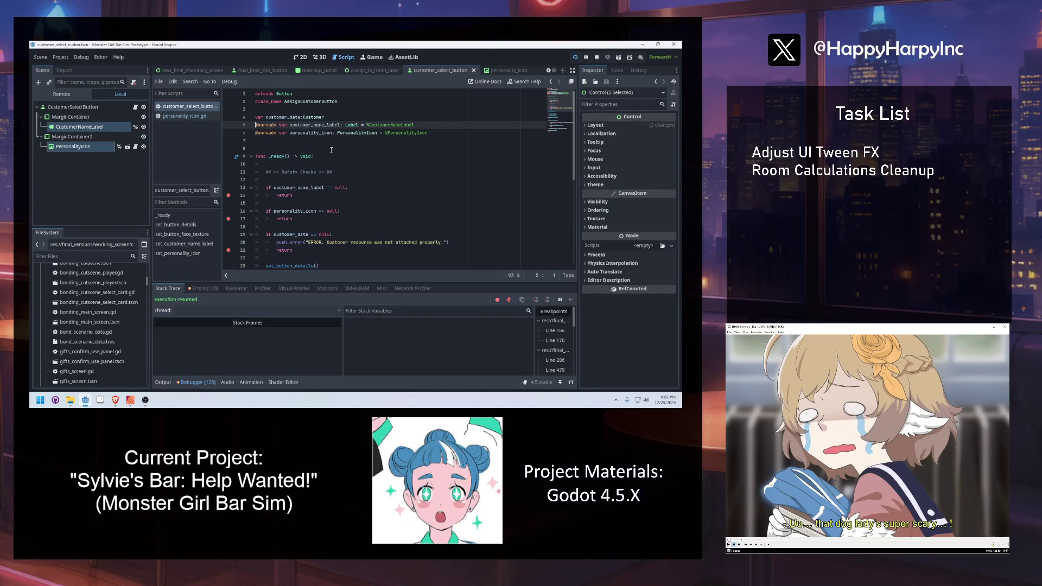
key(Return)
key(Return)
key(Return)
key(Up)
key(Up)
text(ar button)
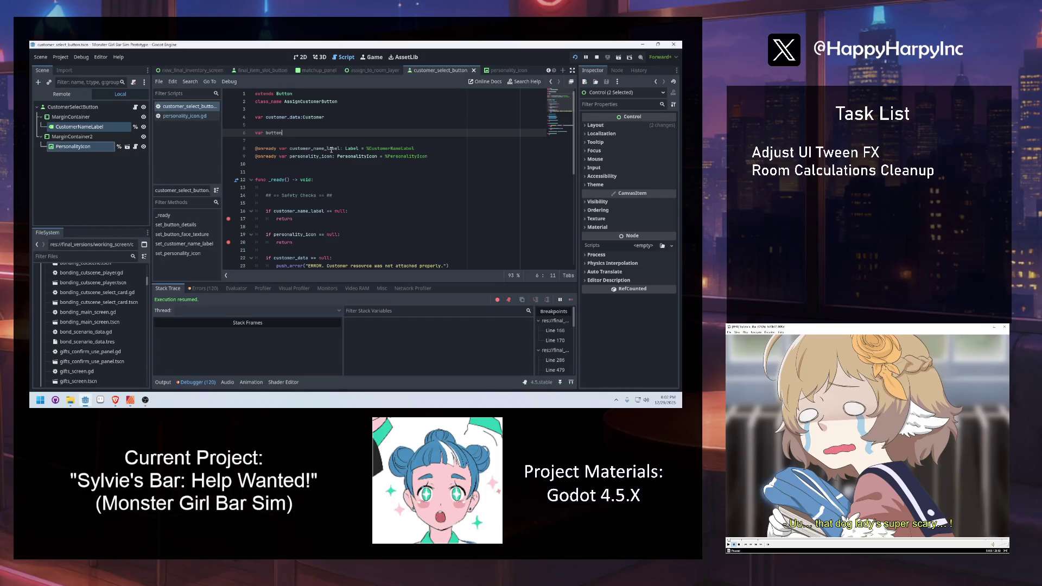
text(_texture:Dic)
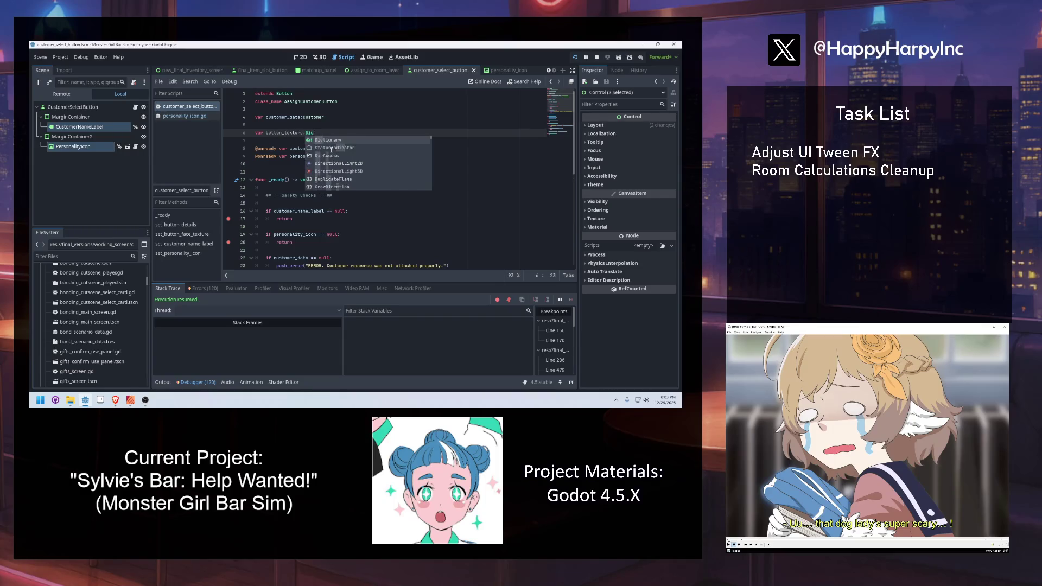
text(tionary = {)
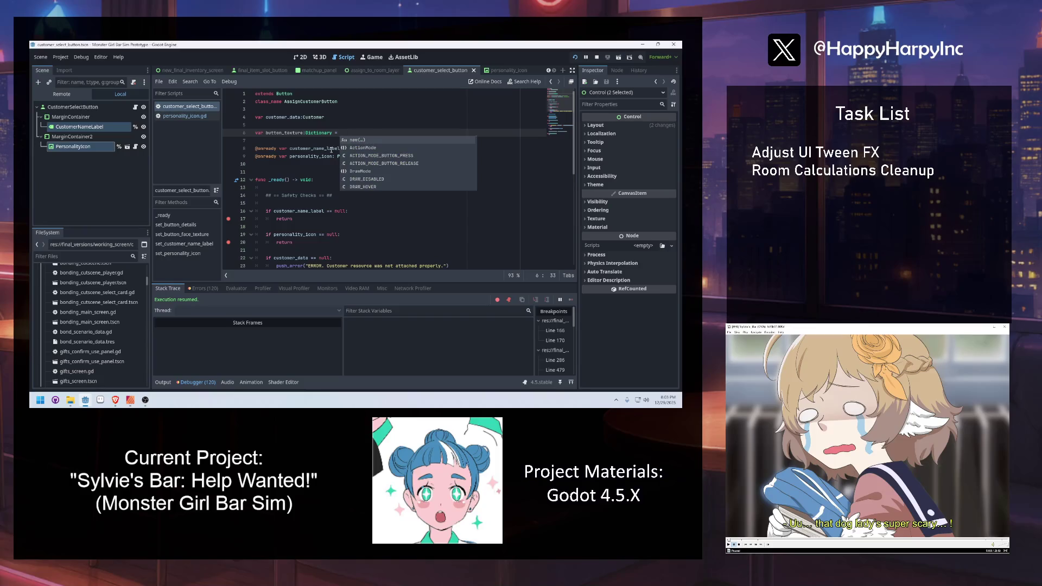
key(Return)
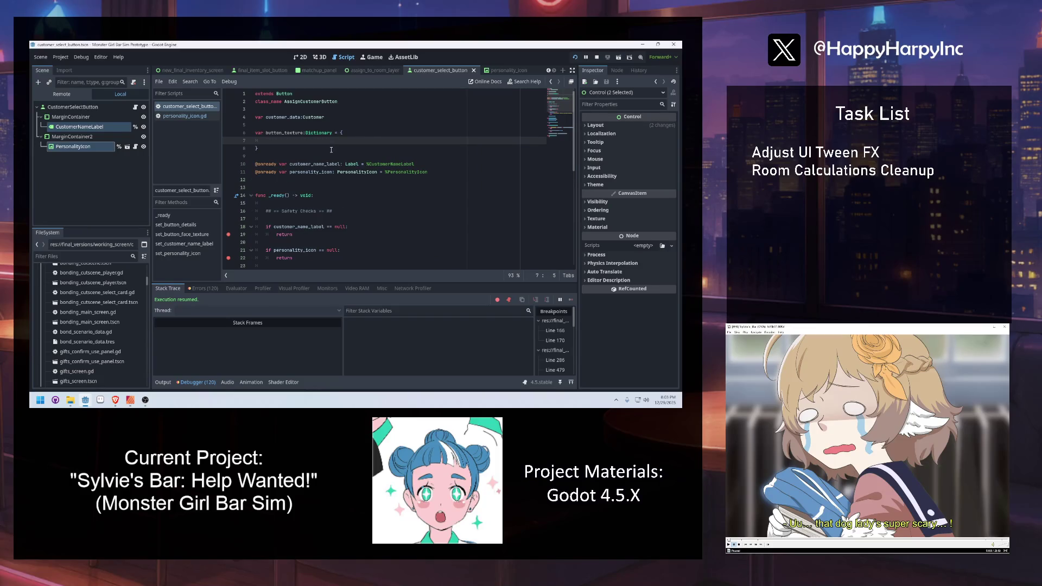
text("harpy_rancher" : nu)
text(ll,)
click(332, 150)
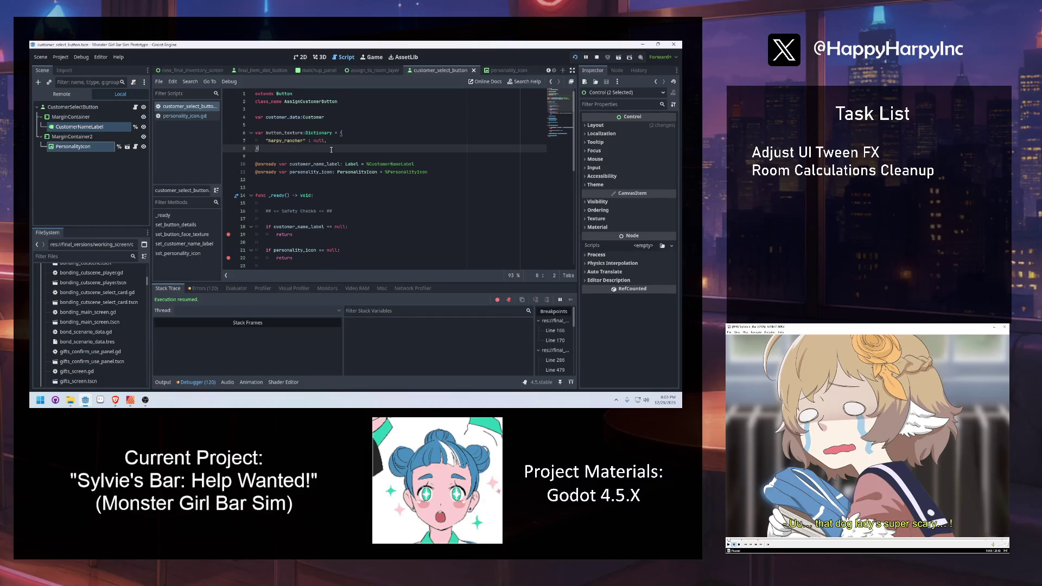
click(321, 155)
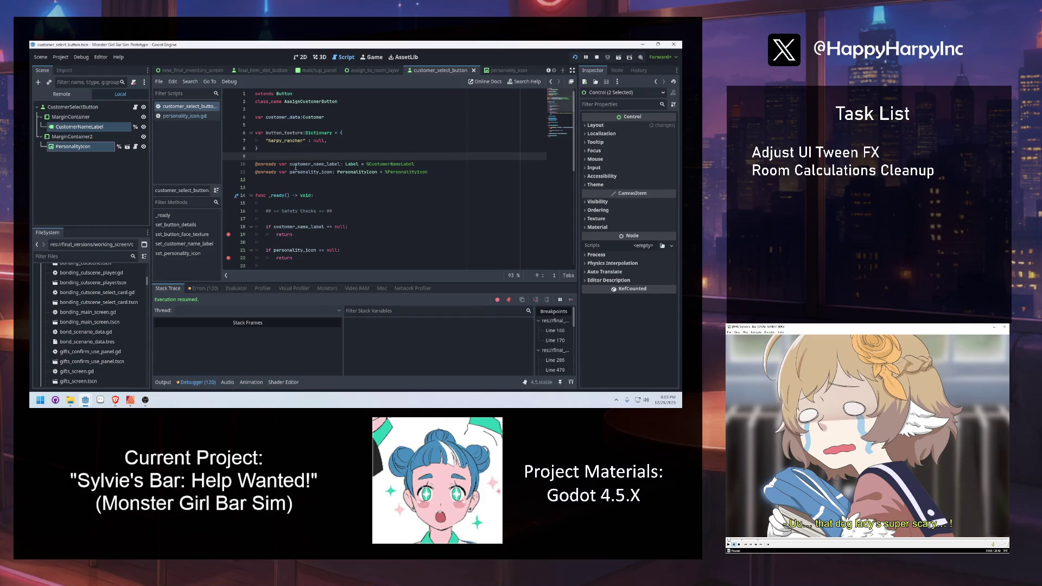
scroll(317, 144, down, 2)
scroll(301, 157, down, 4)
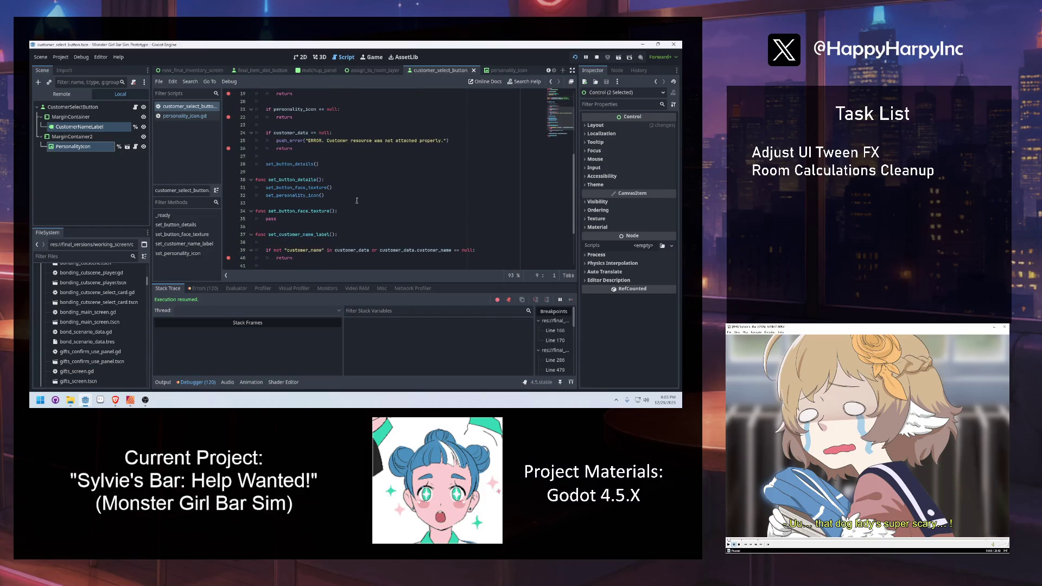
scroll(332, 162, down, 1)
double_click(271, 187)
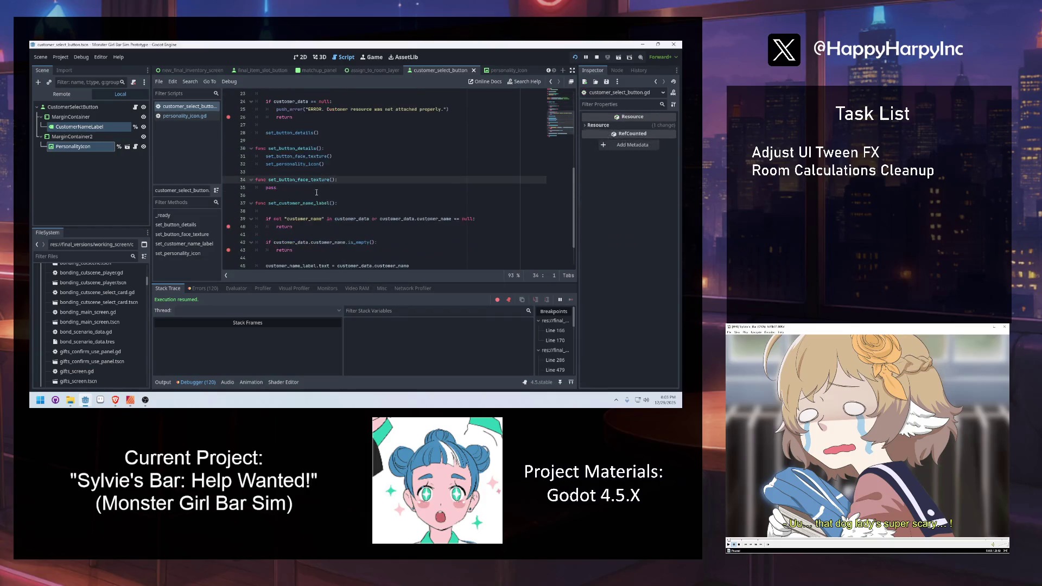
Replace pass with 'var id = customer_data.customer_ID' and 'var texture:Texture = button_texture.get(id, null)'.
text(var )
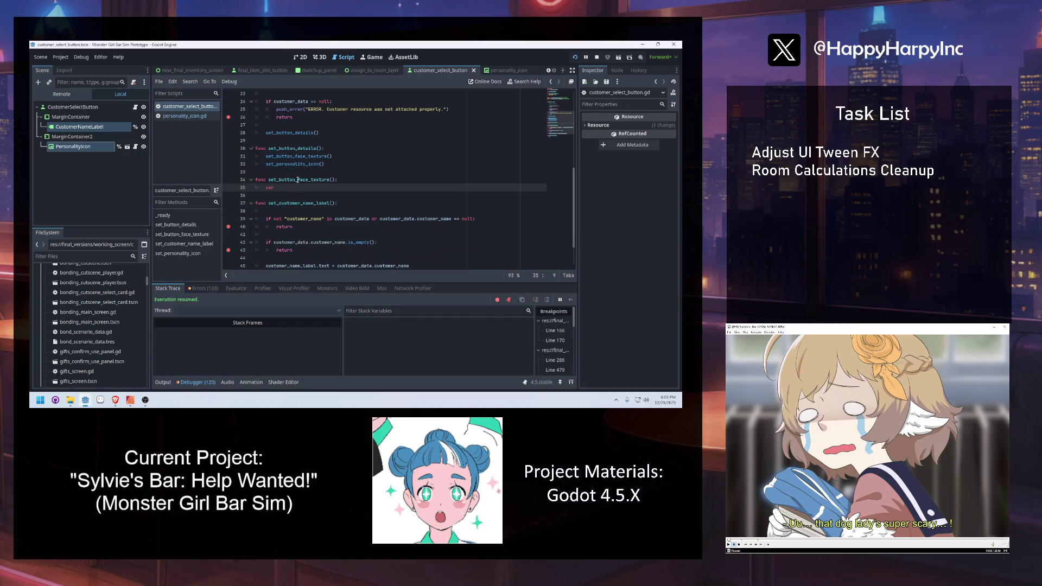
text(id = c)
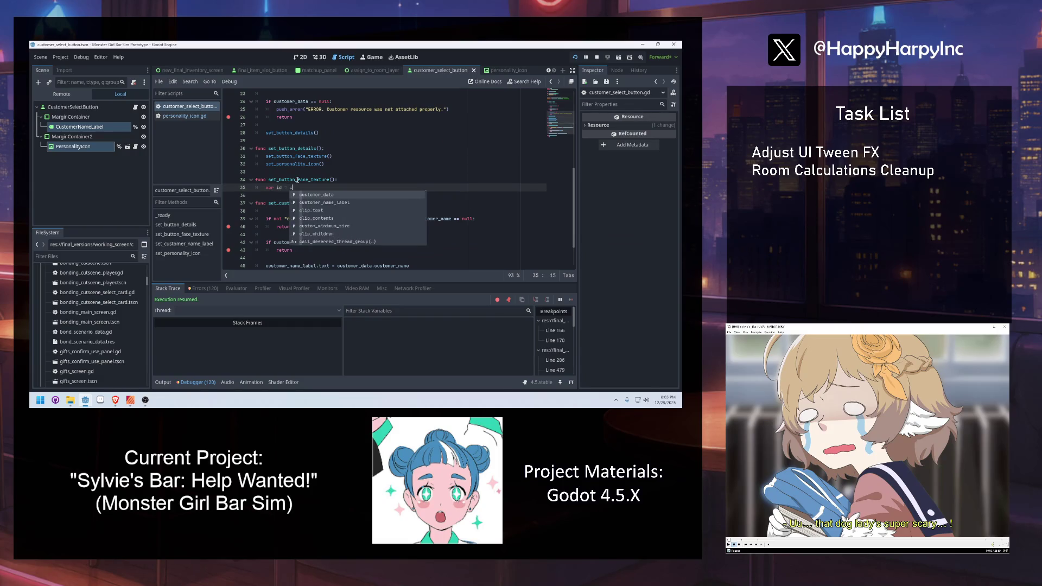
text(ustomer_data.customer_ID)
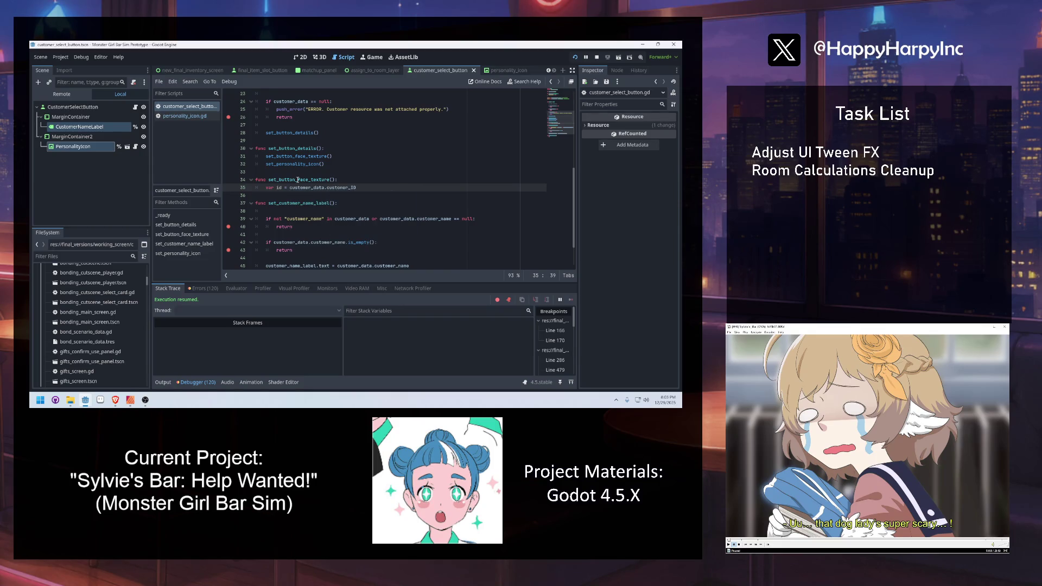
key(Return)
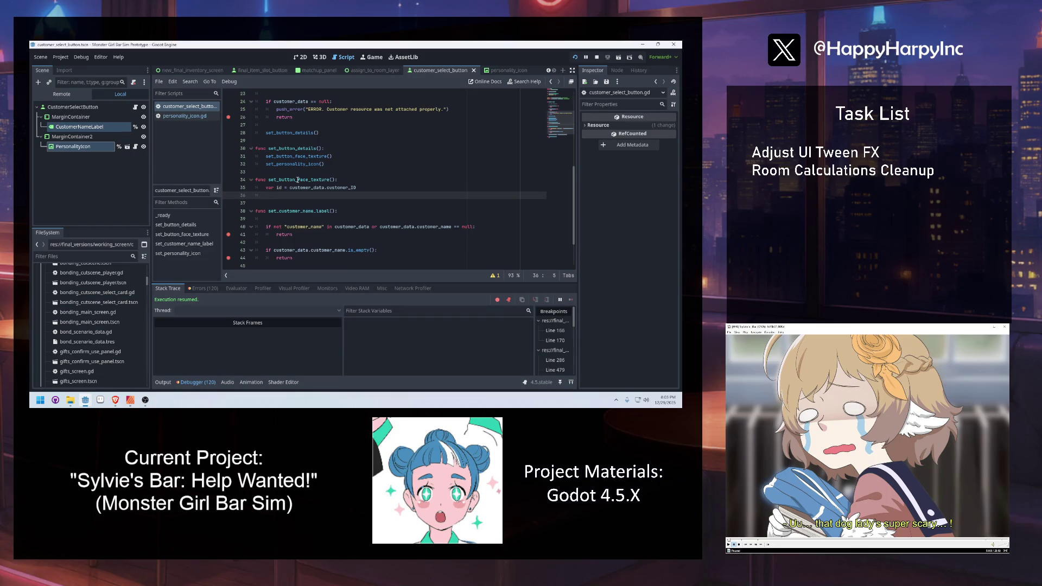
text(var texture:Texture = )
text(c)
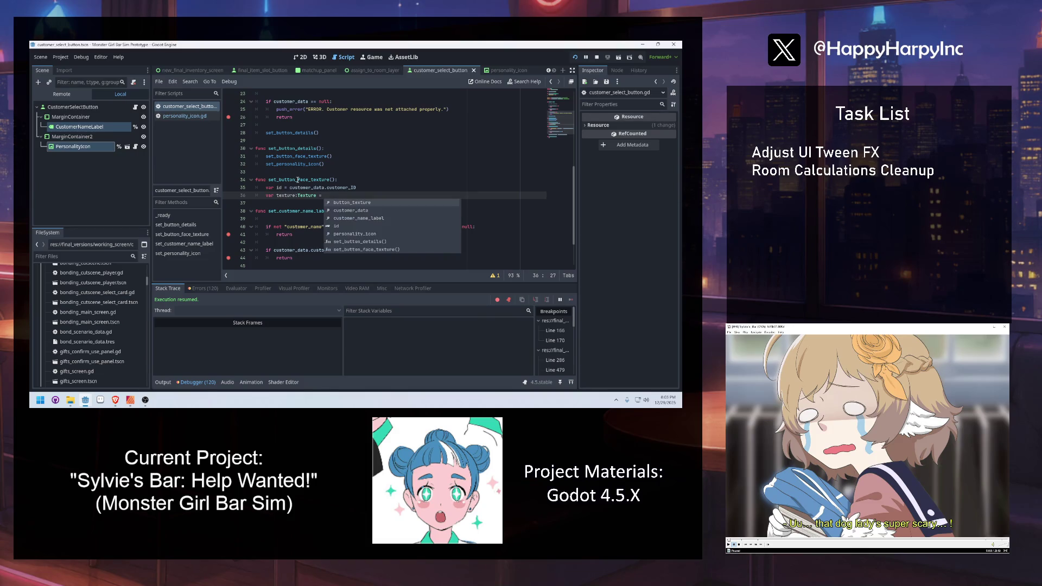
key(BackSpace)
text(tex)
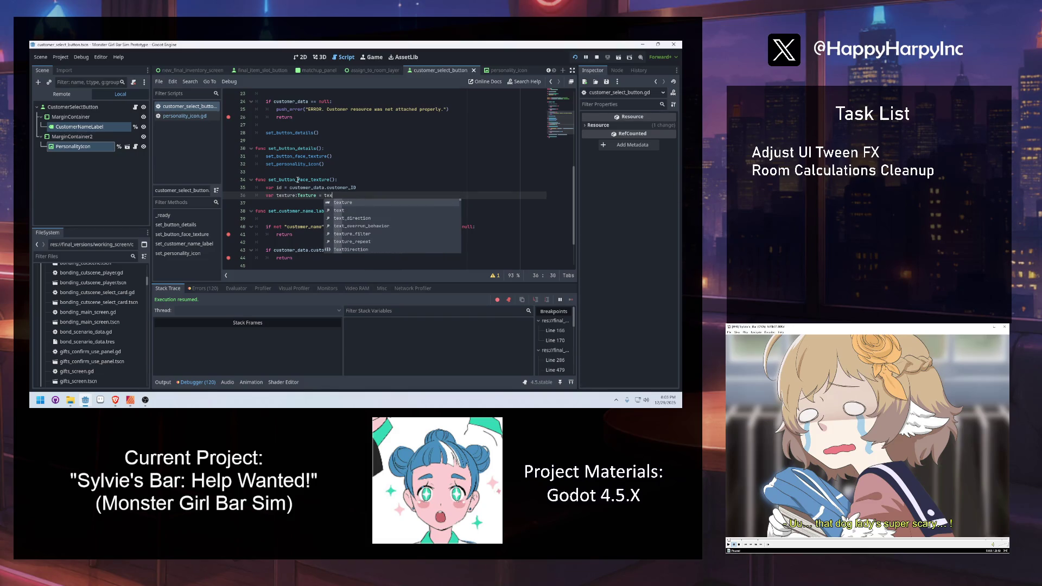
scroll(295, 163, up, 6)
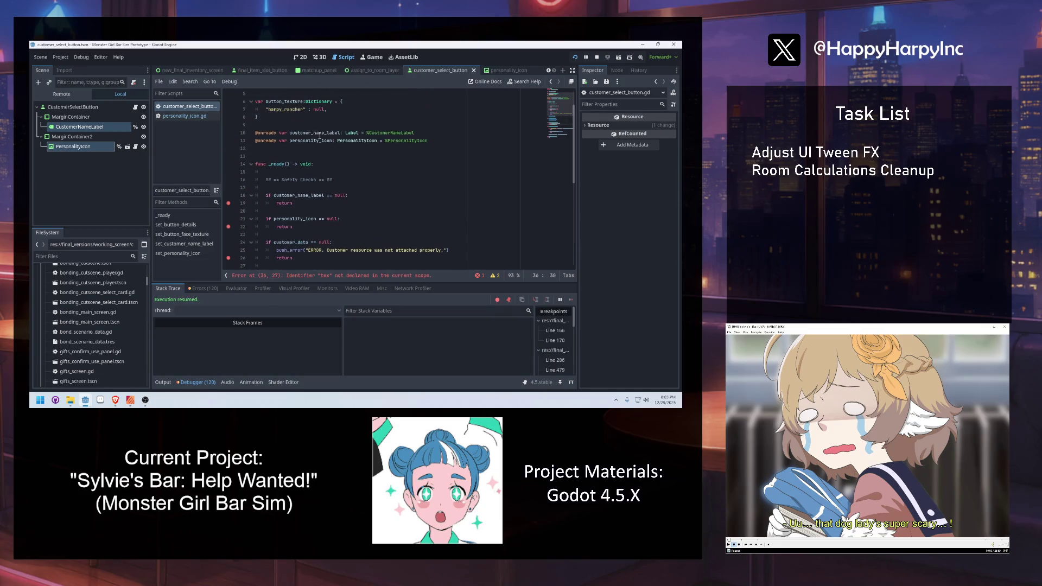
click(293, 110)
scroll(296, 136, down, 4)
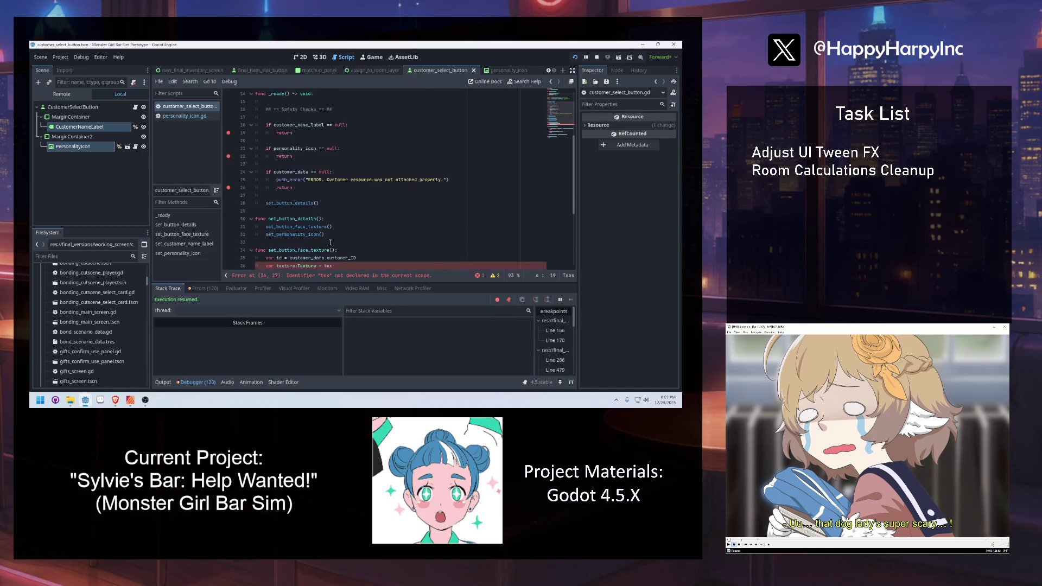
double_click(332, 240)
text(button_texture.get)
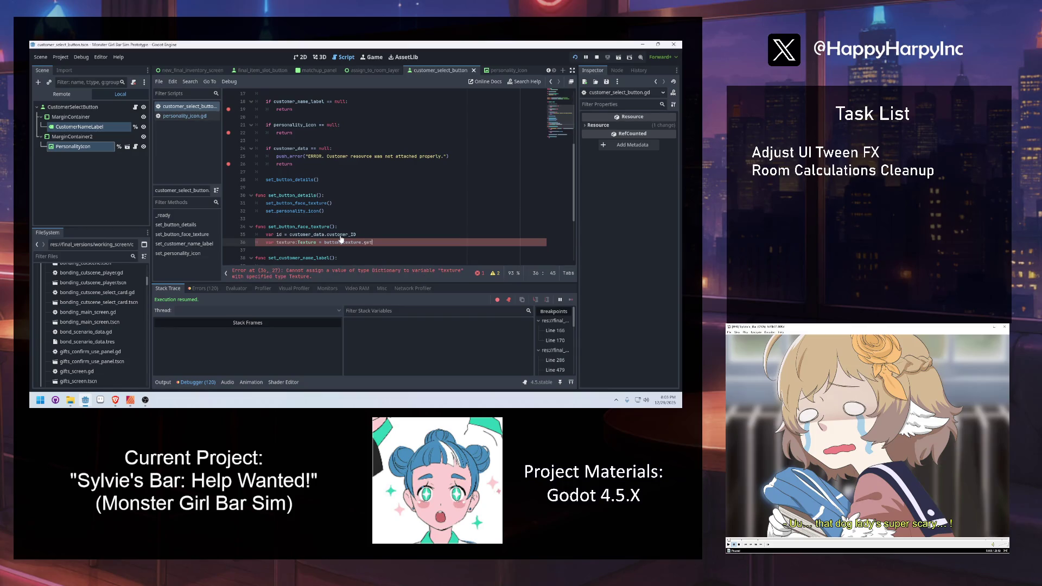
text((id,null)
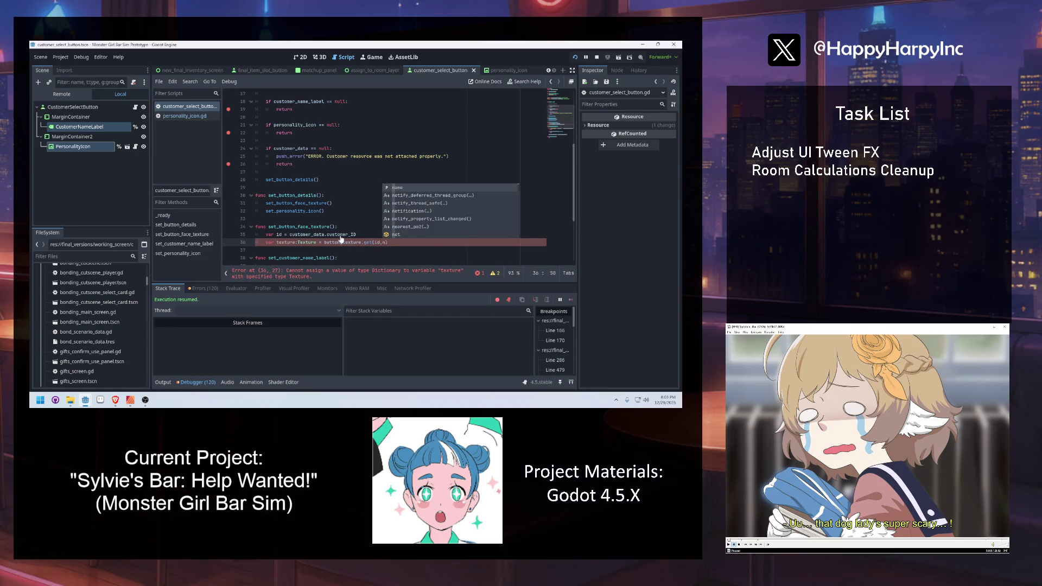
text(l)
text())
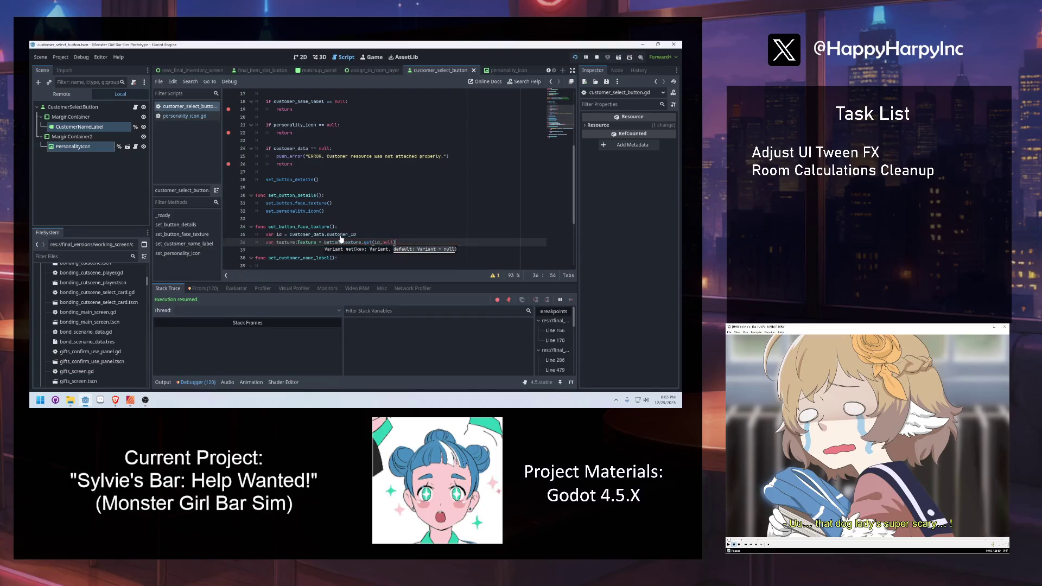
Return early from set_button_face_texture when texture == null.
key(Return)
text(if texture == null:)
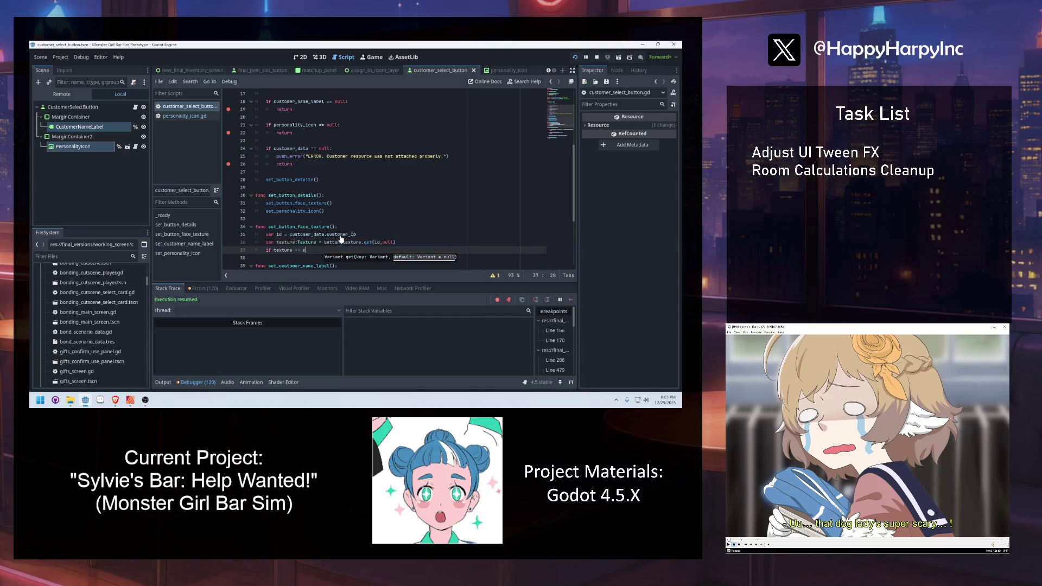
key(Return)
text(return)
key(Return)
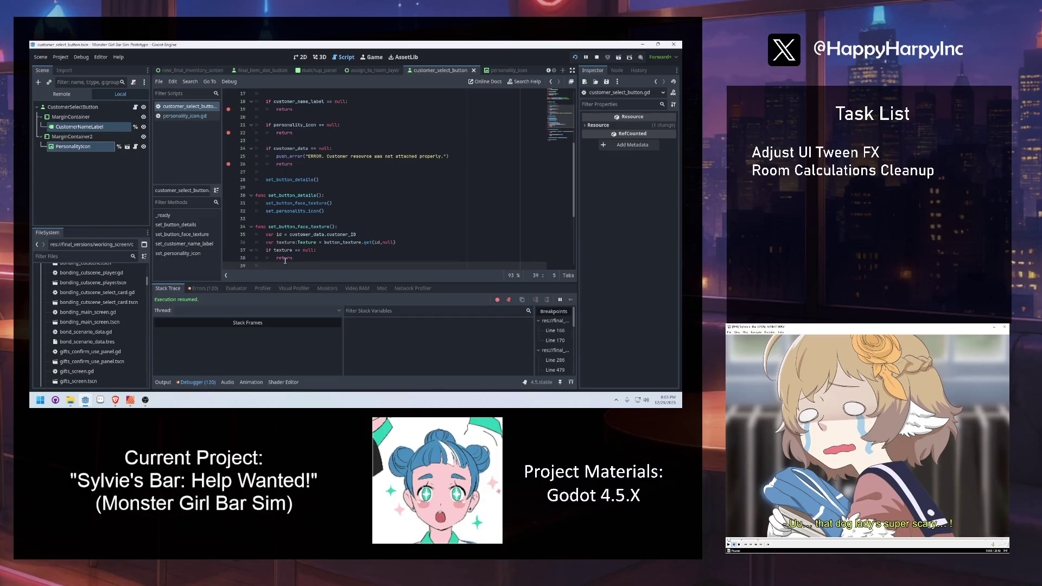
click(283, 259)
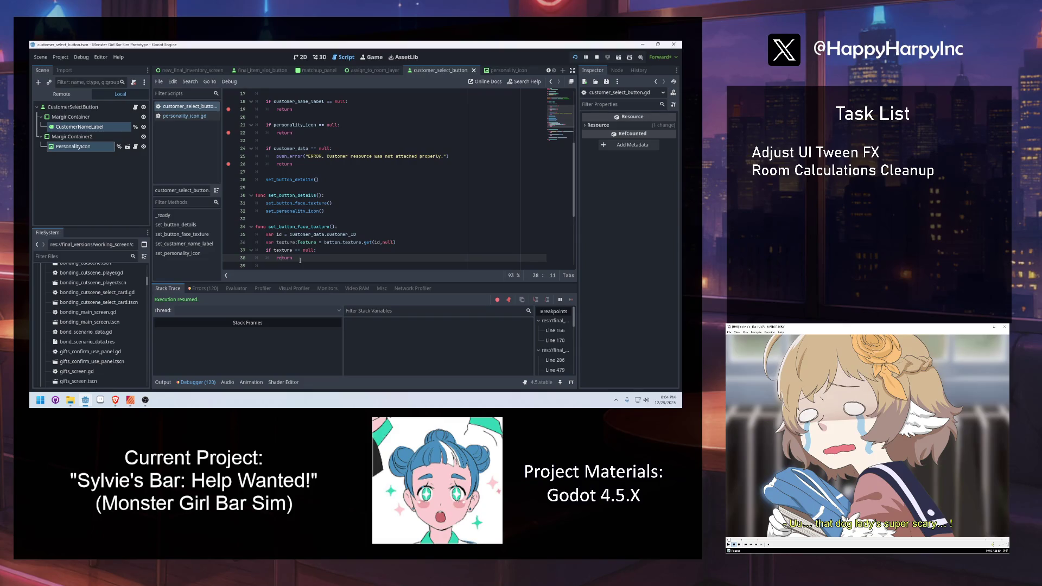
Add an else: branch after the null-texture return that sets icon = texture.
key(Return)
key(BackSpace)
text(else:)
key(Return)
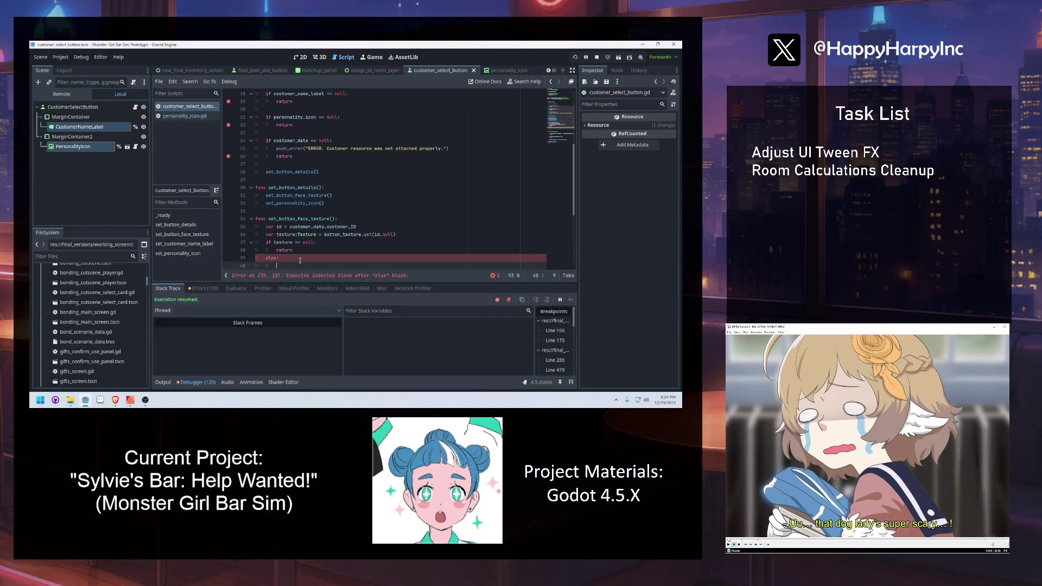
text(icon)
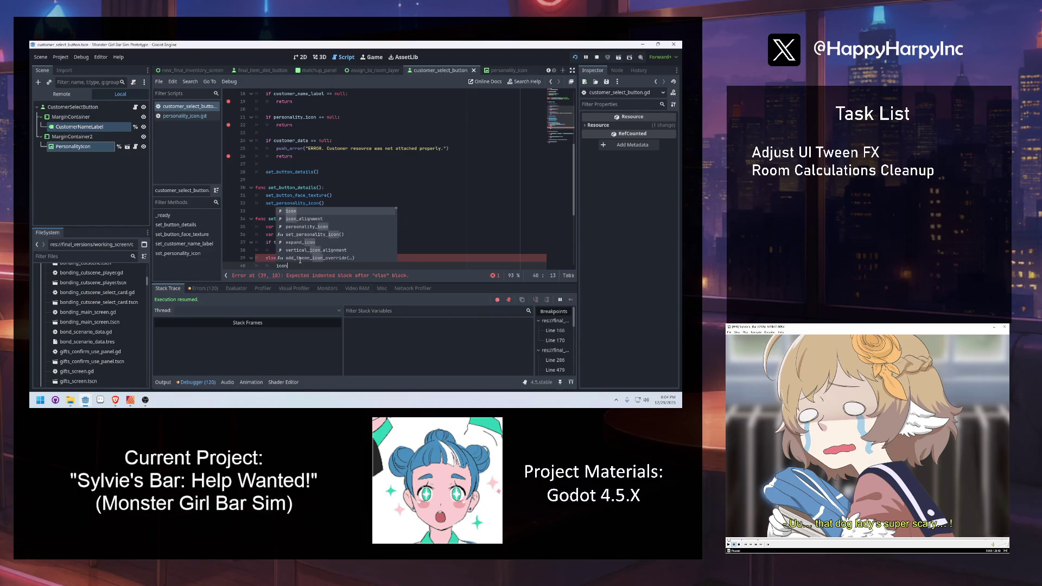
text(.te)
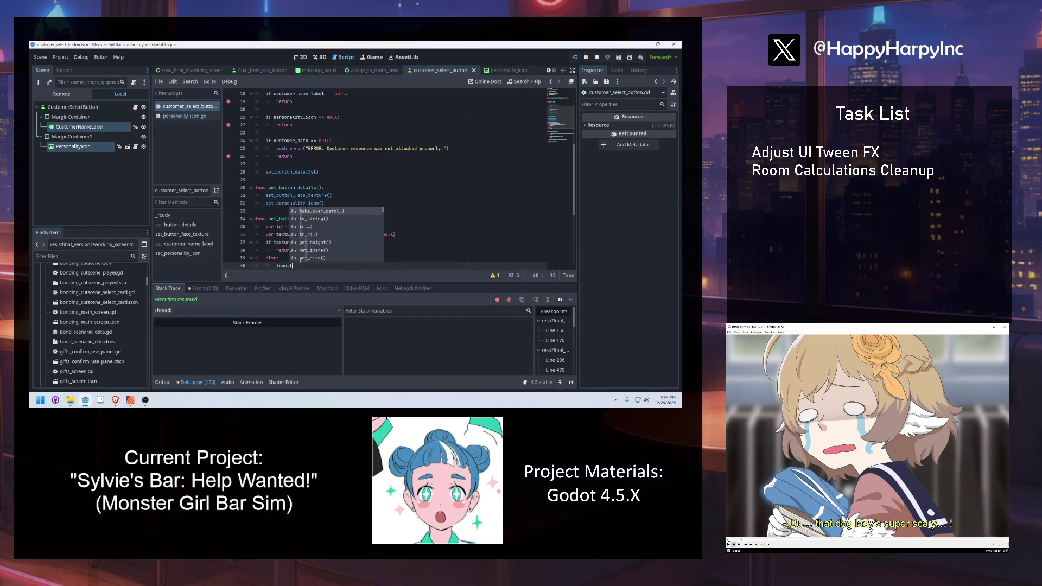
key(BackSpace)
key(BackSpace)
key(BackSpace)
text(= te)
text(xtu)
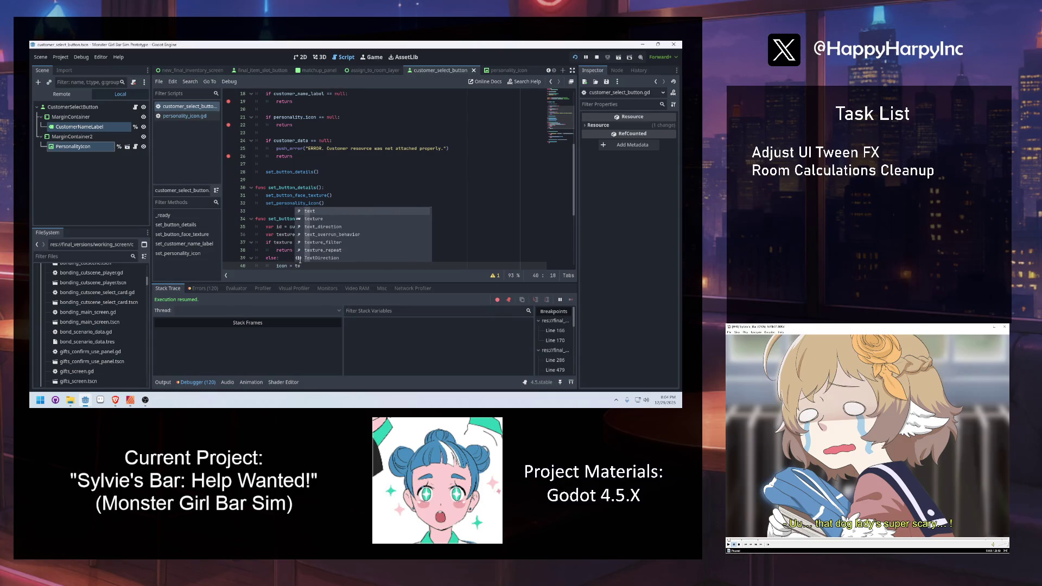
text(re)
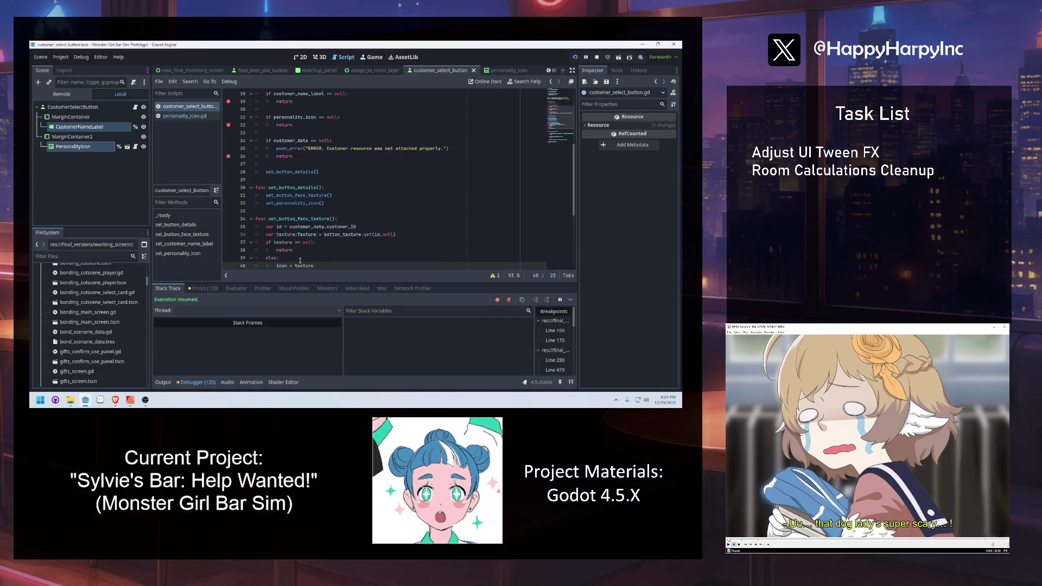
Select the root CustomerSelectButton node in the Scene dock to inspect its properties.
click(367, 242)
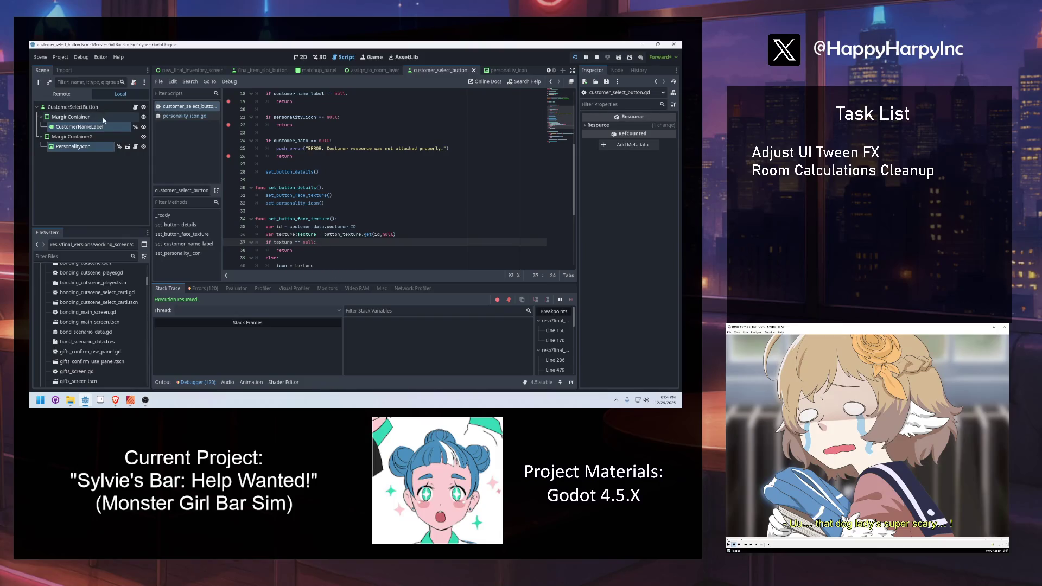
click(76, 108)
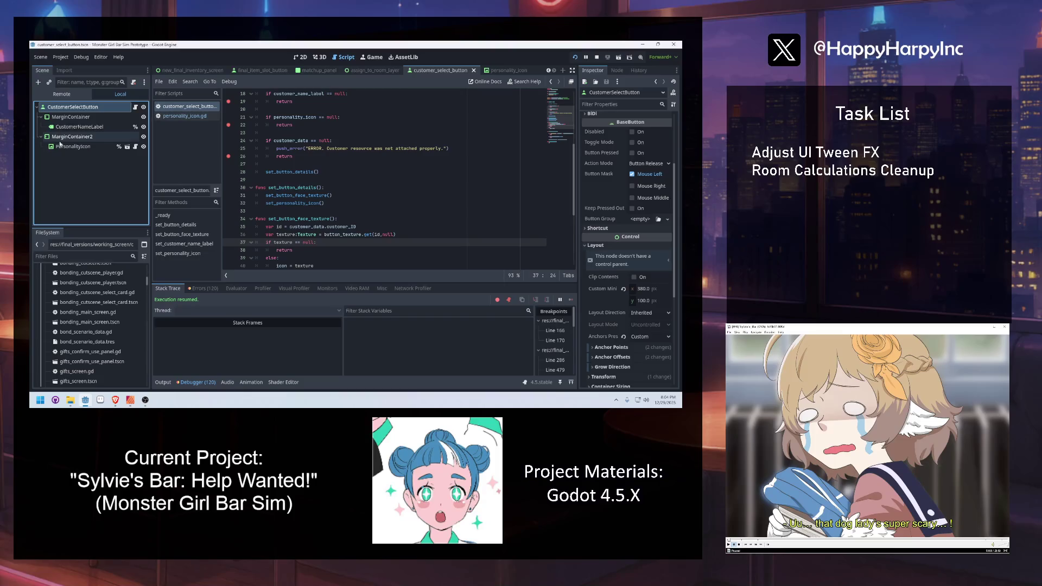
click(293, 164)
Delete the surplus blank line after the set_button_face_texture function.
click(345, 250)
scroll(345, 252, down, 3)
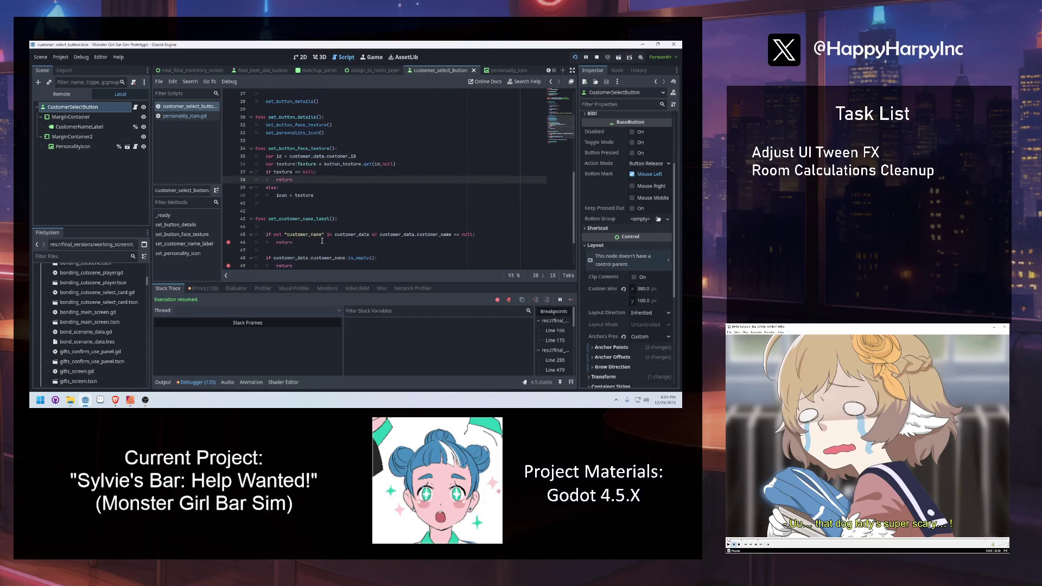
click(311, 229)
click(380, 211)
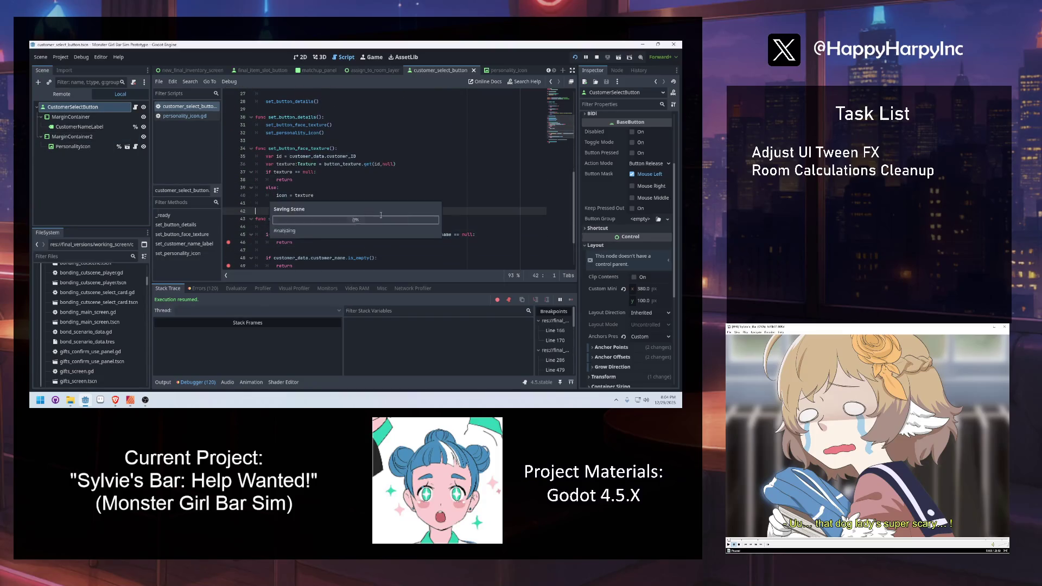
key(Up)
scroll(361, 204, down, 2)
key(BackSpace)
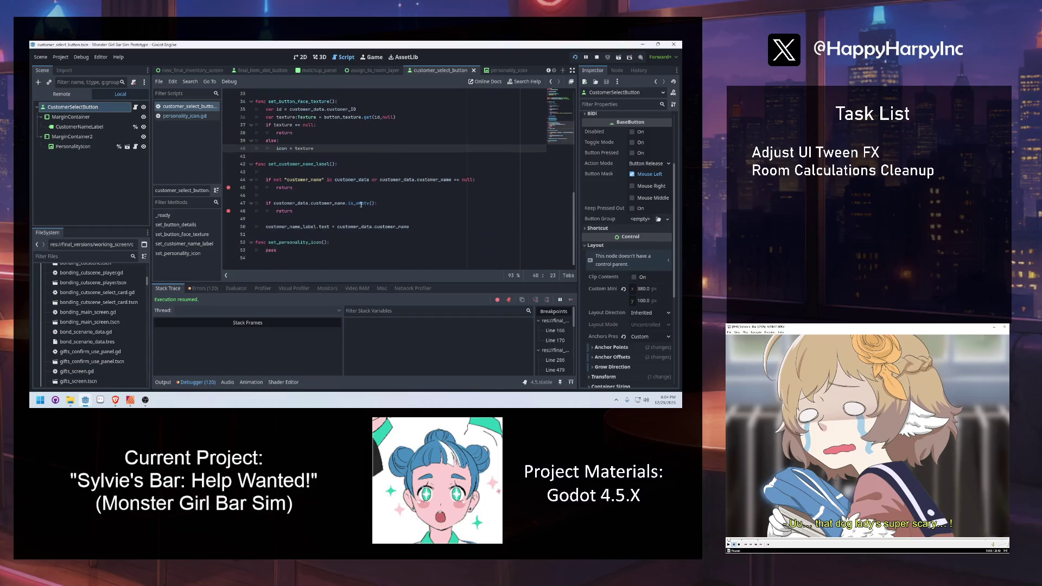
Inspect the PersonalityIcon node's properties and the personality_icon null check.
double_click(314, 248)
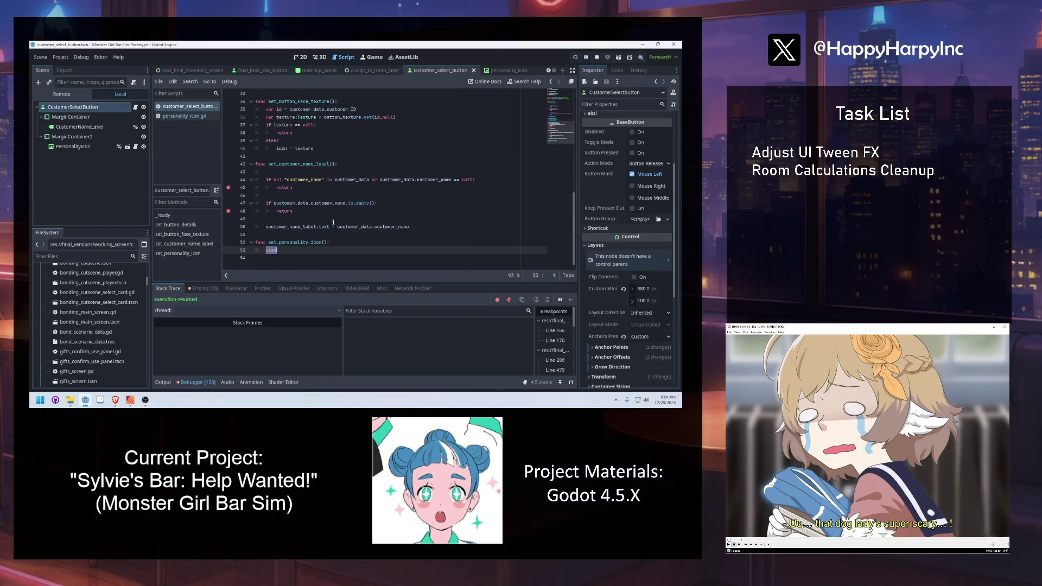
click(76, 147)
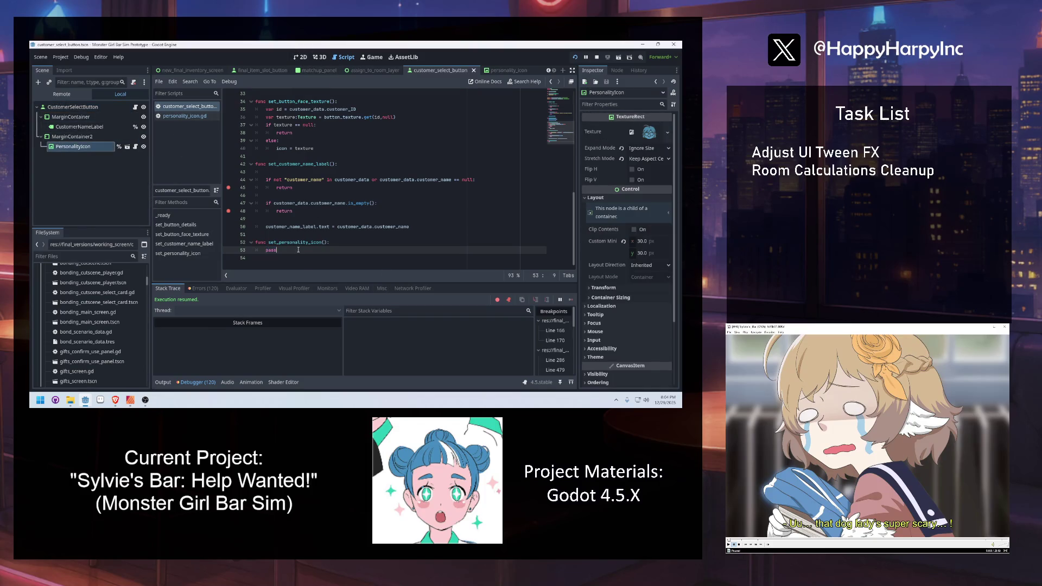
scroll(302, 238, up, 8)
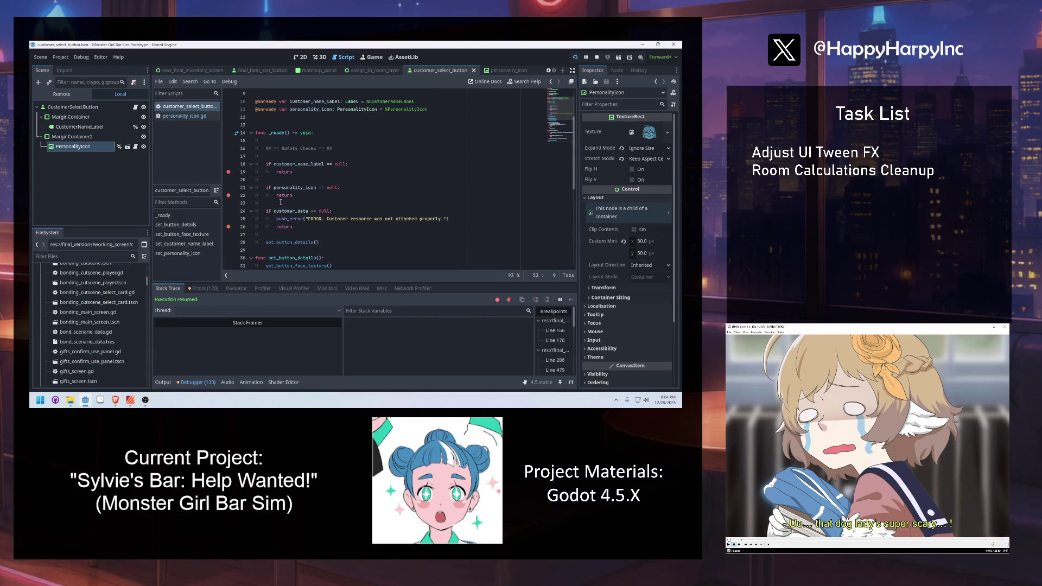
triple_click(302, 187)
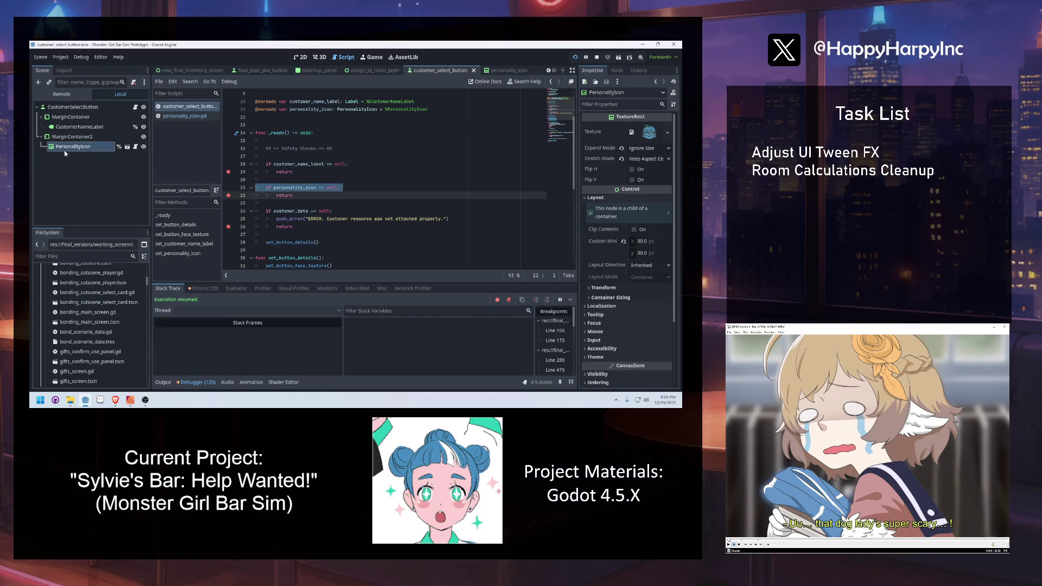
scroll(300, 177, down, 8)
Review the set_personality_icon stub's pass placeholder and the PersonalityIcon type declaration.
click(284, 251)
key(BackSpace)
key(BackSpace)
key(BackSpace)
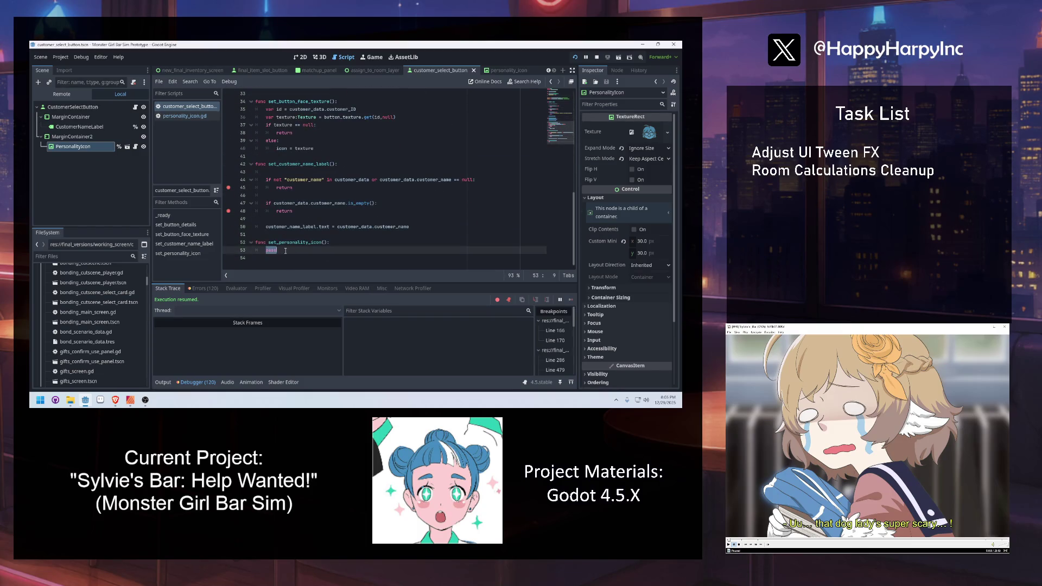
key(Return)
key(ctrl+z)
key(ctrl+z)
scroll(290, 228, up, 10)
scroll(294, 212, up, 1)
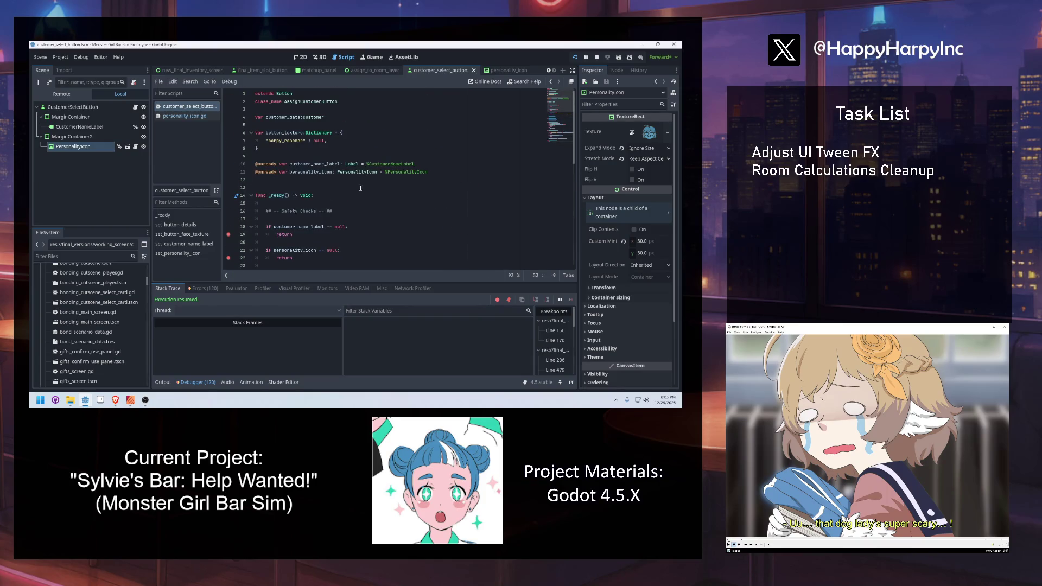
double_click(360, 173)
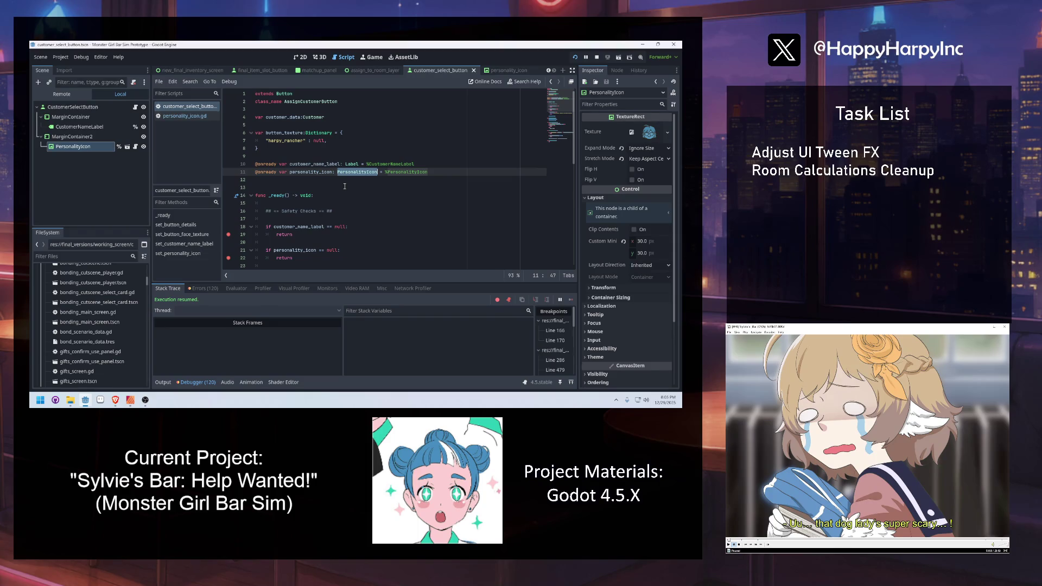
scroll(329, 210, down, 6)
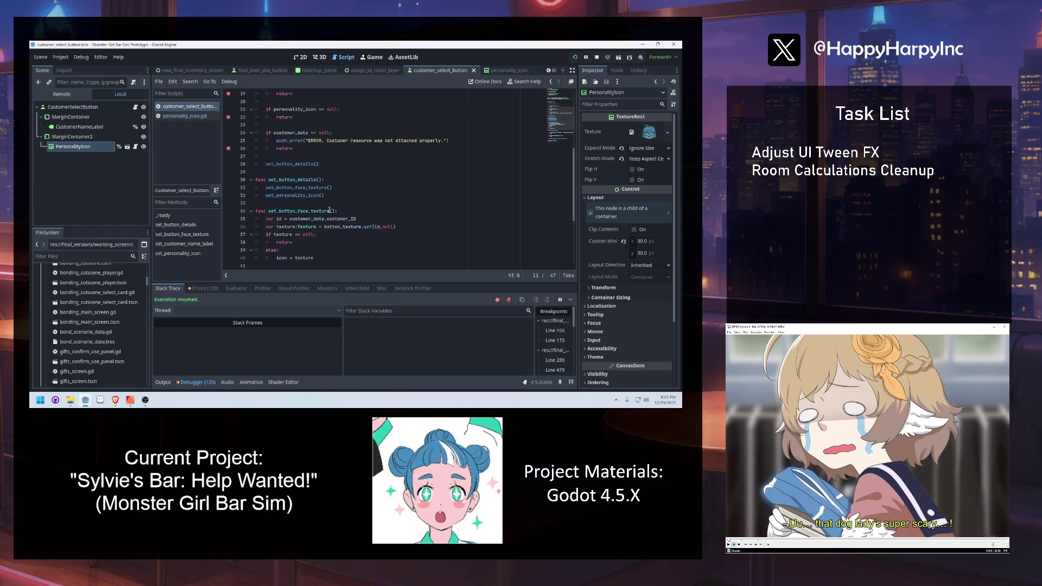
scroll(327, 217, down, 5)
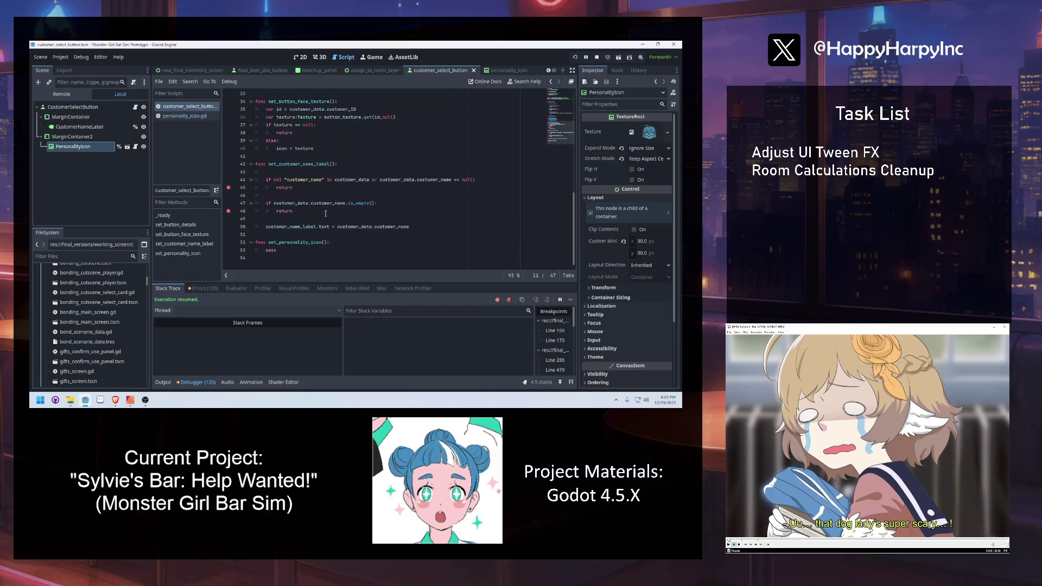
double_click(283, 250)
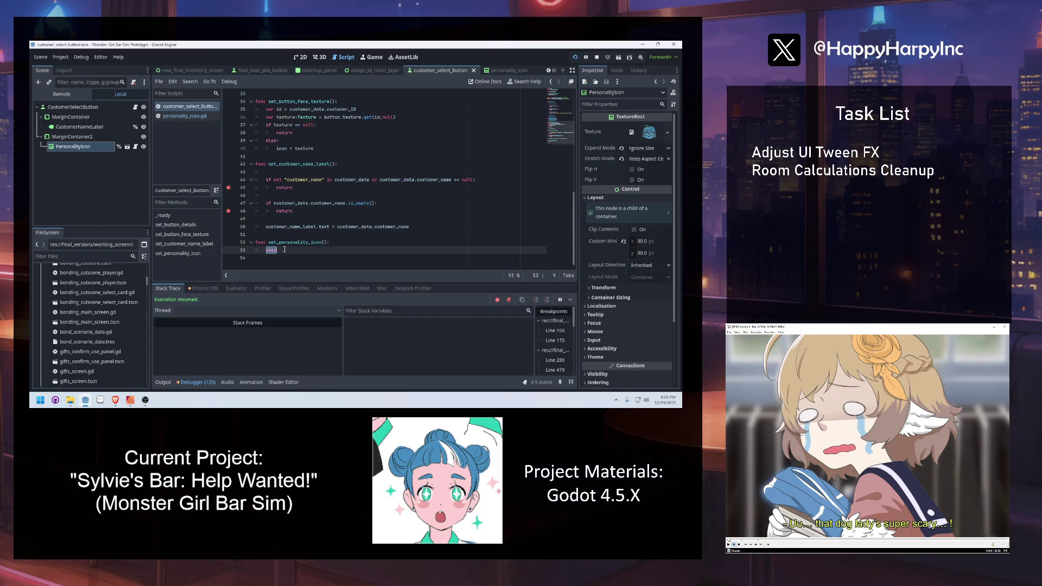
Replace pass with var personality_pref_type = customer_data.preference, then jump to preference's definition.
key(Return)
text(var )
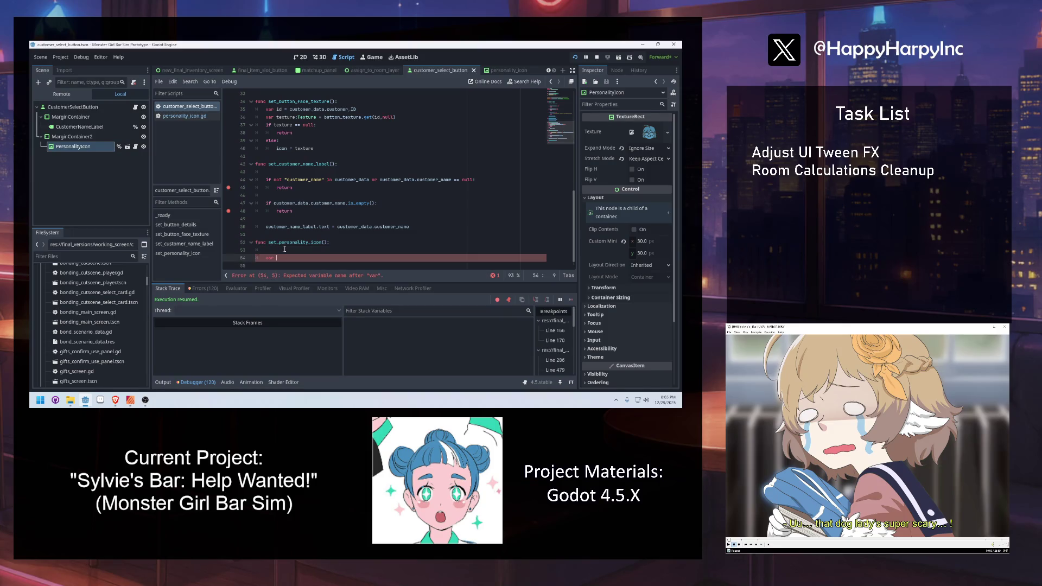
text(personality_pref_type = c)
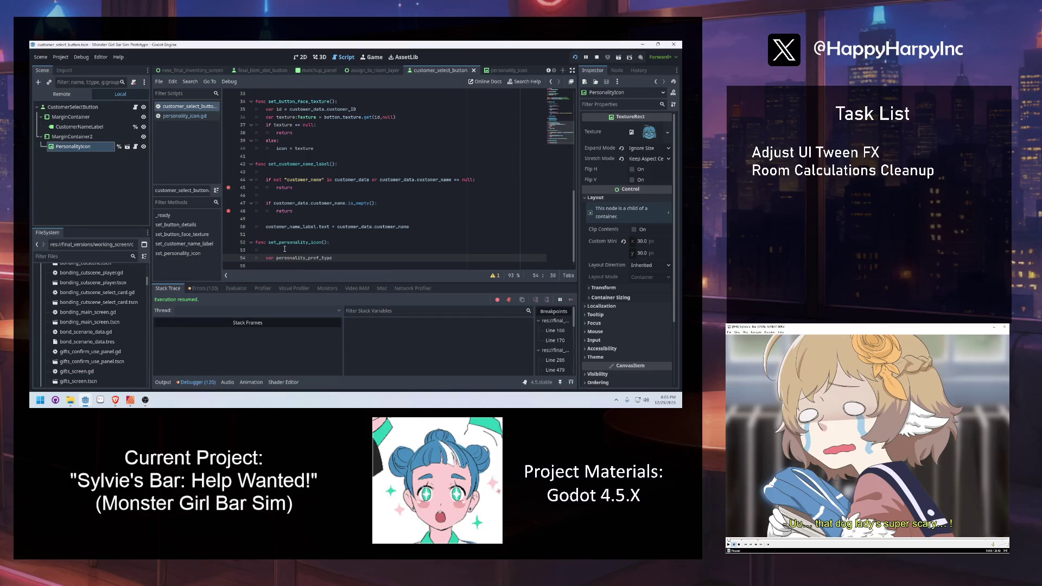
text(ustomer_data.pre)
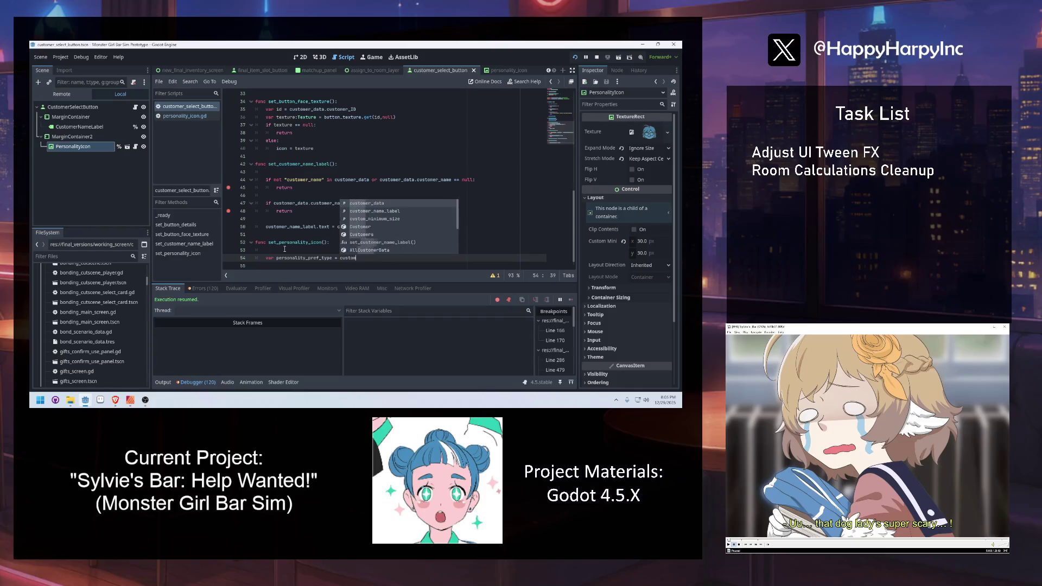
key(Return)
key(Return)
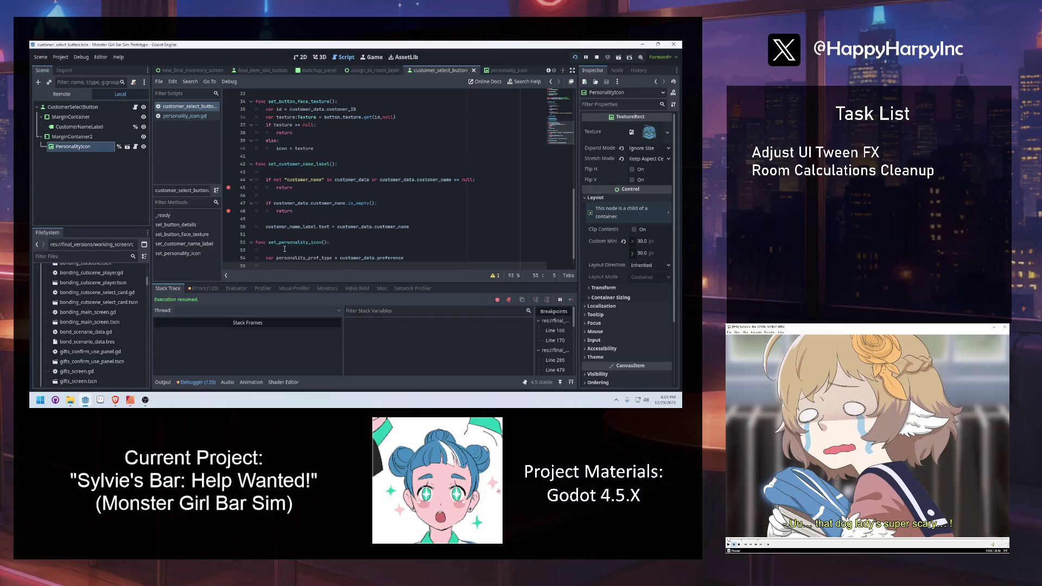
key(Return)
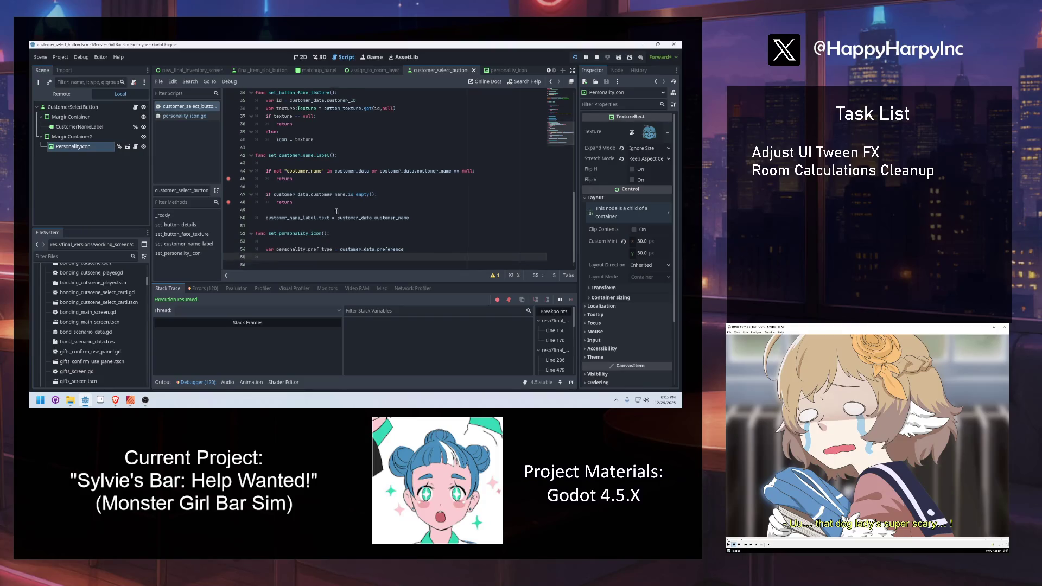
click(433, 244)
text(as)
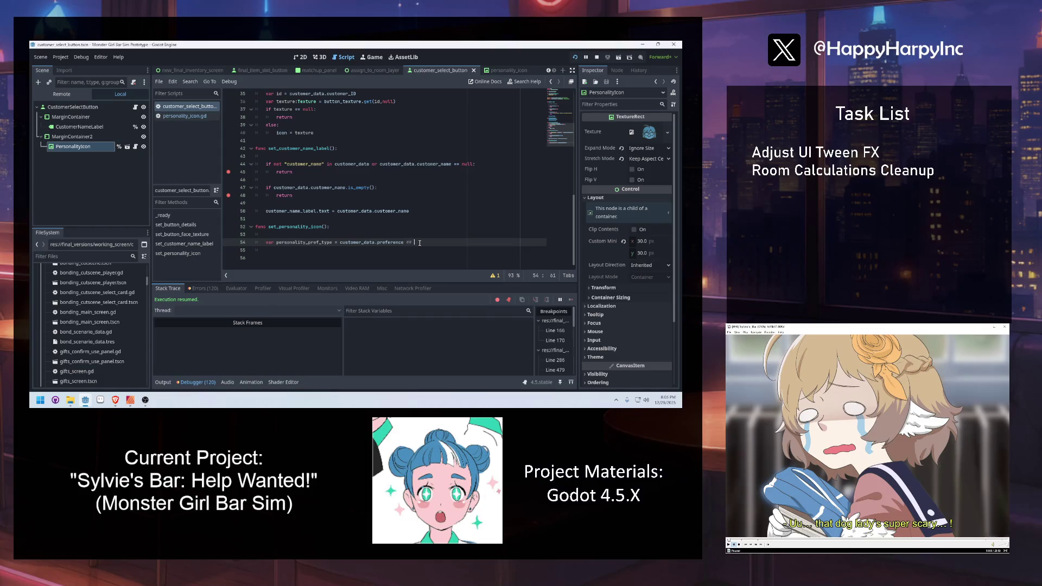
ctrl+click(394, 243)
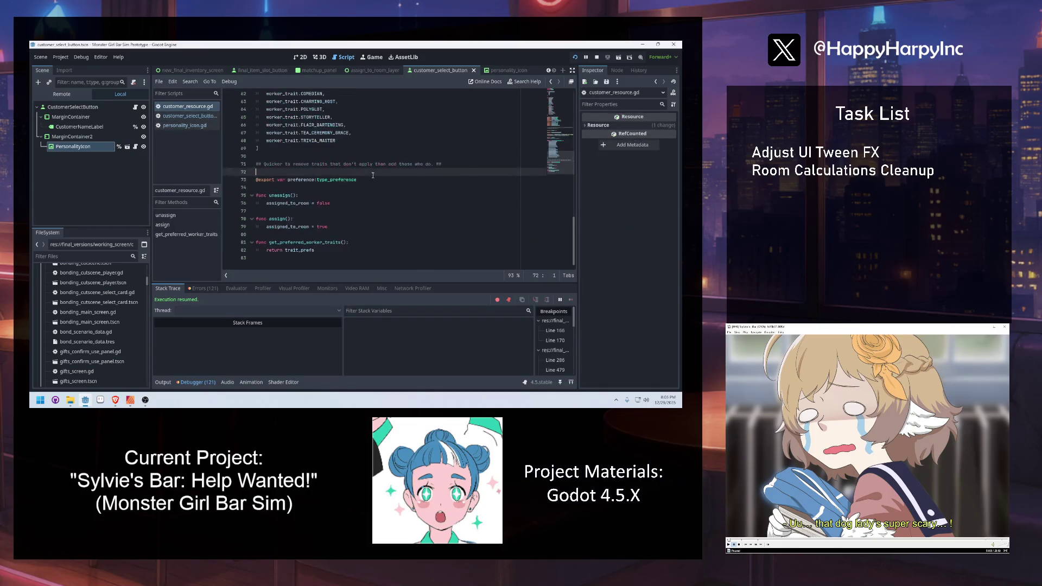
Look over the type_preference enum values in customer_resource.gd.
ctrl+click(336, 180)
click(332, 164)
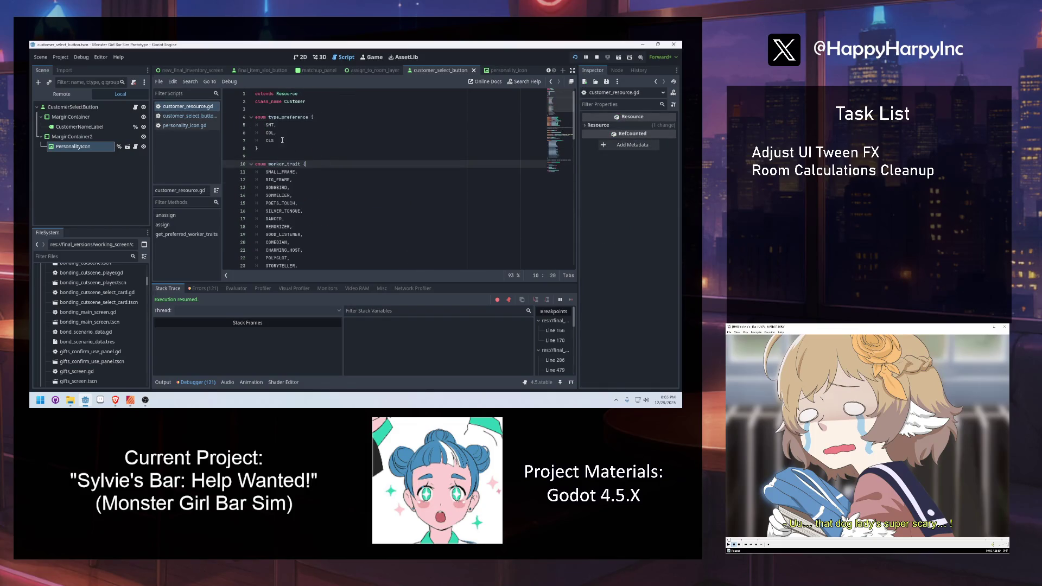
mouse_move(276, 150)
mouse_down()
mouse_move(260, 98)
mouse_move(254, 117)
mouse_up()
key(ctrl+c)
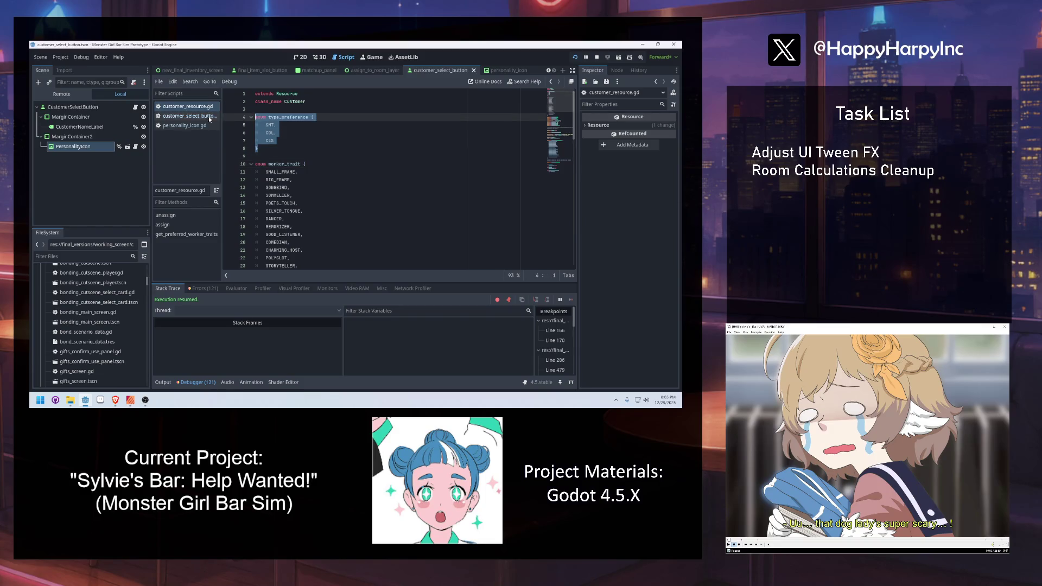
Back in customer_select_button.gd, comment the preference line with its enum values SMT, COL, CLS.
click(181, 116)
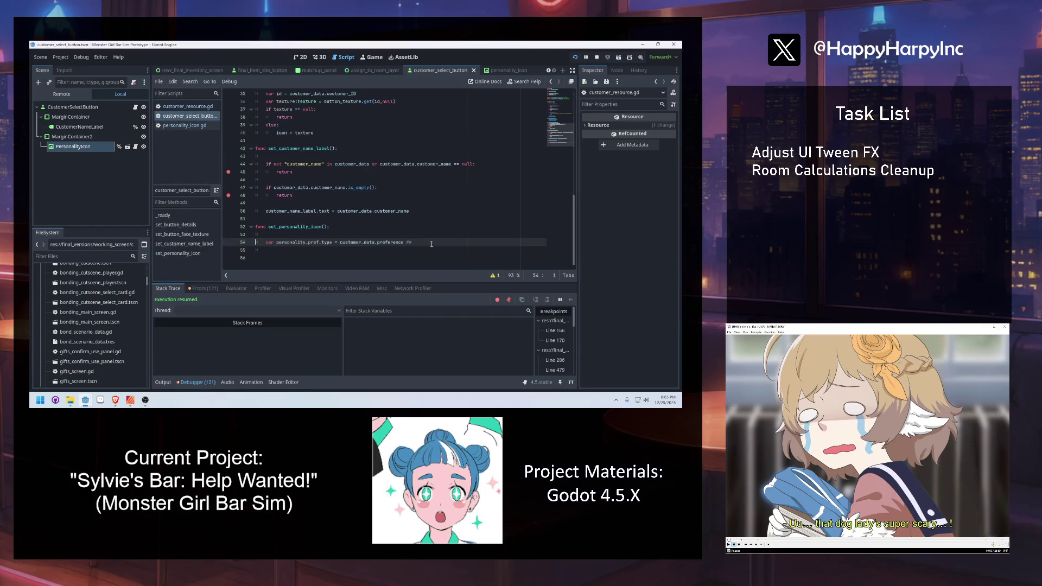
key(ctrl+v)
key(ctrl+z)
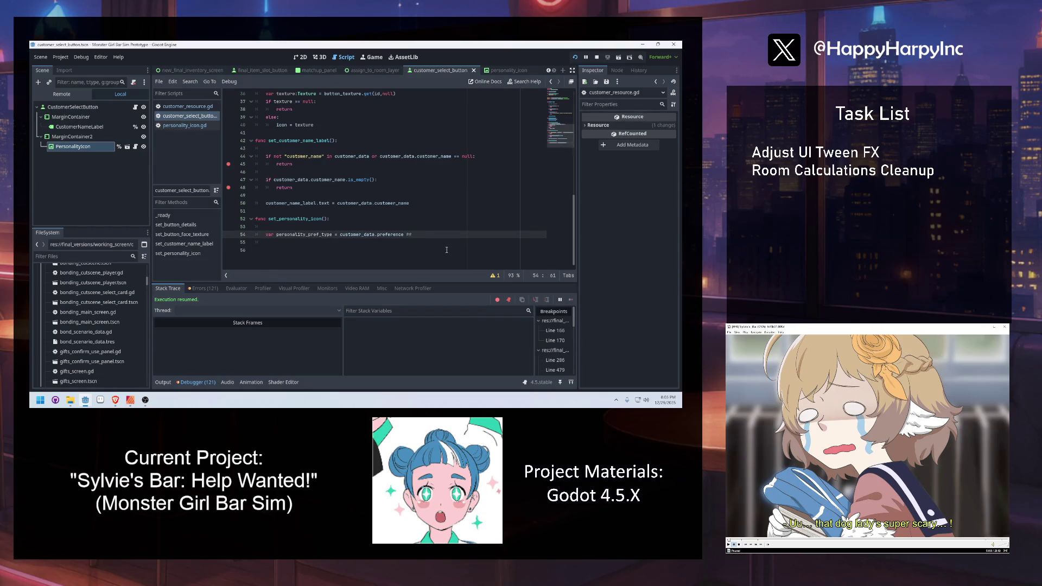
text(ields enum SMT, )
text(COL, CLS)
click(453, 236)
text(of)
key(Return)
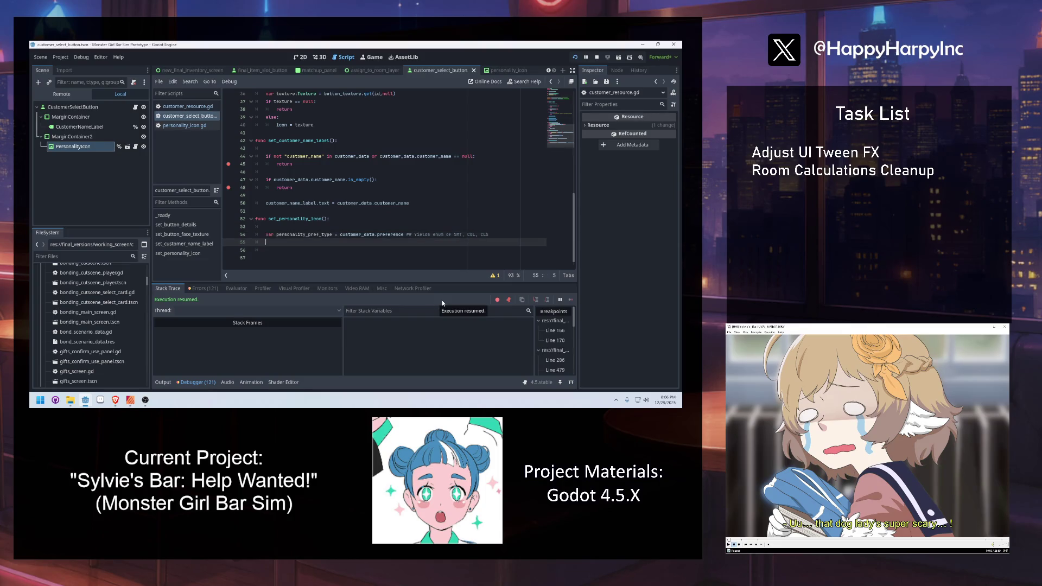
Complete match personality_pref_type: and check the enums in customer_resource.gd and personality_icon.gd.
text(match person)
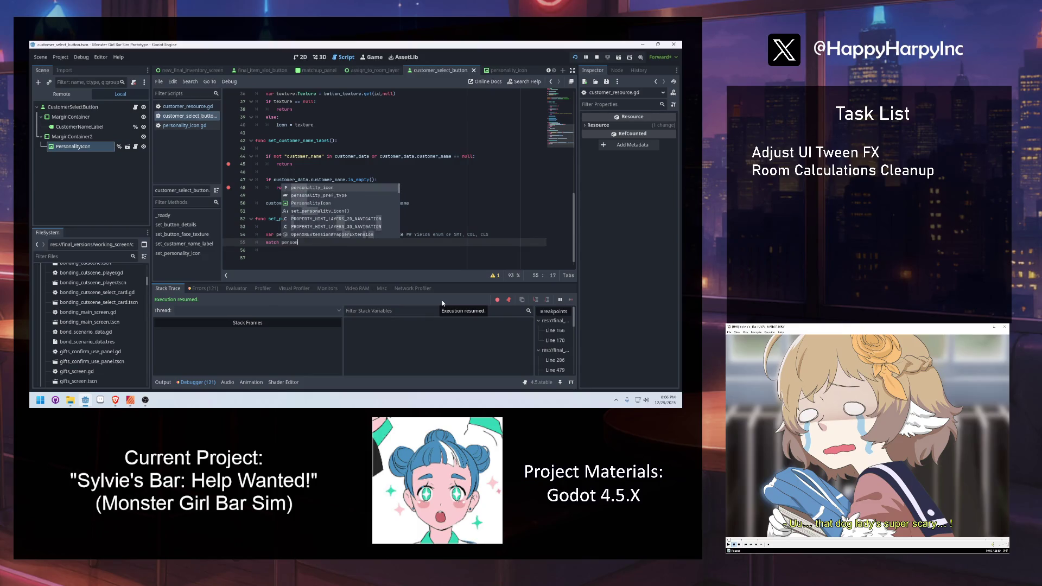
key(Down)
key(Return)
text(:)
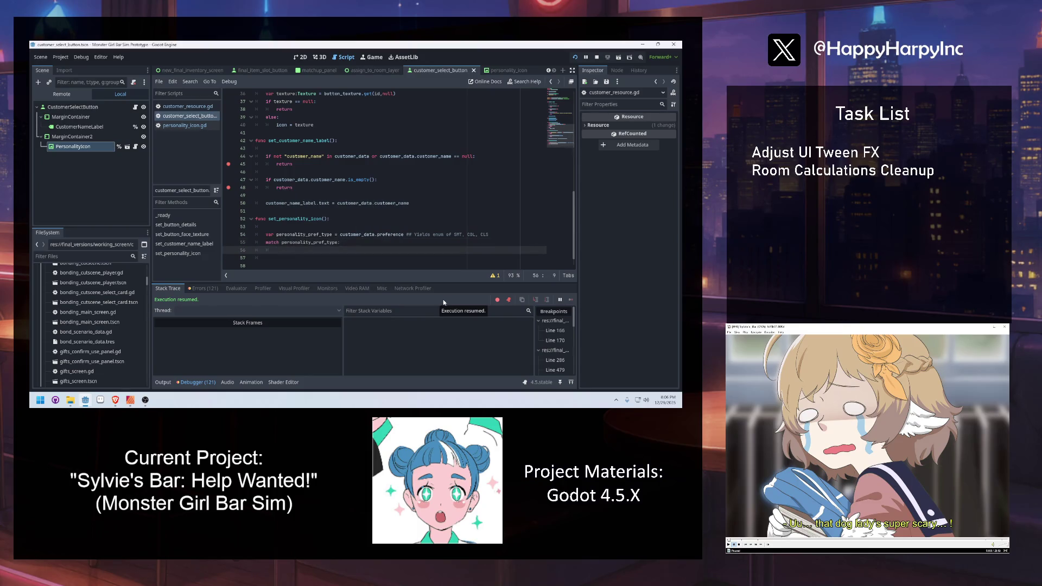
ctrl+click(390, 234)
scroll(324, 170, up, 15)
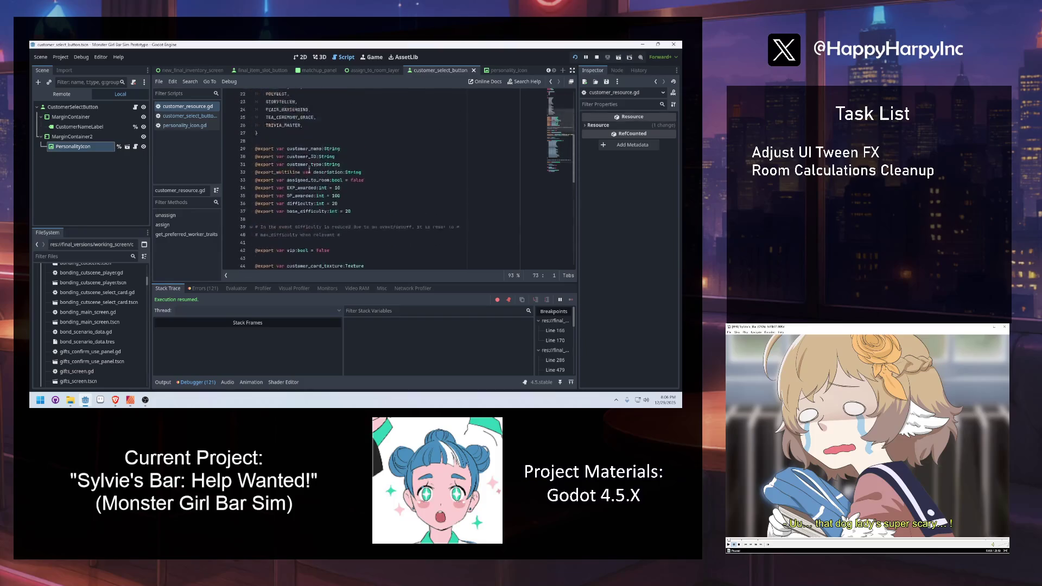
click(190, 124)
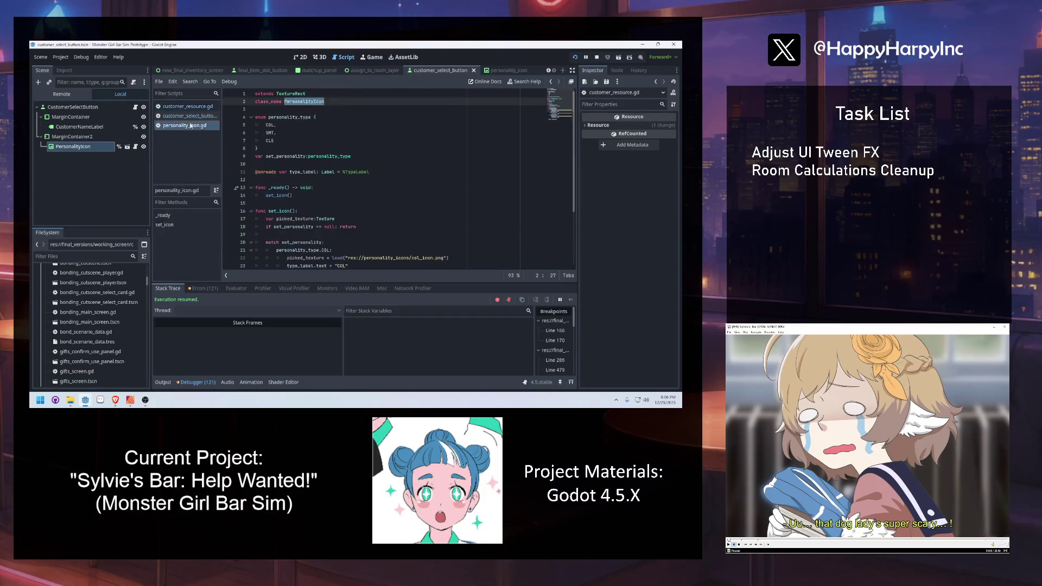
click(190, 116)
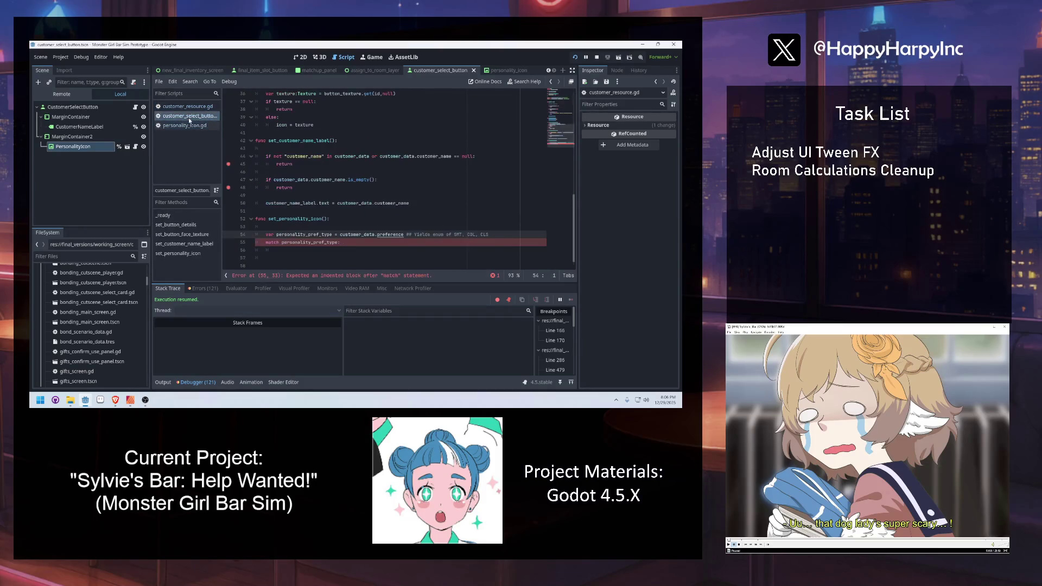
Add the first case Customer.type_preference.SMT: with a pass body.
click(341, 251)
text(ustomer.pre)
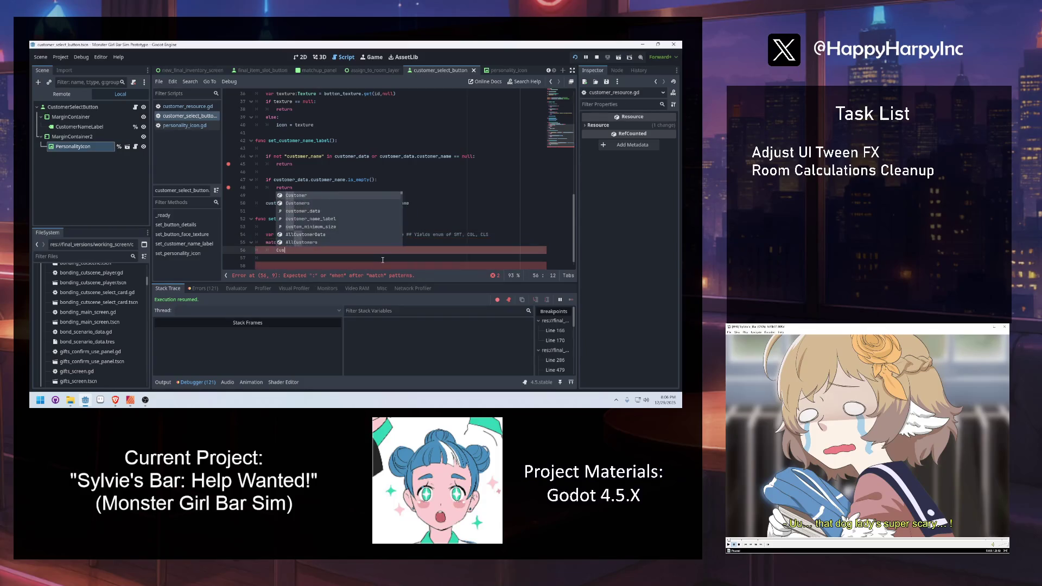
key(Return)
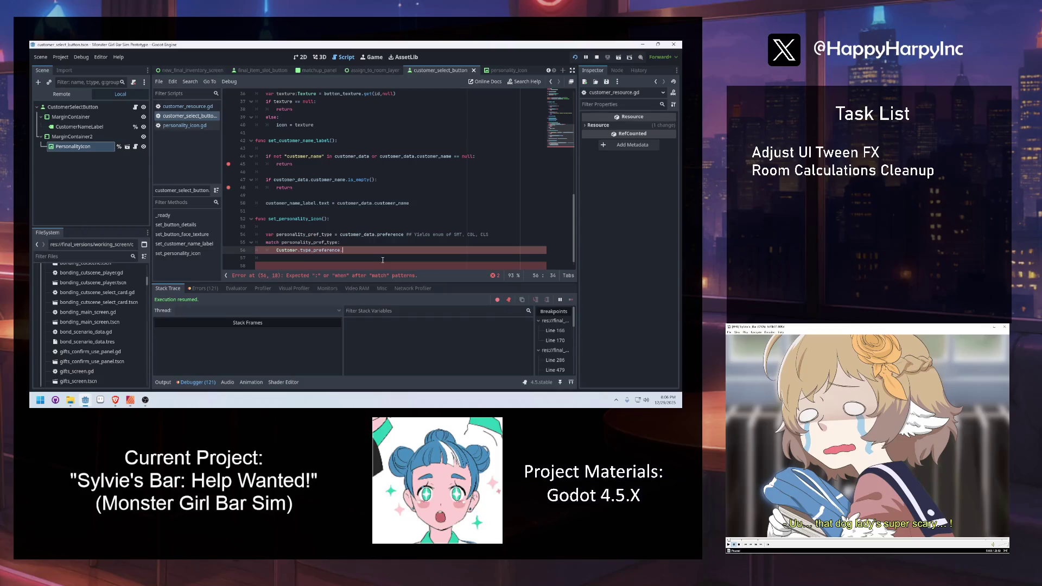
text(.)
key(Return)
text(:)
key(Return)
text(pass)
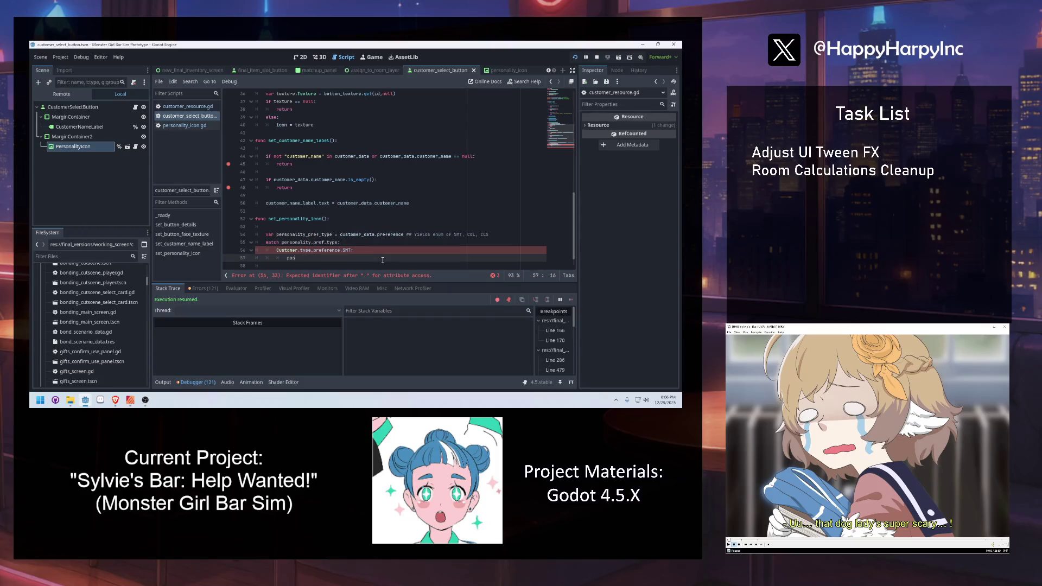
key(Return)
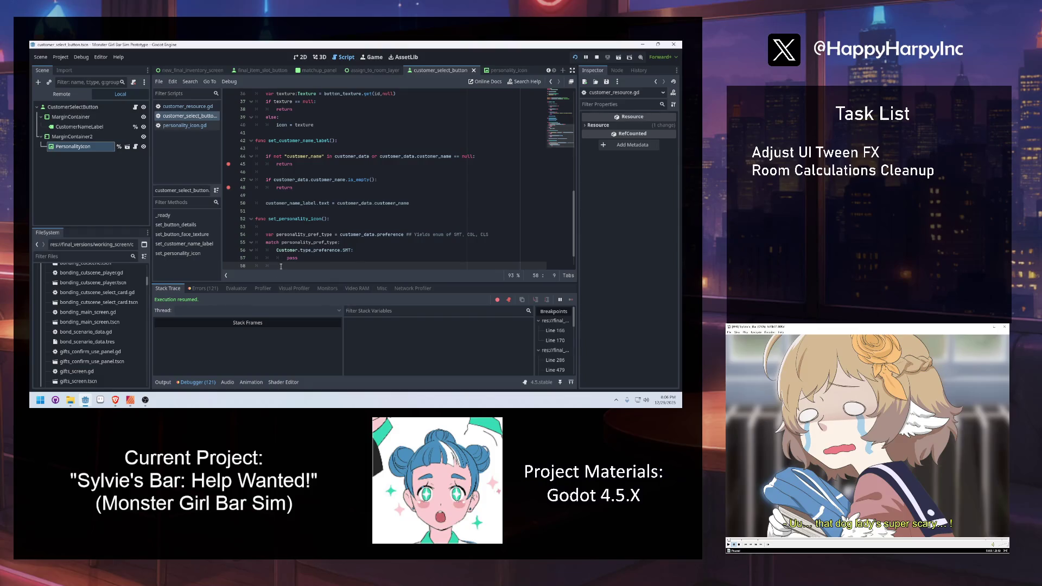
Duplicate the SMT case to create second and third SMT cases.
key(shift+Up)
key(shift+Up)
key(ctrl+c)
key(ctrl+v)
key(ctrl+v)
key(ctrl+v)
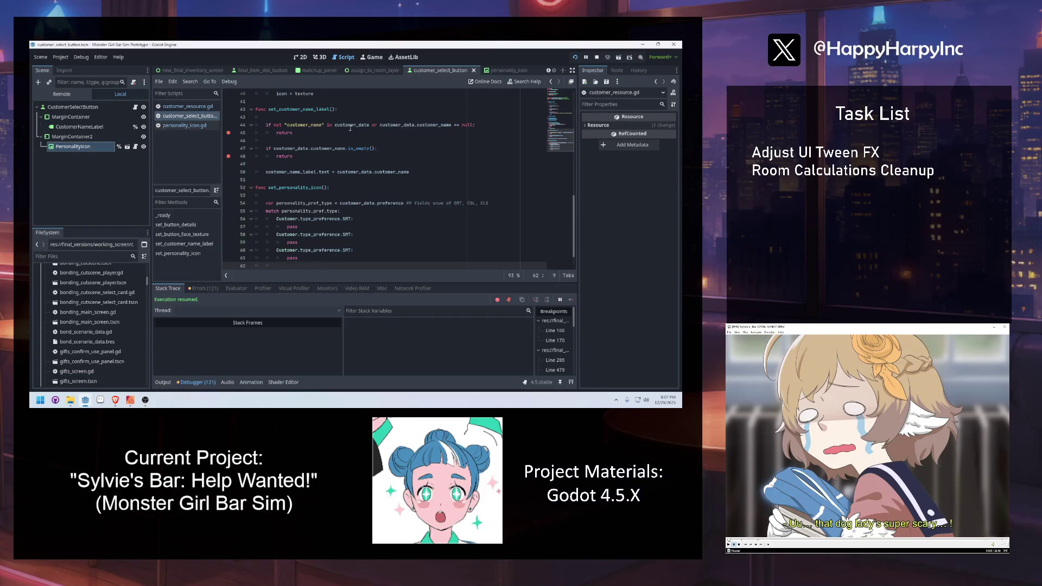
click(354, 219)
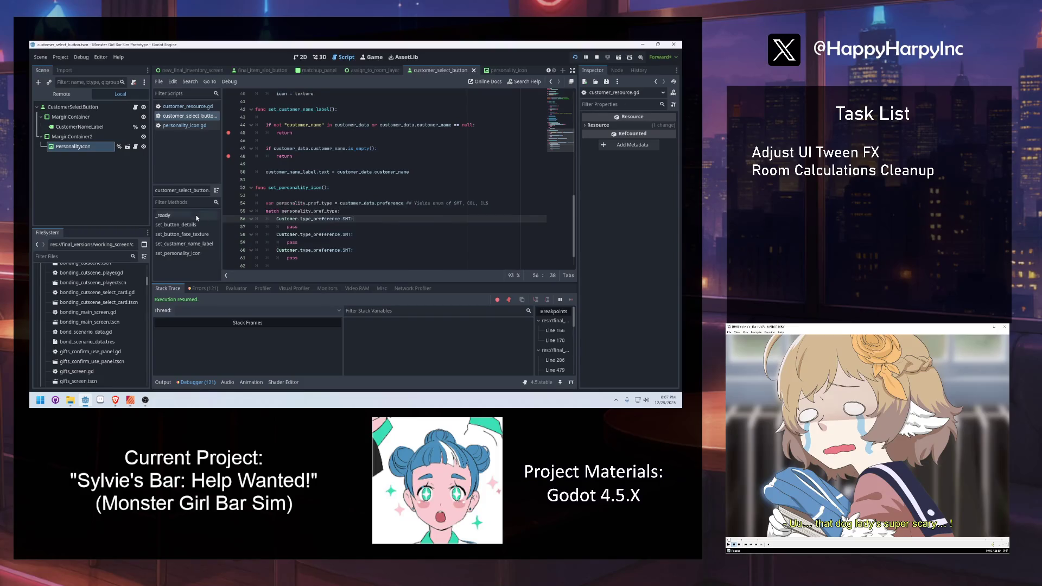
click(331, 195)
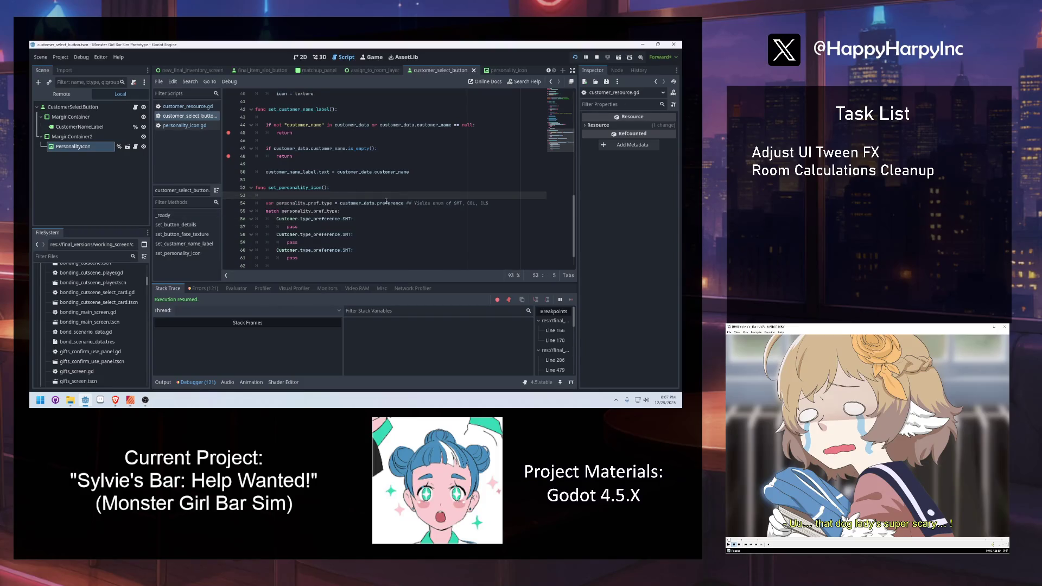
mouse_move(386, 201)
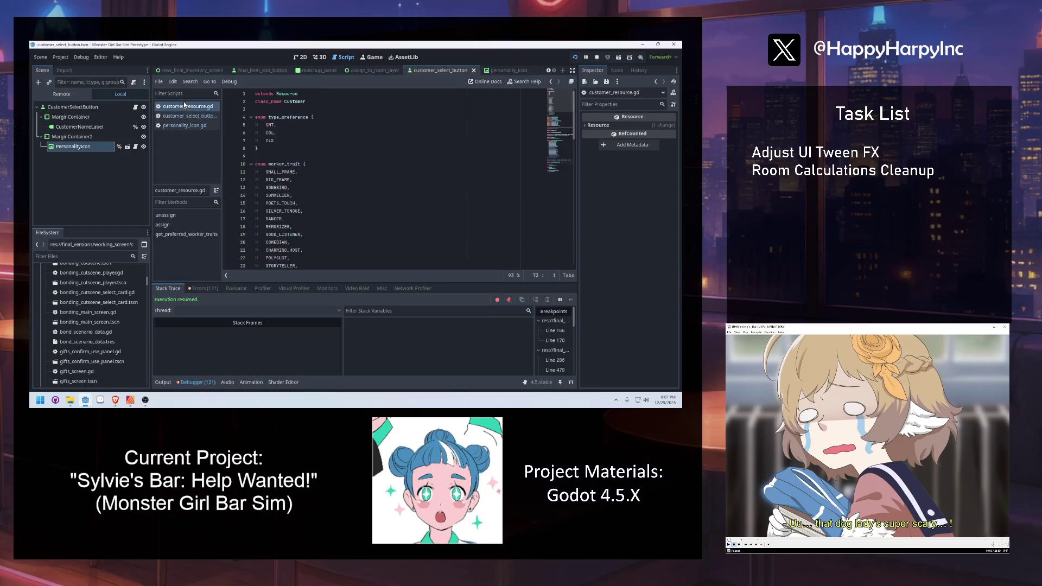
click(184, 126)
click(291, 131)
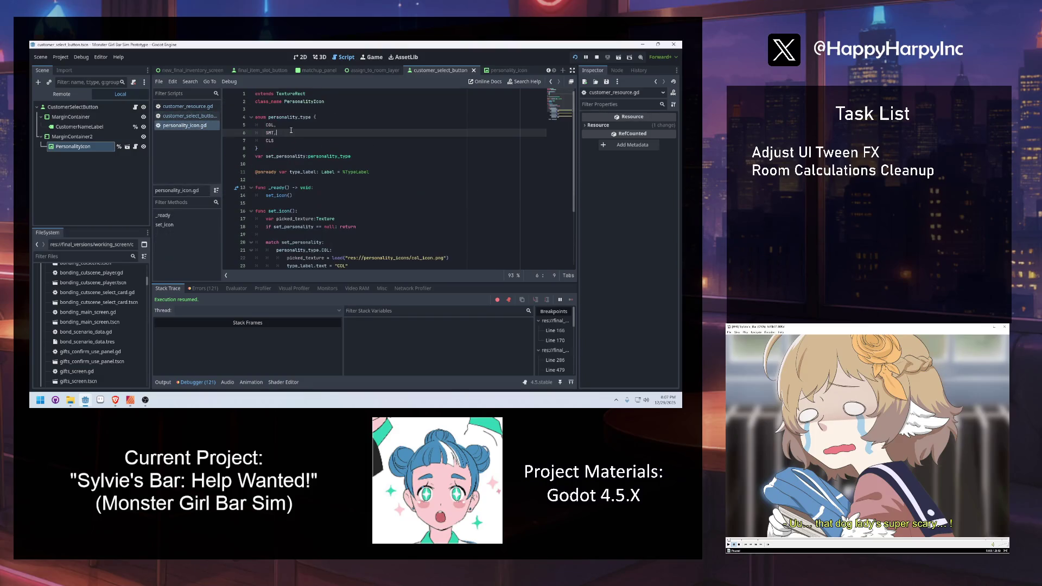
click(205, 116)
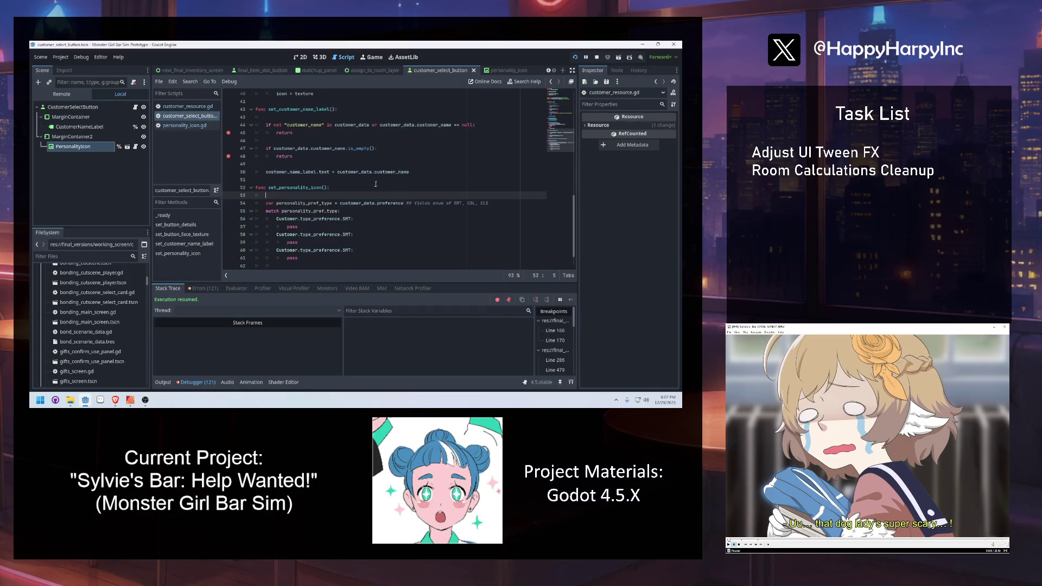
click(205, 108)
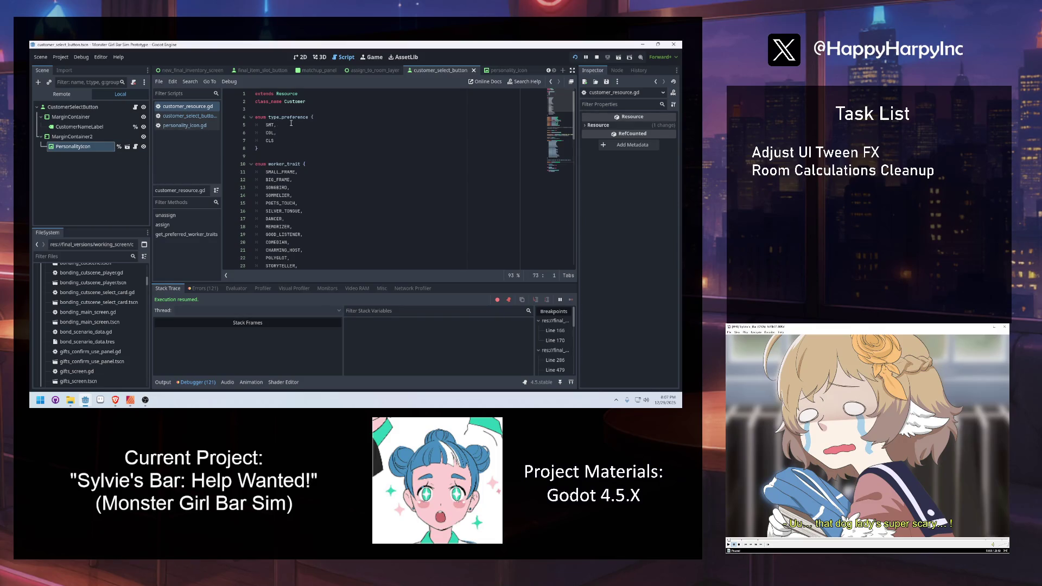
click(184, 125)
scroll(269, 167, down, 3)
scroll(269, 168, up, 3)
click(268, 165)
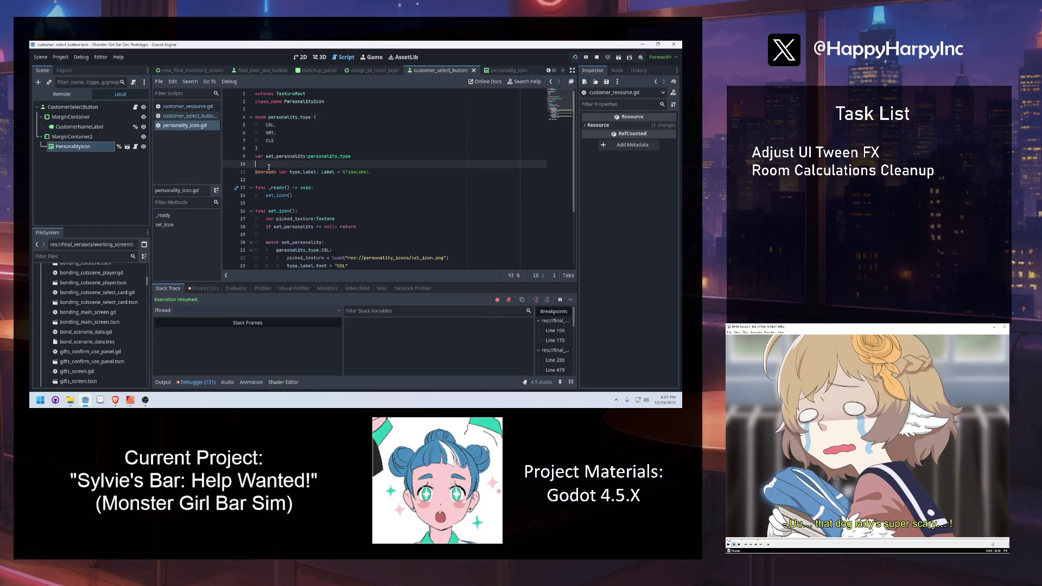
scroll(286, 186, down, 2)
scroll(286, 182, up, 2)
double_click(286, 156)
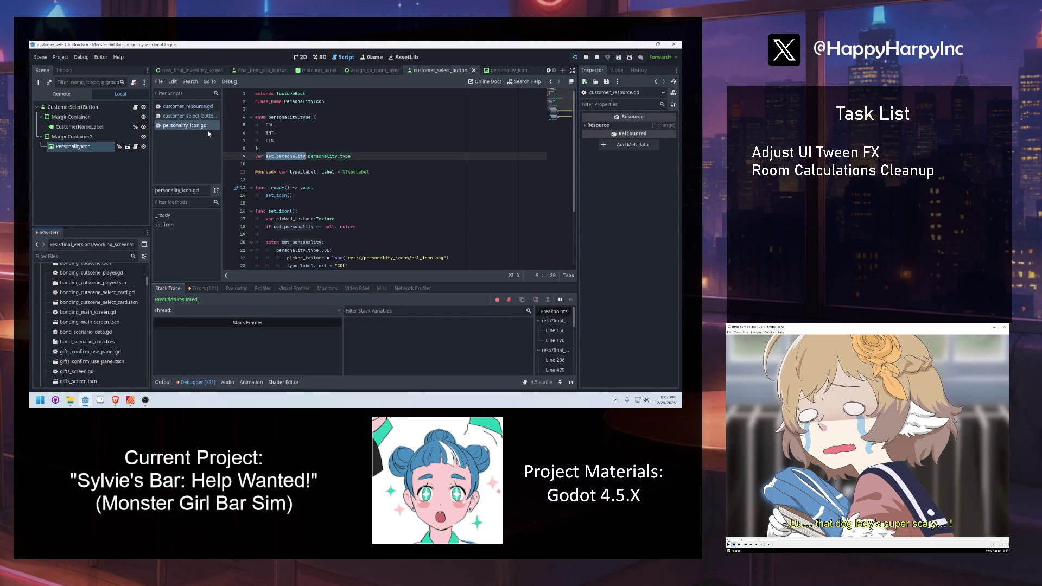
mouse_move(277, 173)
click(188, 117)
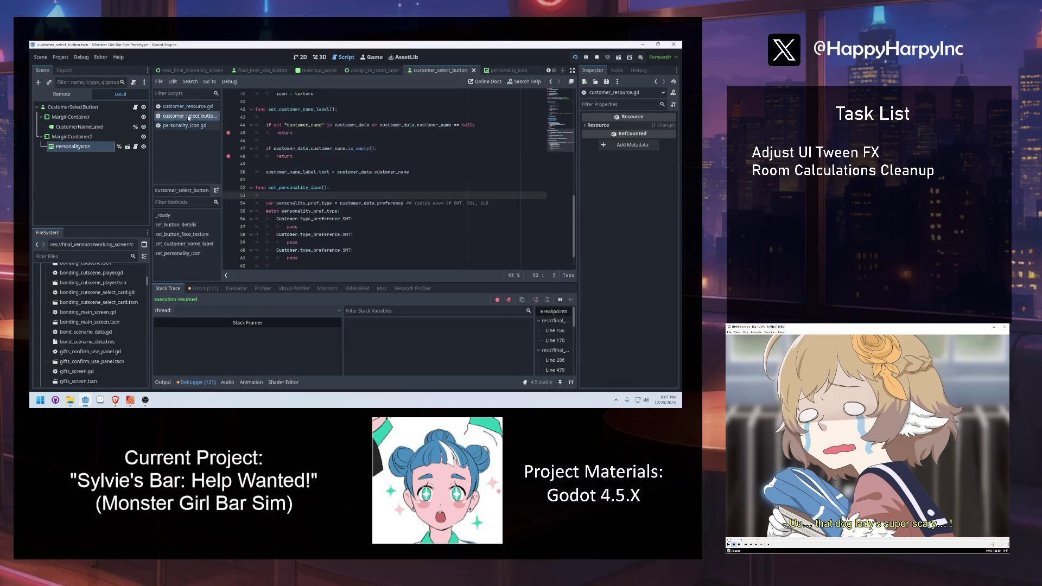
double_click(312, 226)
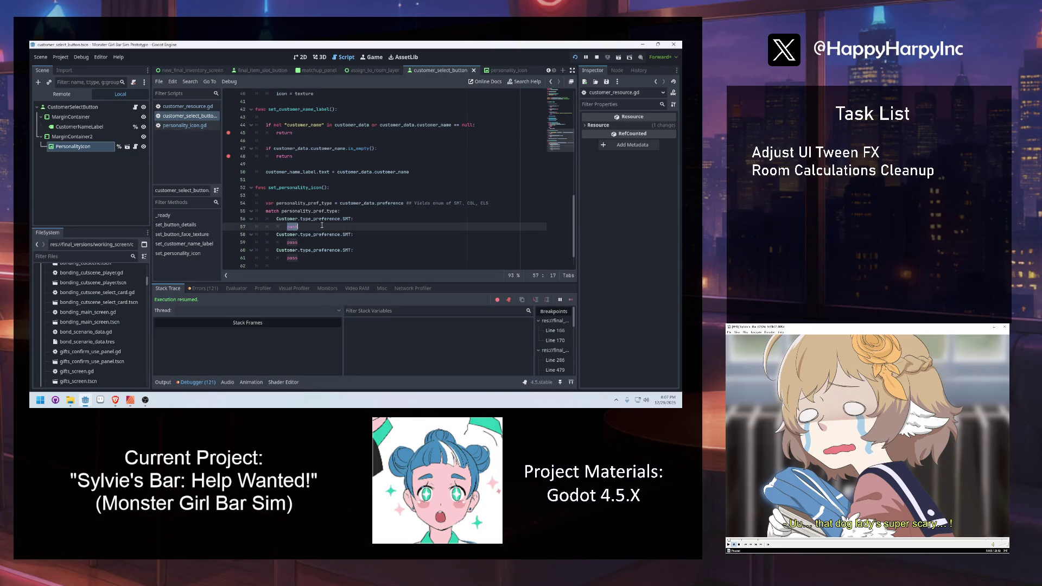
In the first case, set personality_icon.set_personality = PersonalityIcon.personality_type.SMT.
text(person)
key(Return)
text(.set_personality =)
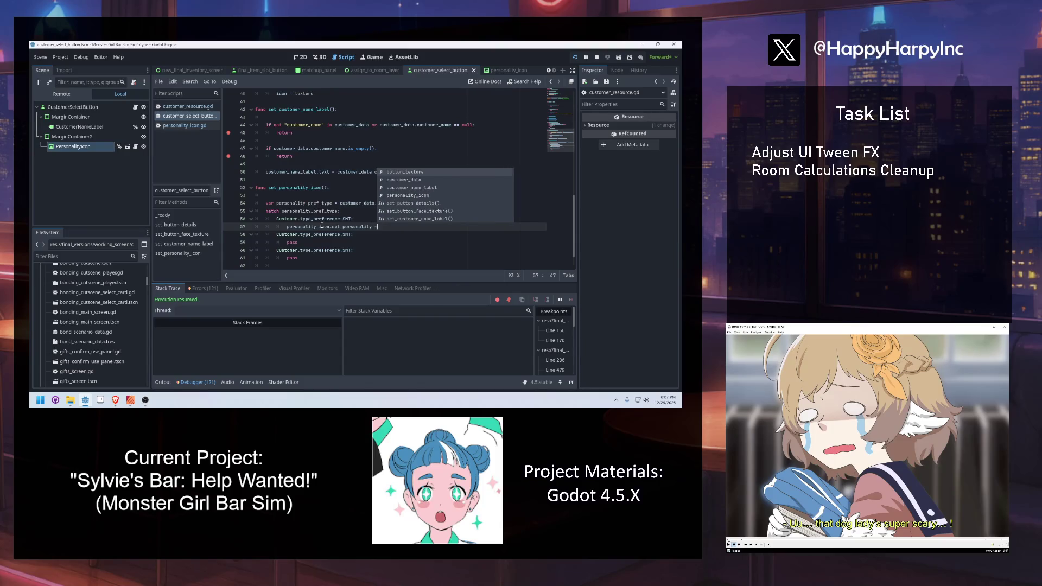
text( PersonalityIcon)
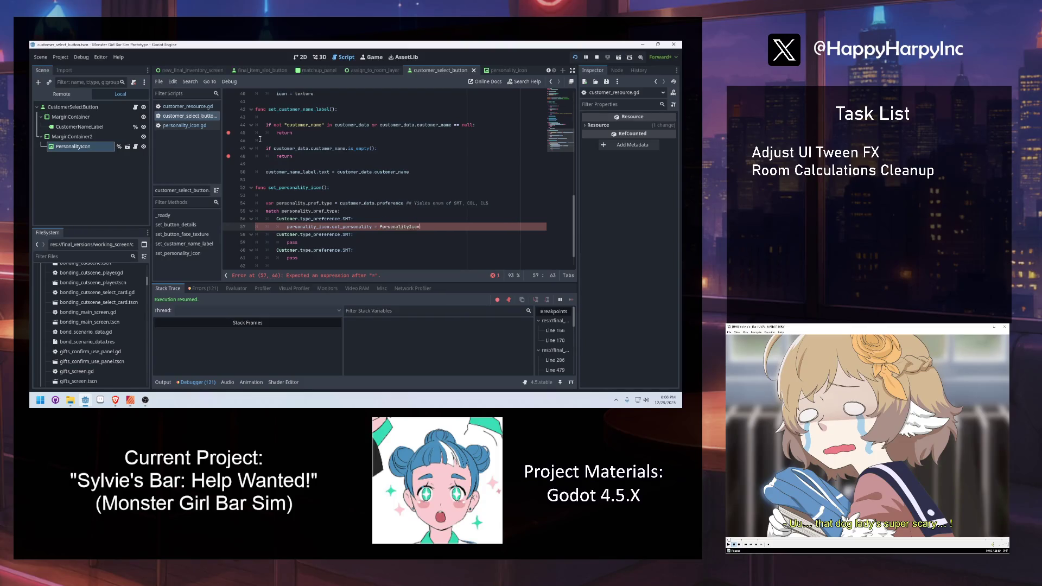
key(Return)
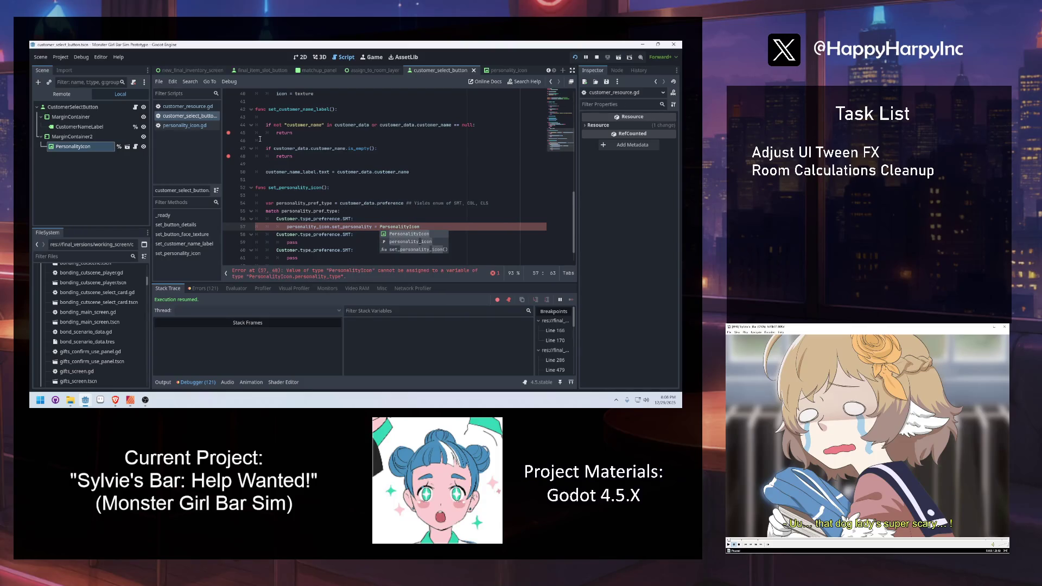
text(.)
text(personality_type.SM)
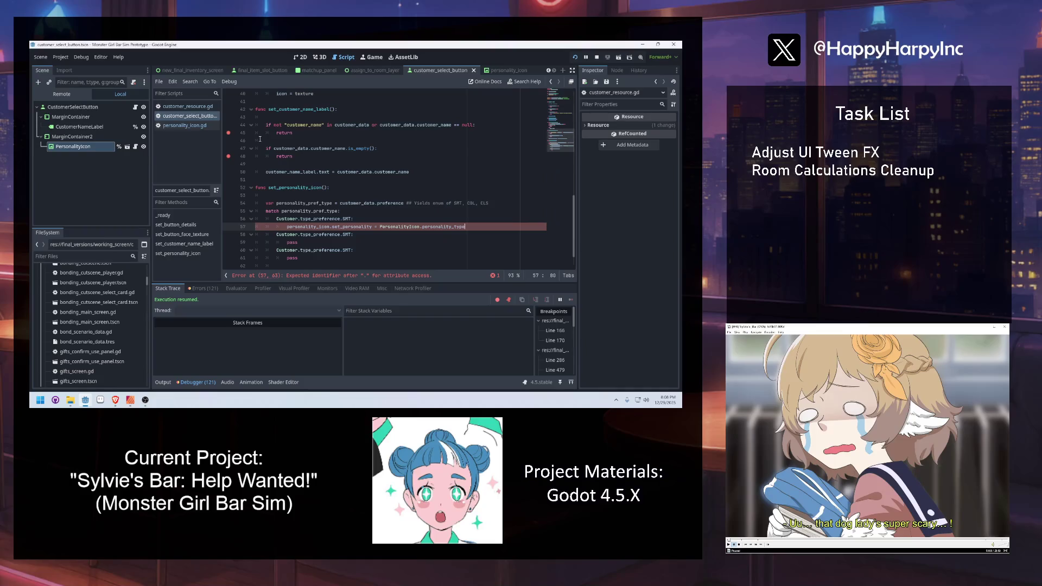
key(Return)
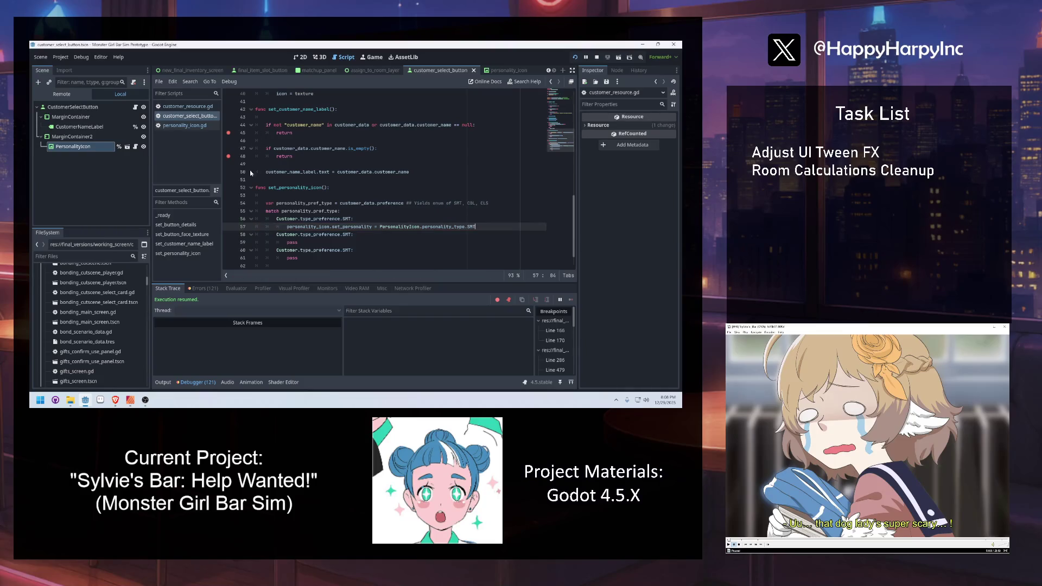
Copy that statement into the second case and change its label and value to CLS.
drag(485, 226, 287, 227)
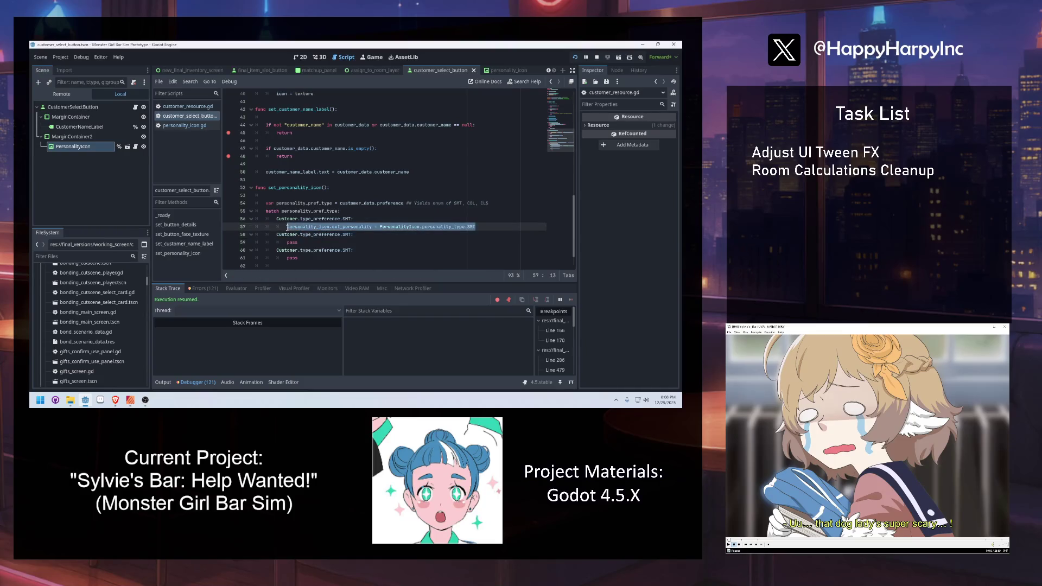
key(ctrl+c)
double_click(292, 243)
key(ctrl+v)
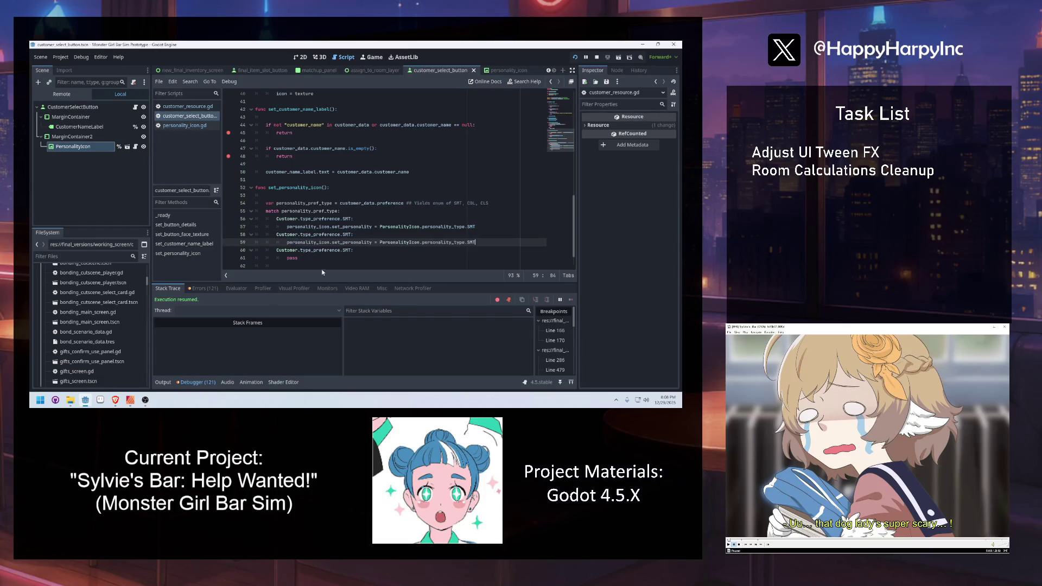
double_click(471, 243)
mouse_move(449, 241)
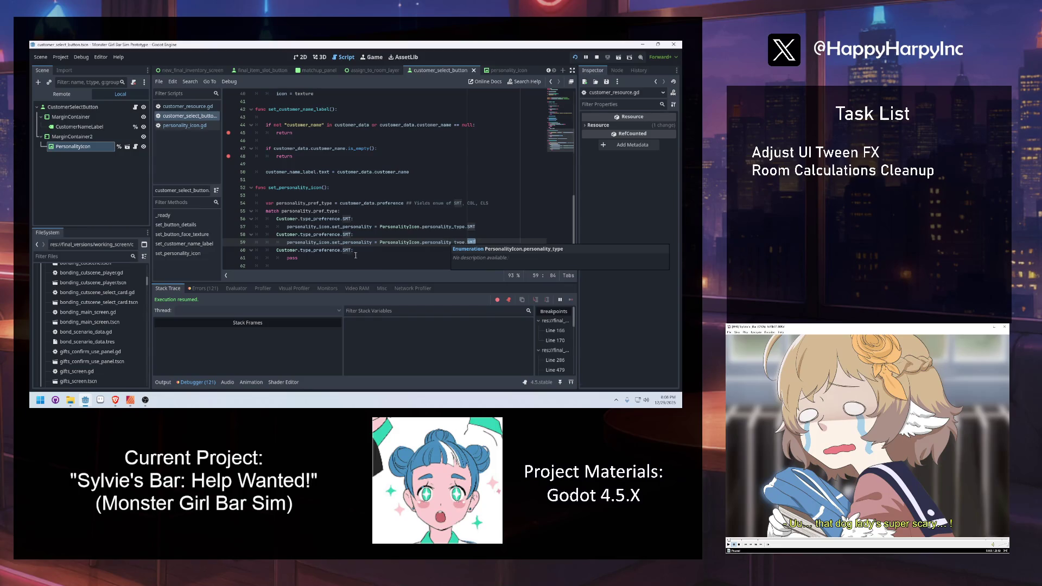
double_click(347, 235)
text(CLS)
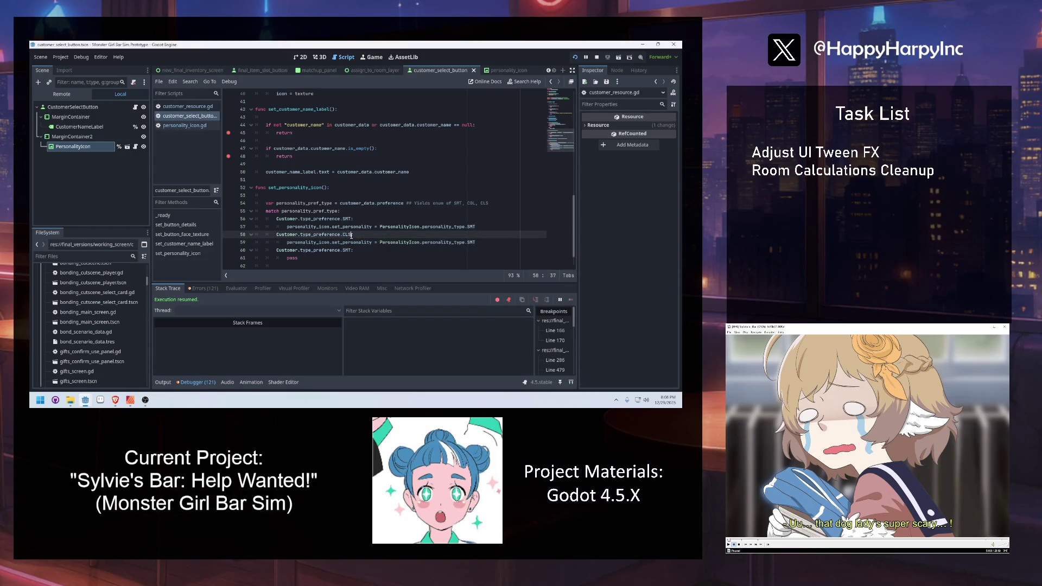
click(324, 243)
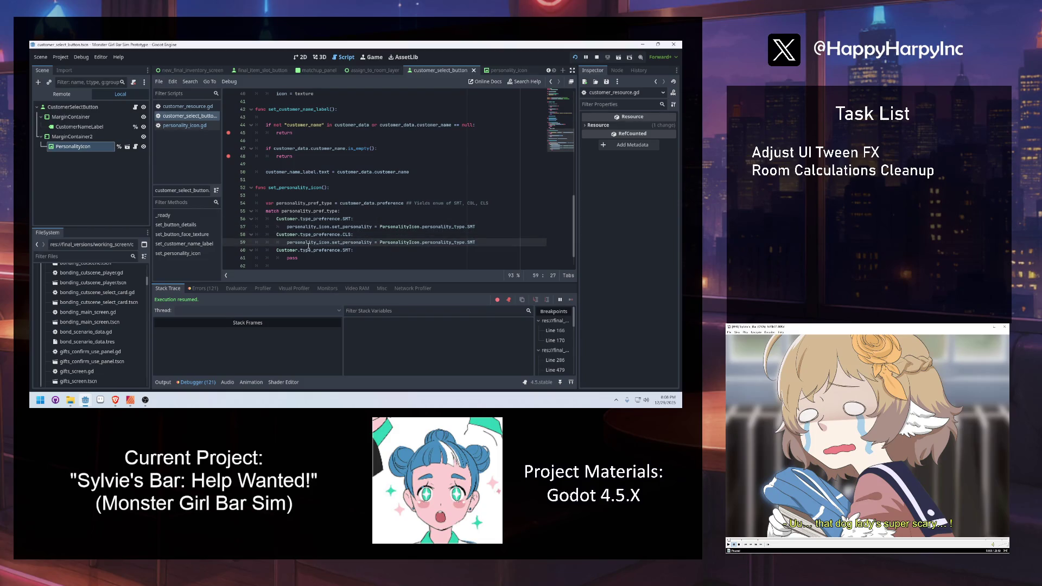
double_click(470, 243)
text(CLS)
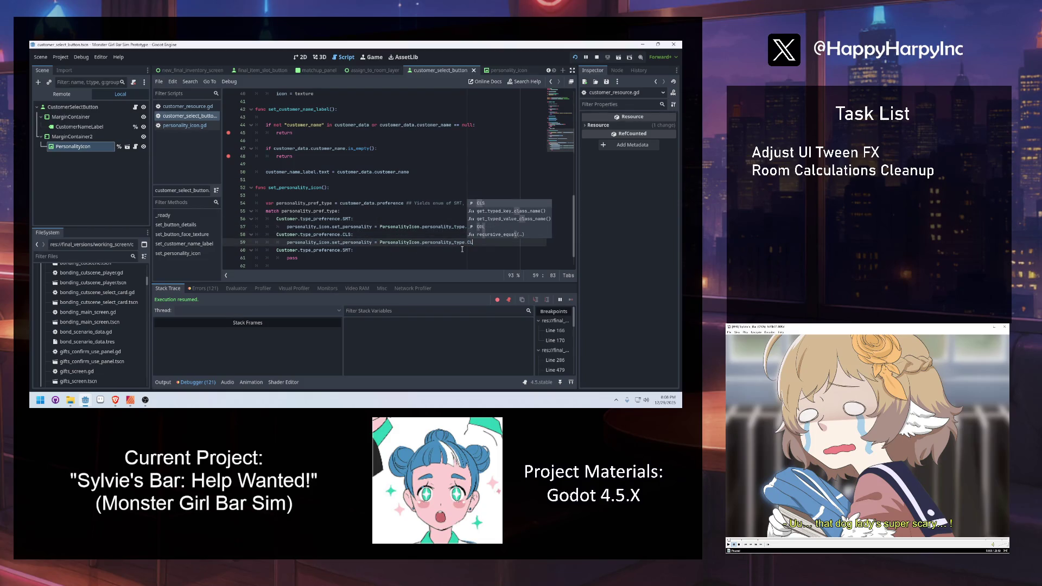
Paste the statement into the third case and change its label and value to COL.
click(431, 249)
drag(479, 243, 276, 243)
click(298, 258)
double_click(293, 258)
key(ctrl+v)
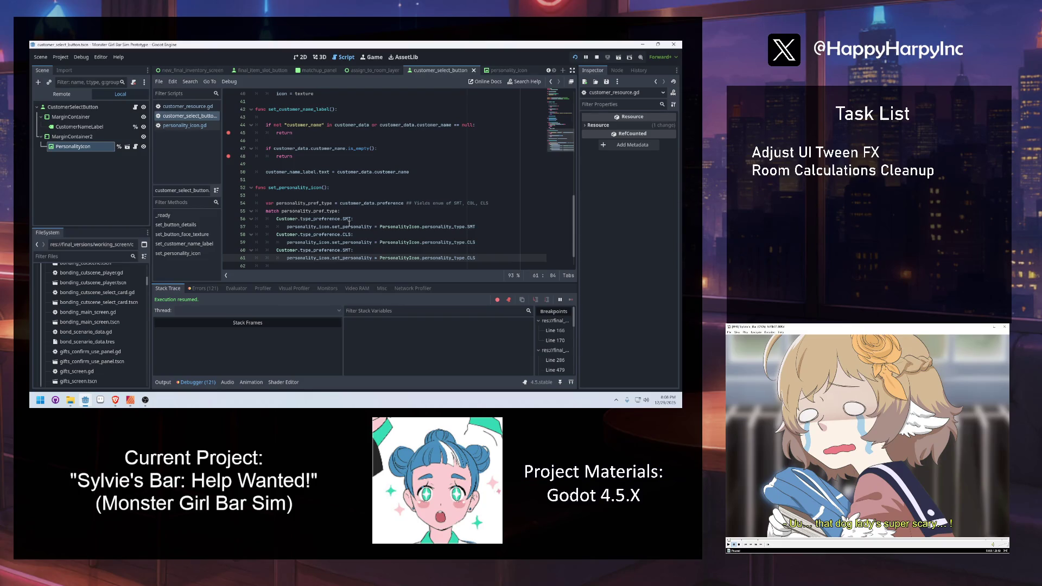
double_click(348, 250)
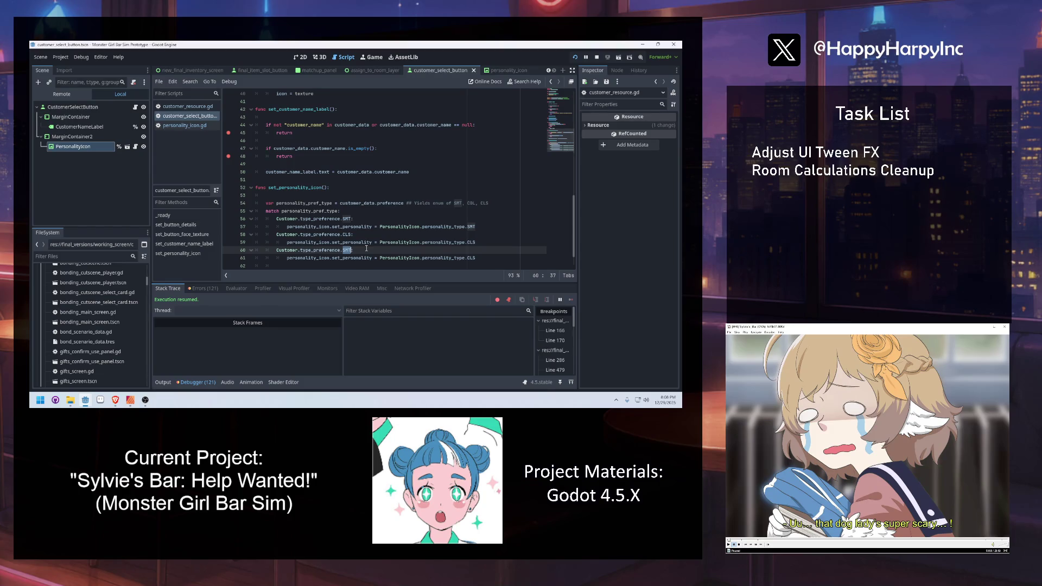
text(COL)
double_click(470, 258)
text(COL)
click(400, 235)
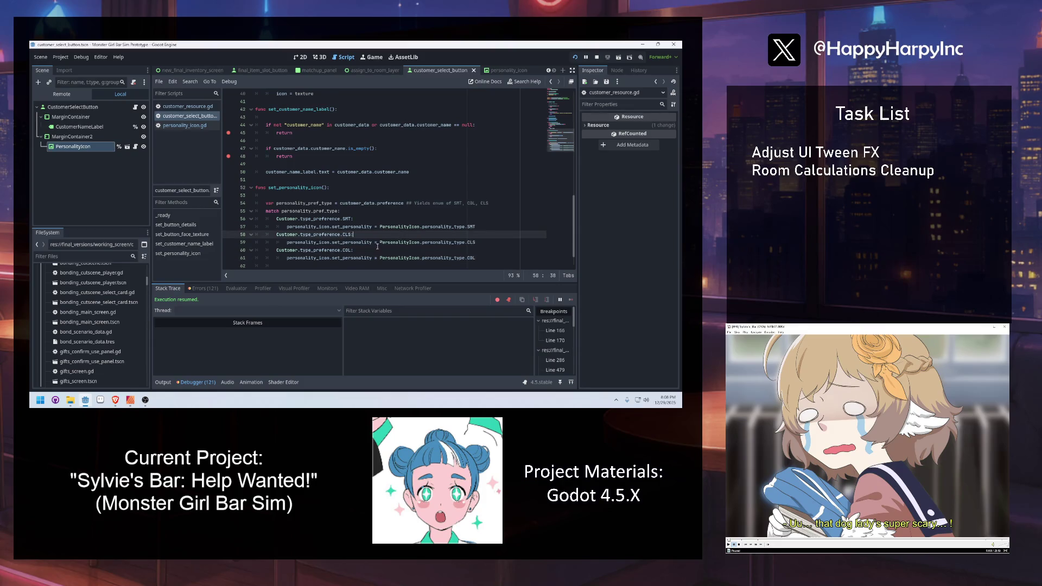
click(336, 195)
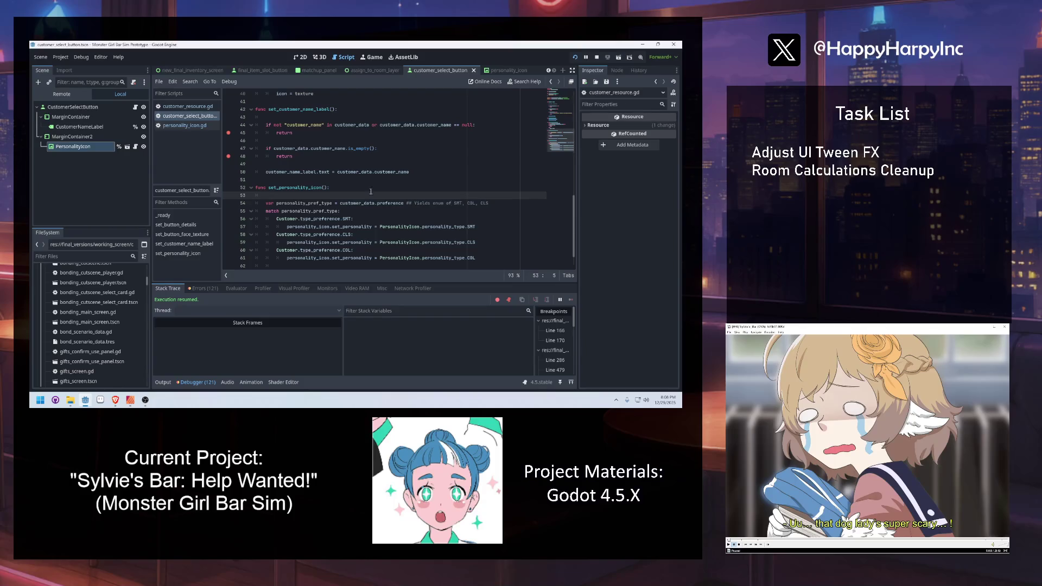
click(488, 259)
Add a default _ case that pushes "ERROR. Invalid option '…' was selected!" with personality_pref_type, then returns.
key(Return)
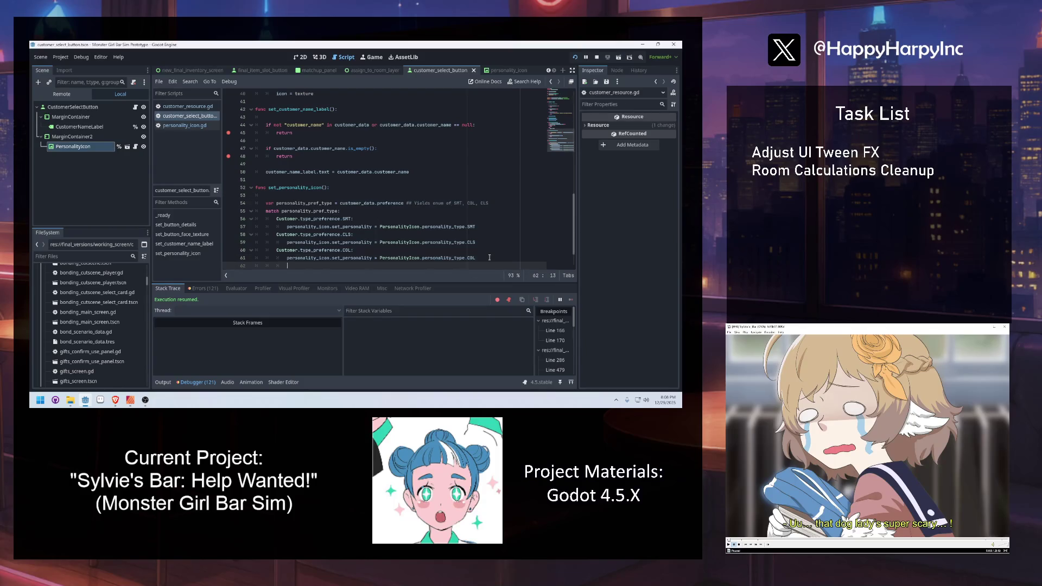
text(_:)
text(:)
key(Return)
text(push)
key(Return)
text("ERROR. )
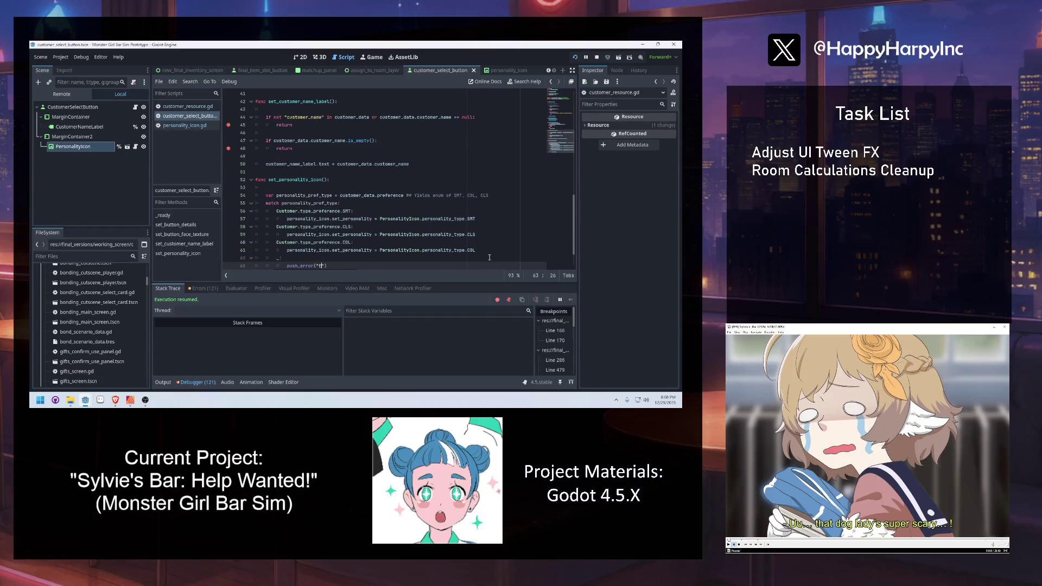
text(Invalid option " )
text(+ str(person)
key(Down)
key(Return)
text(+ "' was selected)
text(!')
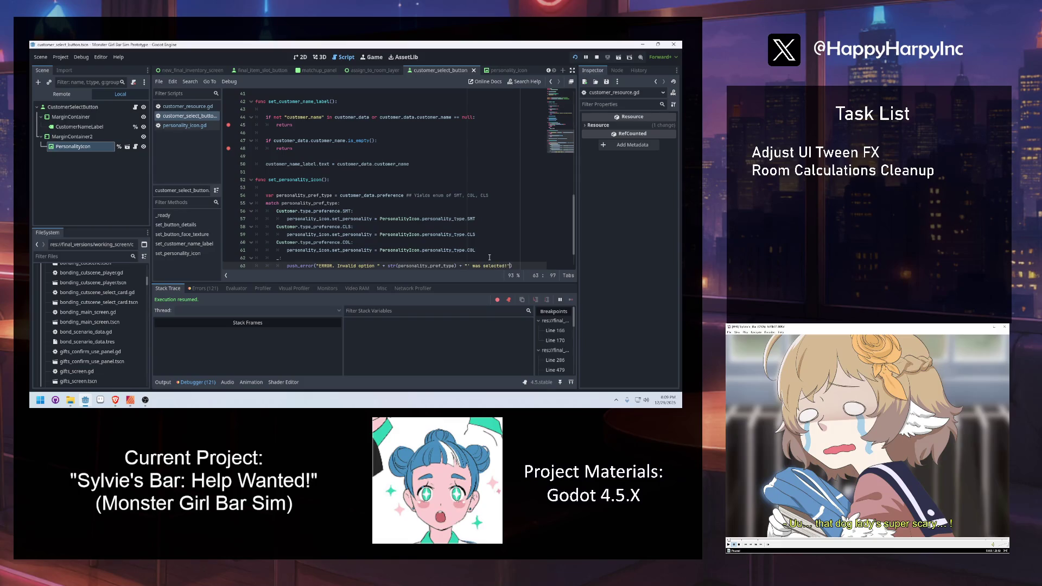
click(379, 266)
text(')
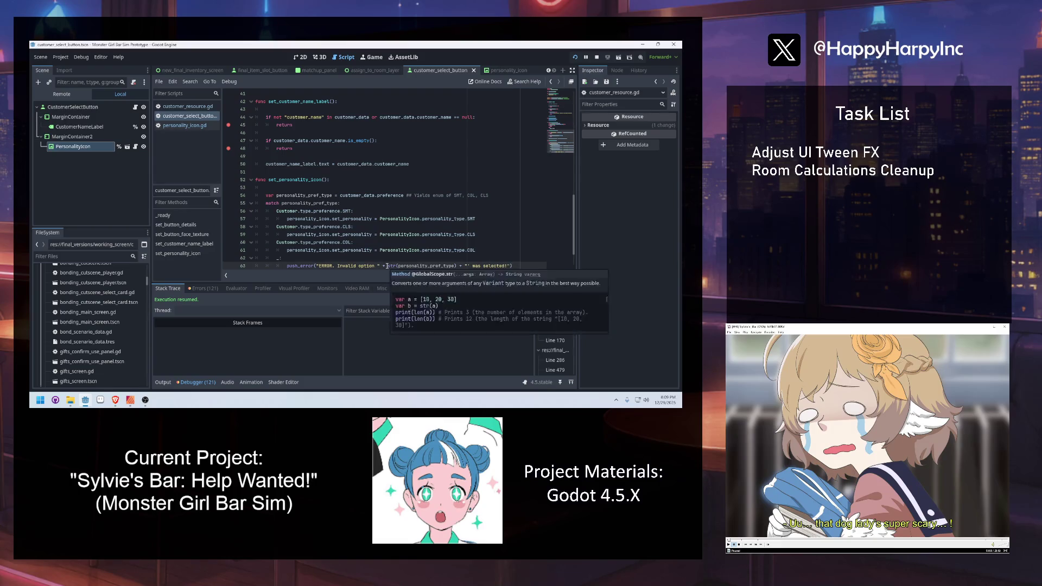
key(Return)
text(return)
key(Return)
key(Return)
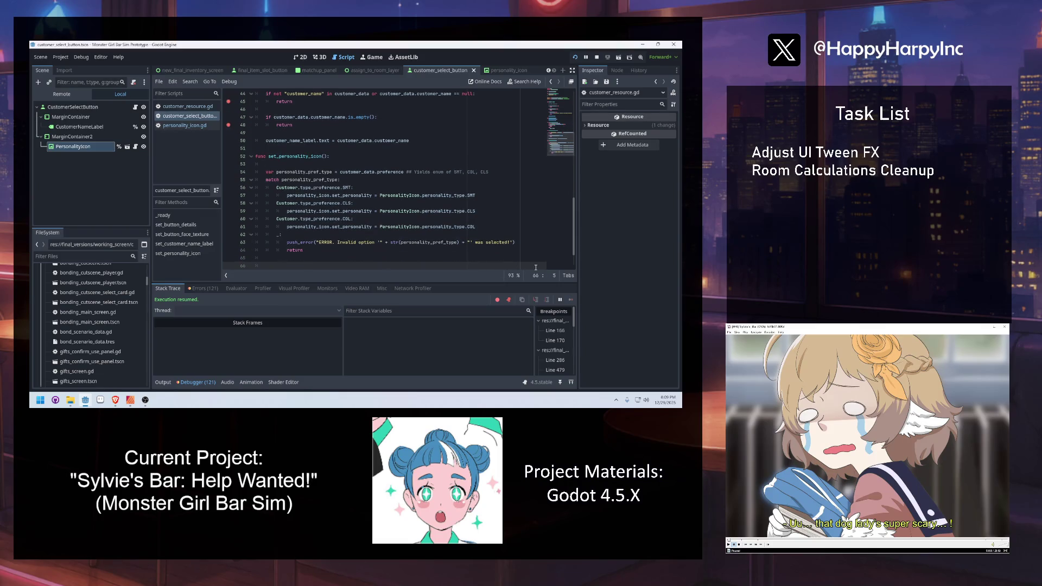
After checking personality_icon.gd, call personality_icon.set_icon() following the match.
click(184, 126)
click(319, 156)
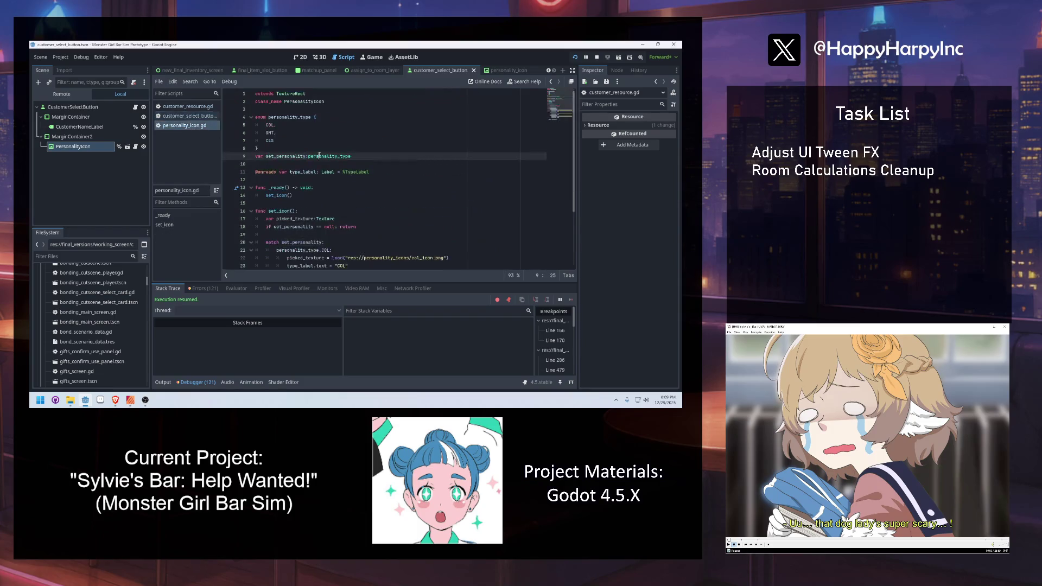
key(alt+Left)
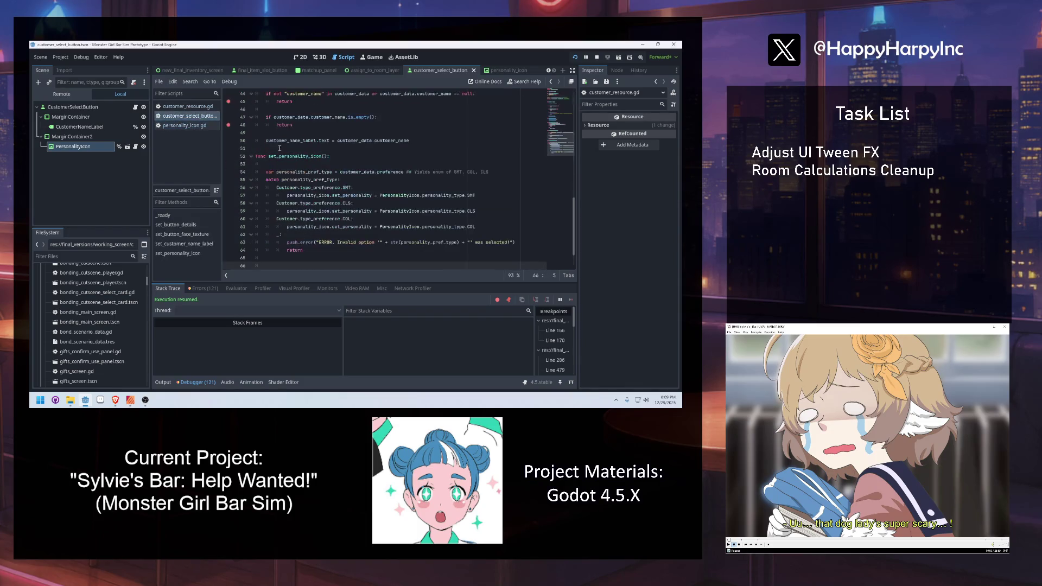
text(person)
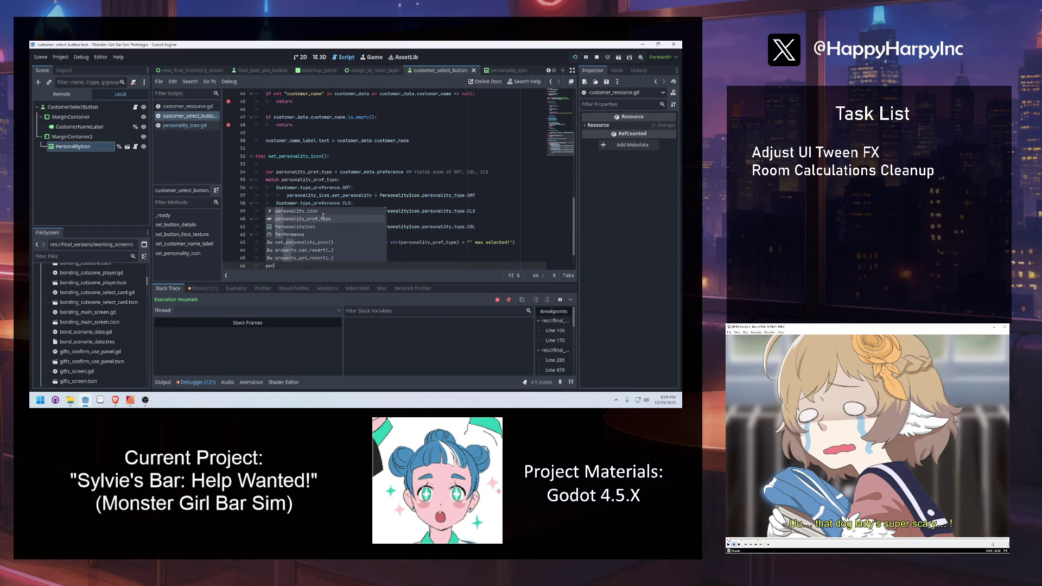
key(Return)
text(.set_icon)
key(Return)
click(323, 218)
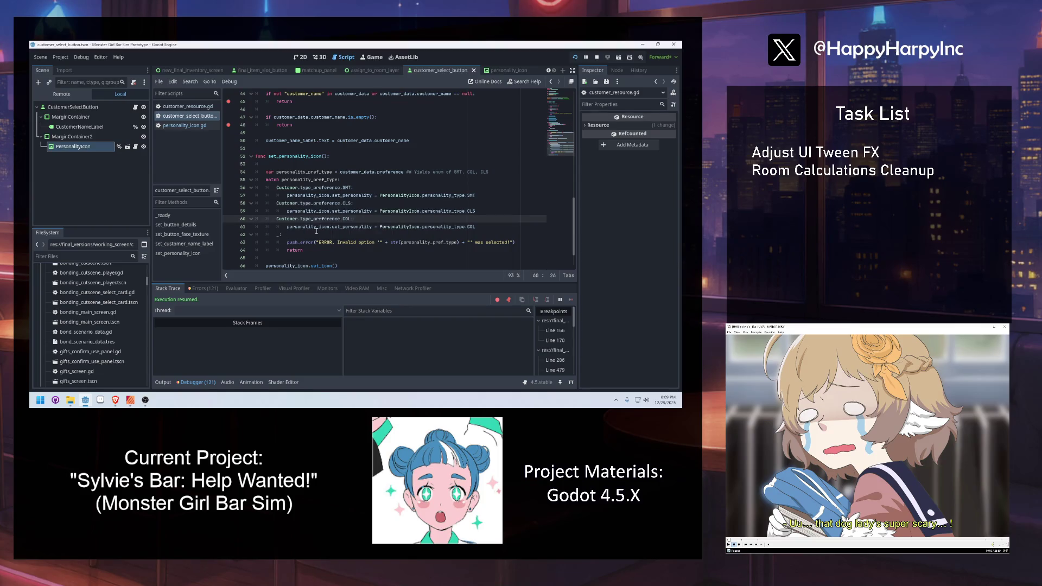
click(498, 173)
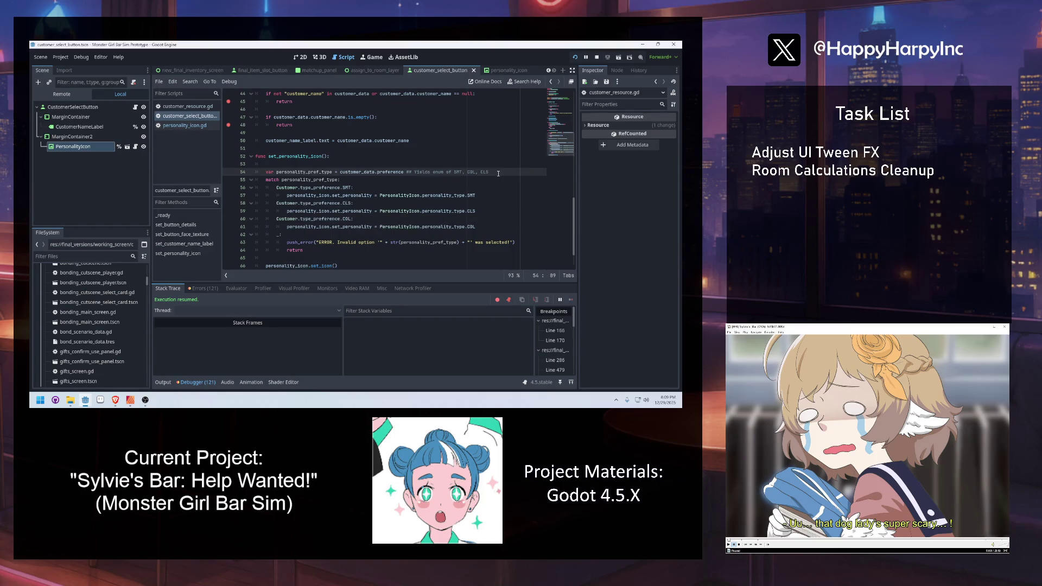
key(Return)
key(Return)
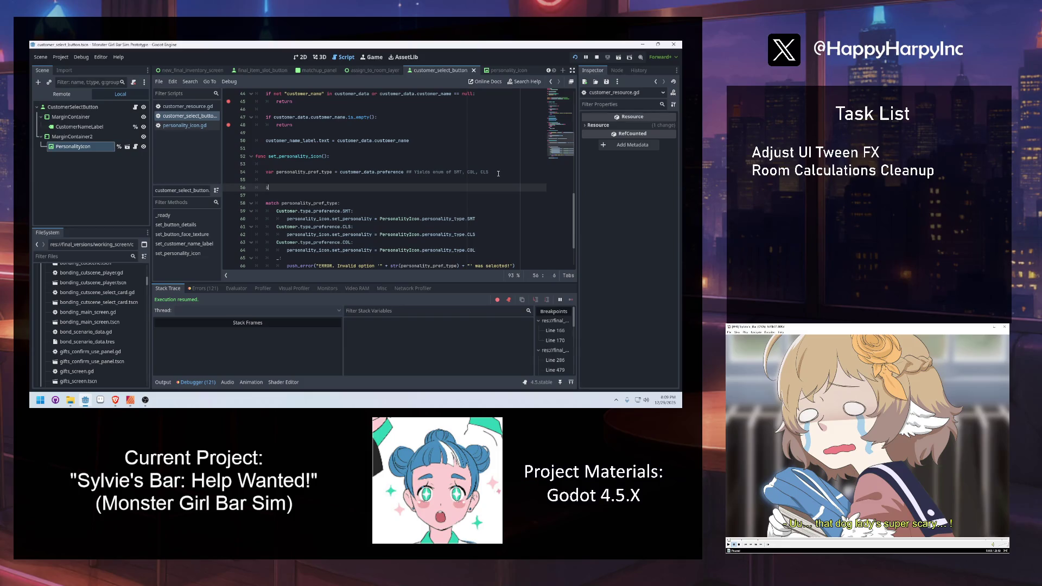
Add a guard: if set_personality isn't in personality_icon, push "ERROR. 'set_personality' variable was missing…" and return.
text(if not "et_personality" )
text(in personality_icon)
text(:)
key(Return)
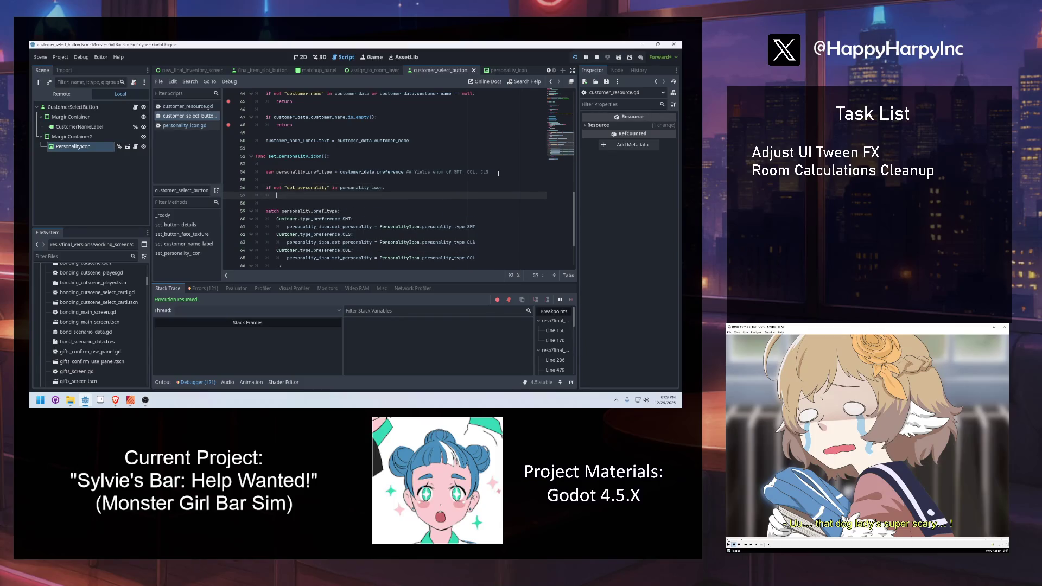
text(push)
key(Return)
text("ERROR. )
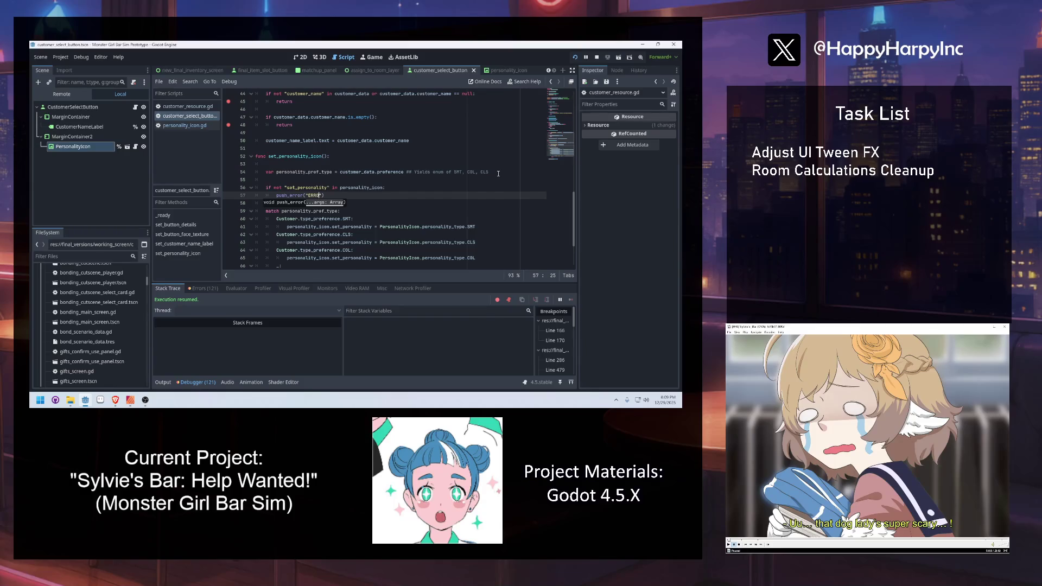
text('set_personality')
text( variable was miss)
text(ing from personality)
text(_icon!)
click(502, 195)
key(Return)
text(return)
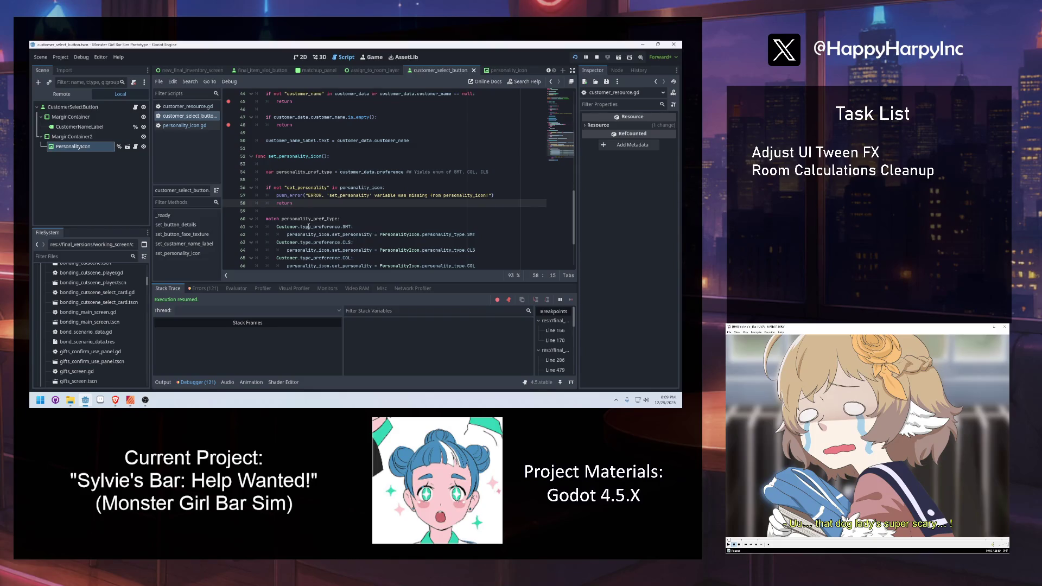
Check the documentation for preference on line 54.
click(294, 172)
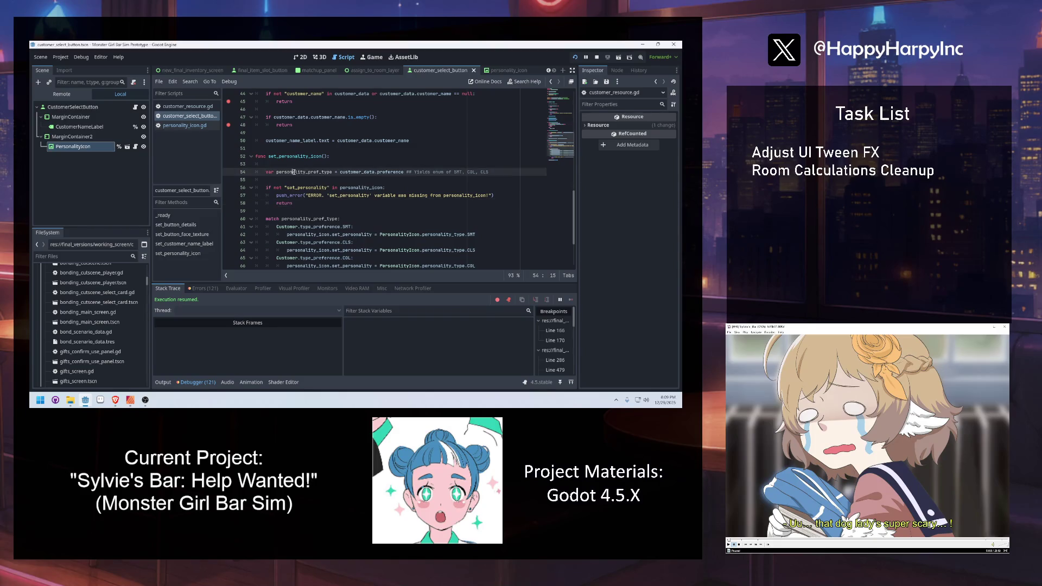
double_click(395, 172)
click(386, 164)
At the top of set_personality_icon, add a key check on customer_data with a 'missing variable' push_error.
scroll(386, 184, up, 5)
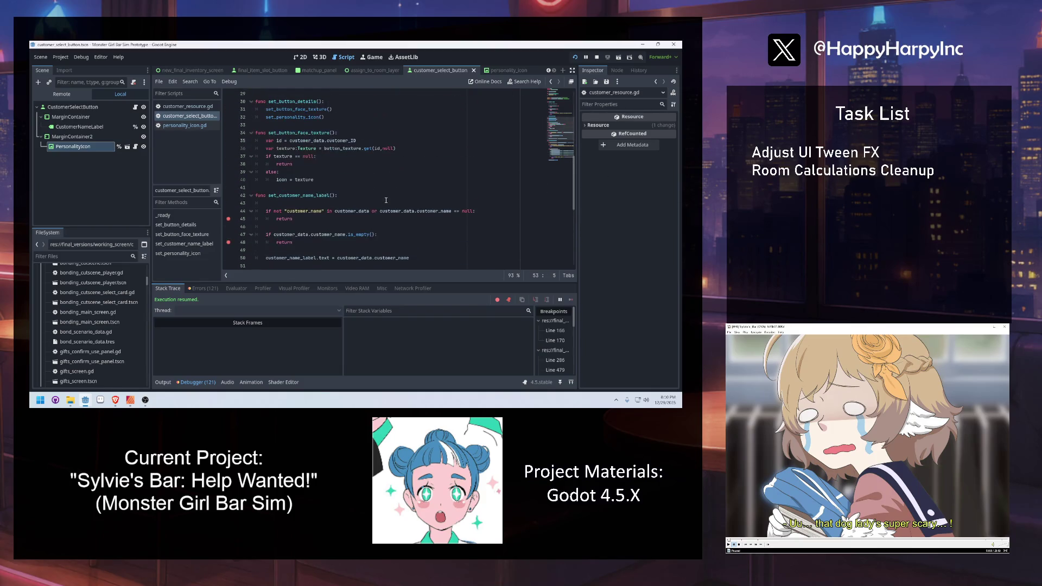
scroll(379, 204, down, 4)
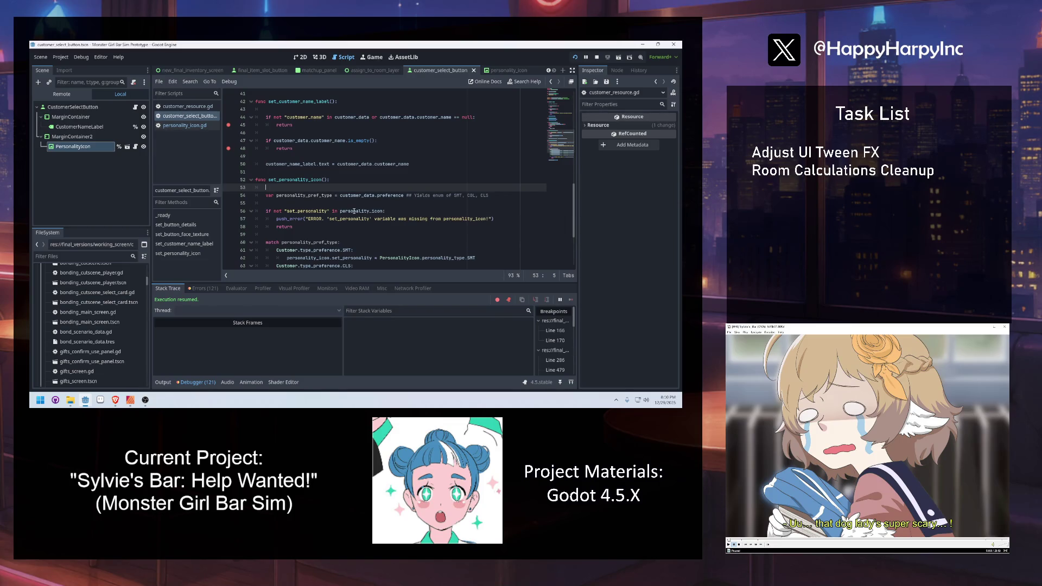
scroll(354, 211, down, 1)
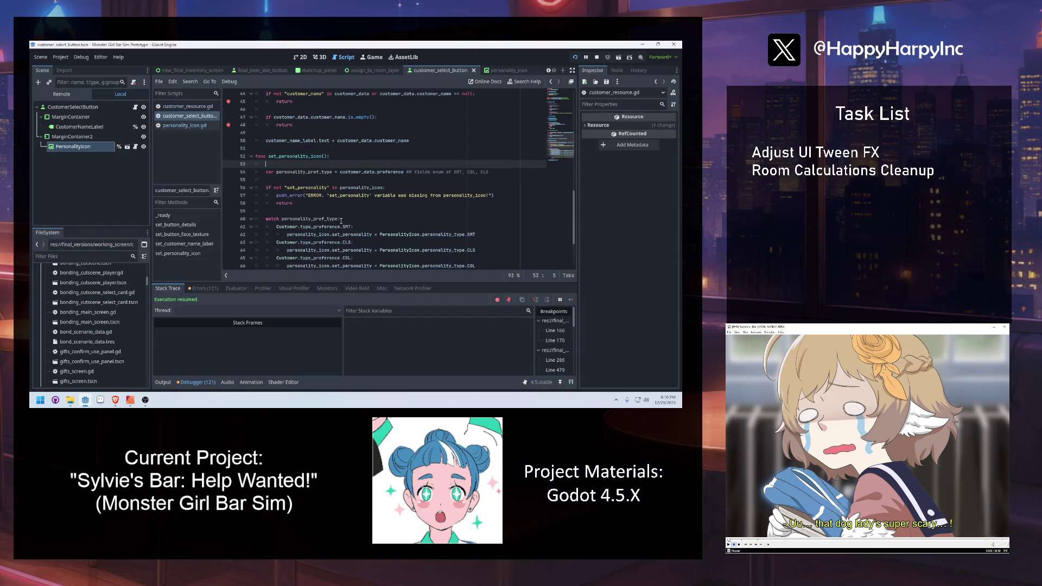
key(Return)
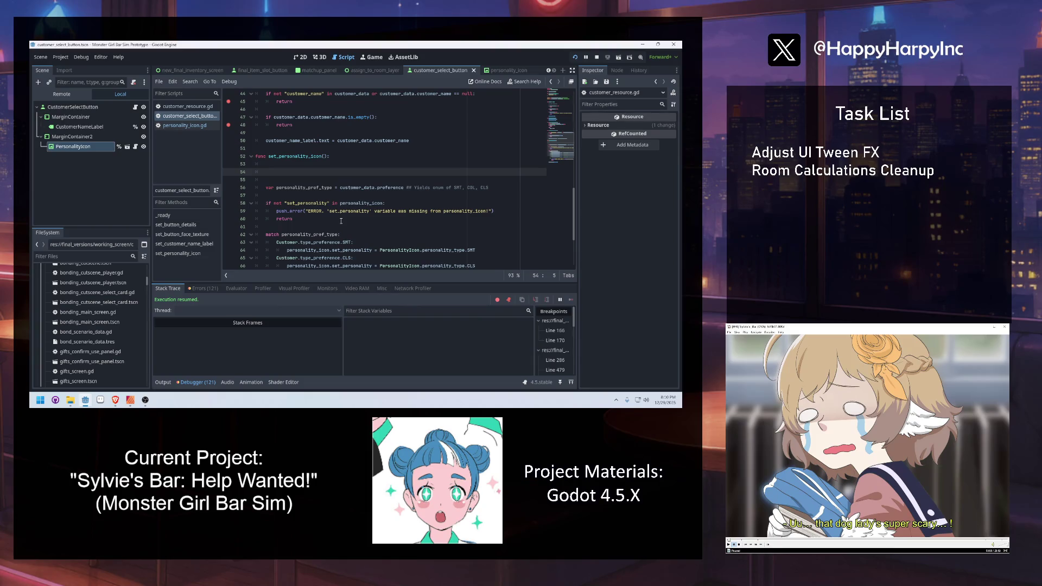
text(if not"personality)
text(in cu)
text(stomer_data:)
key(Return)
text(pushe)
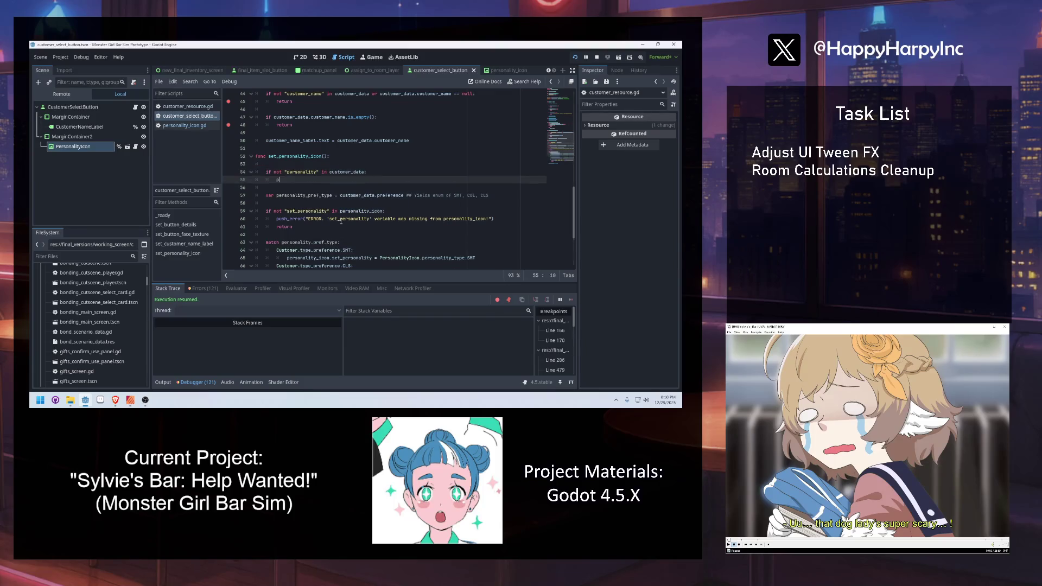
key(Return)
text("ERROR. m)
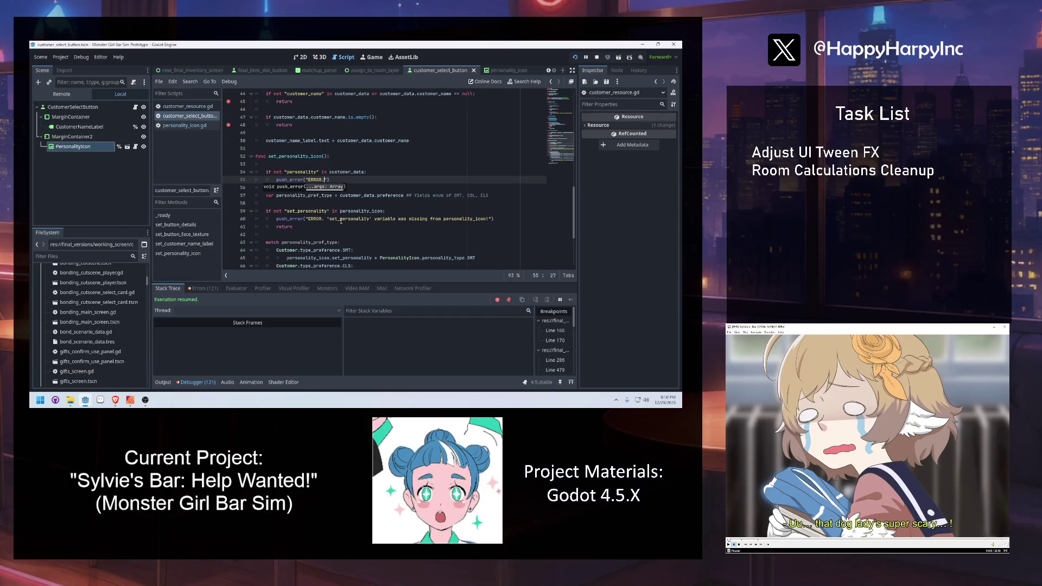
text(issing variable)
Make the check use the 'preference' key, finish the error message, and return after it.
double_click(389, 196)
key(ctrl+c)
double_click(307, 172)
key(ctrl+v)
click(372, 180)
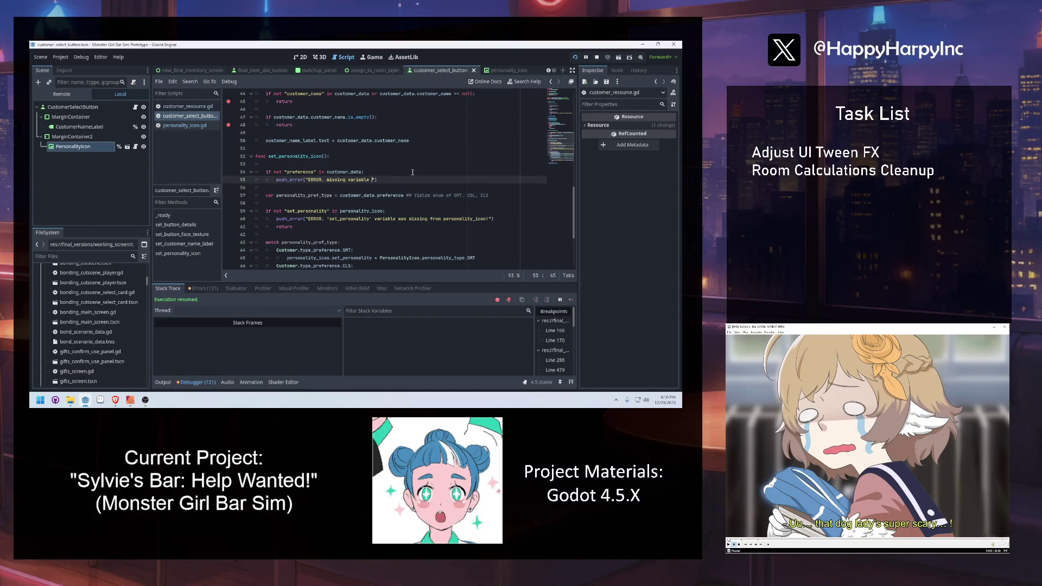
text(preference)
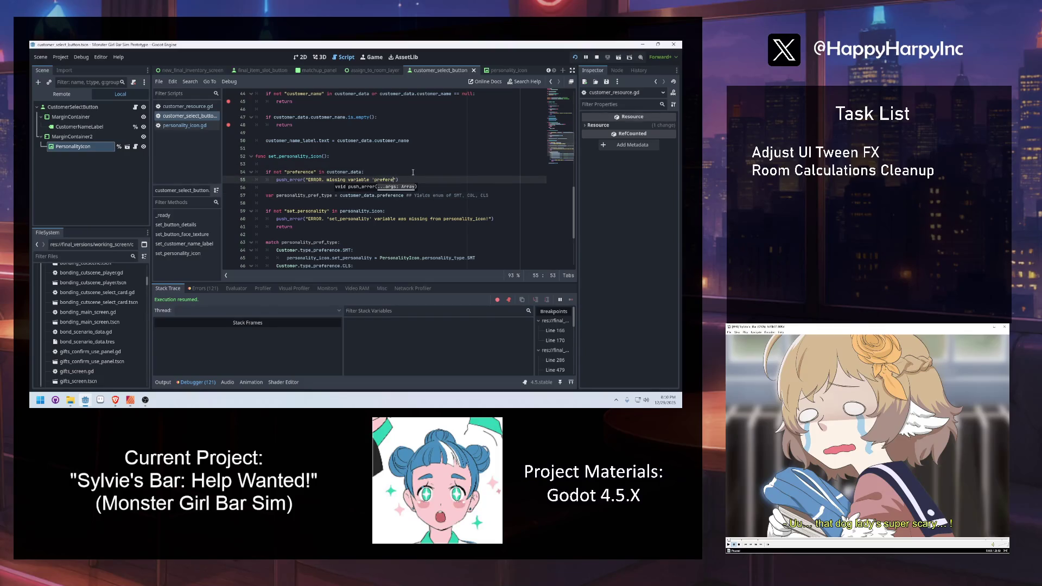
text(' in )
text(customer_data!)
click(427, 156)
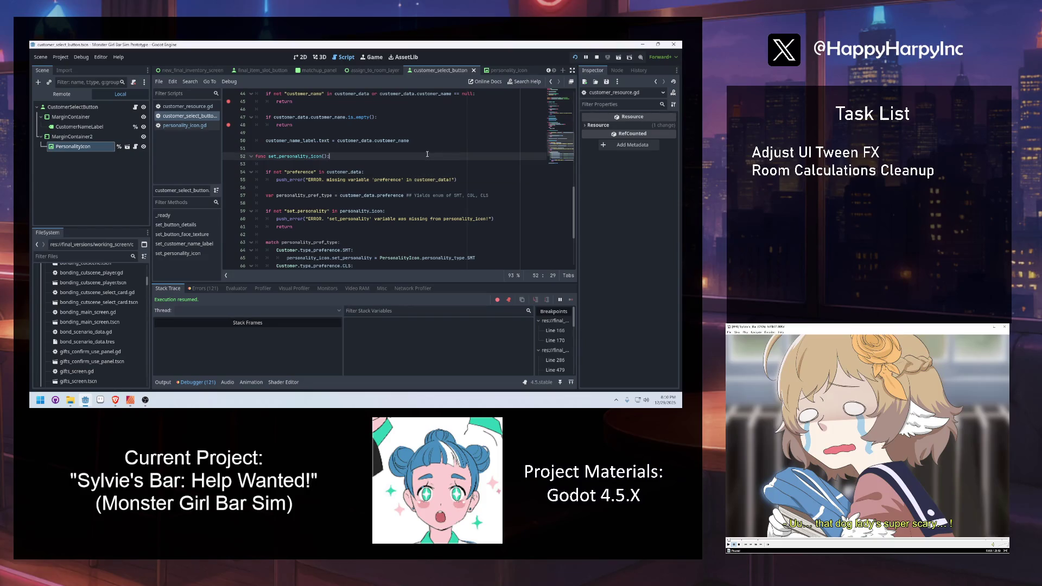
click(484, 174)
click(479, 179)
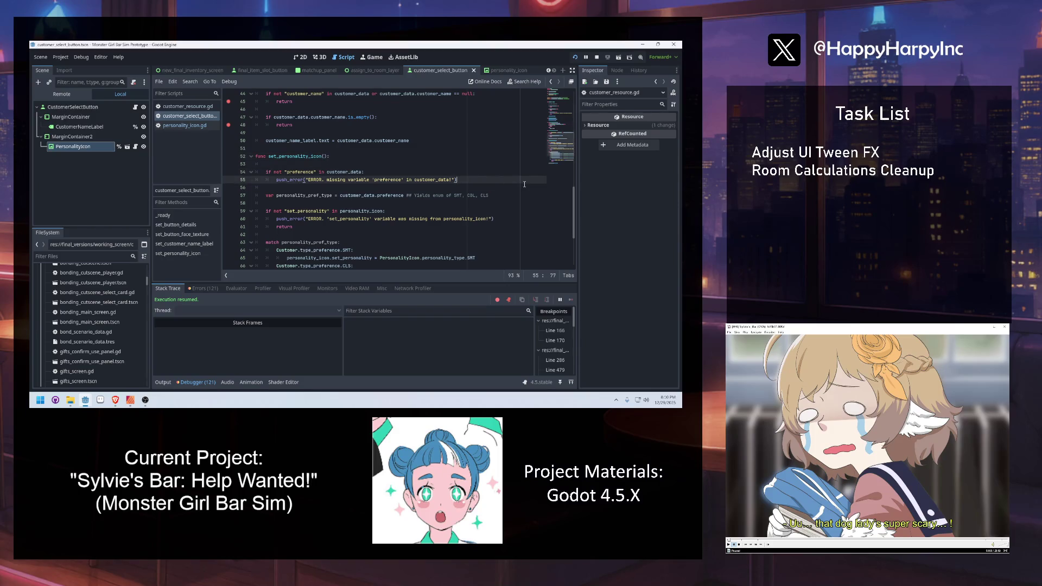
key(Return)
text(return)
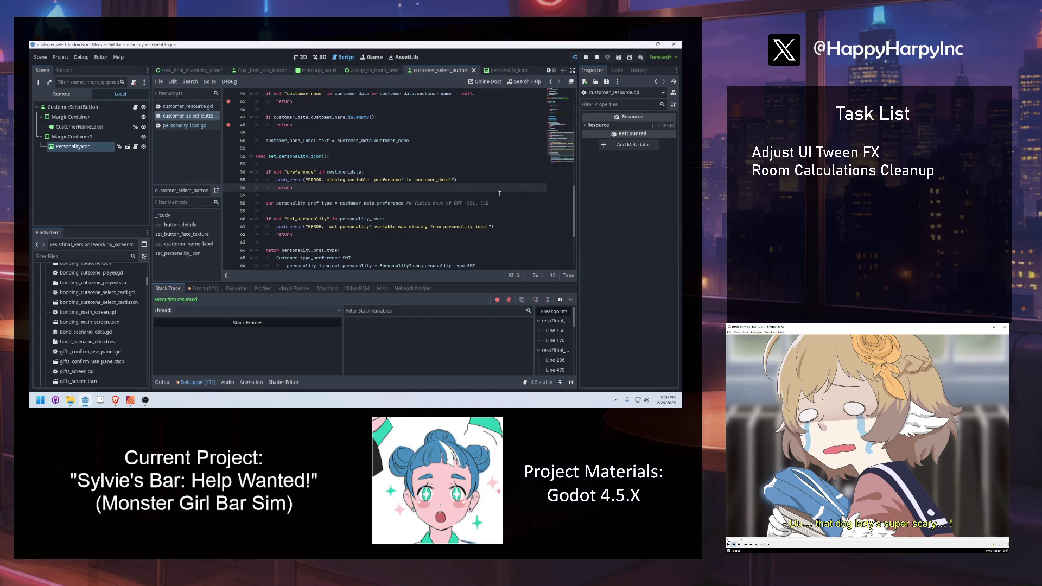
Extend the guard to also fail when customer_data.preference == null.
click(363, 171)
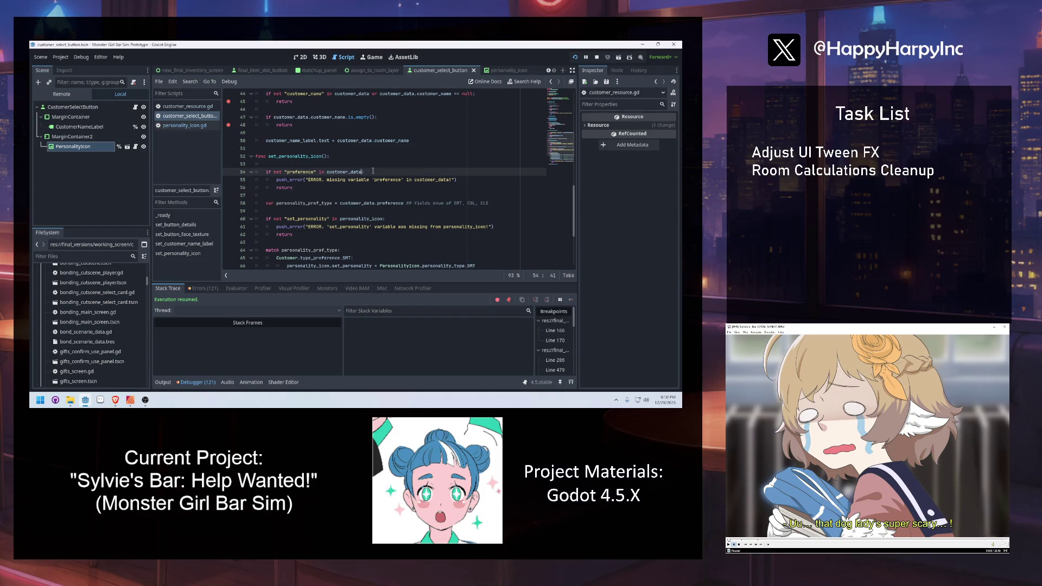
text(or c)
text(ustomer_data.preference ==)
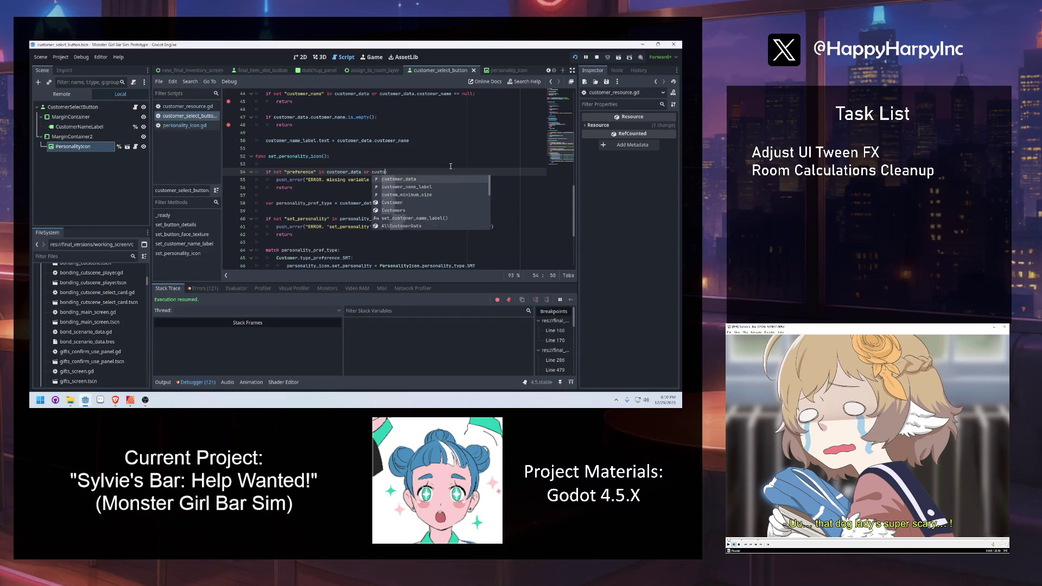
text( null:)
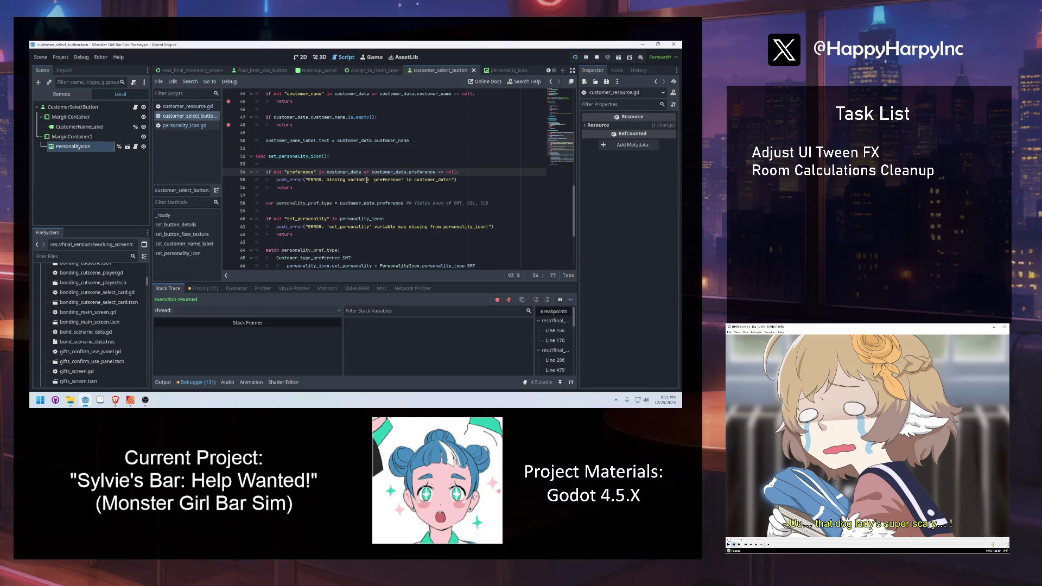
click(303, 222)
scroll(288, 235, down, 4)
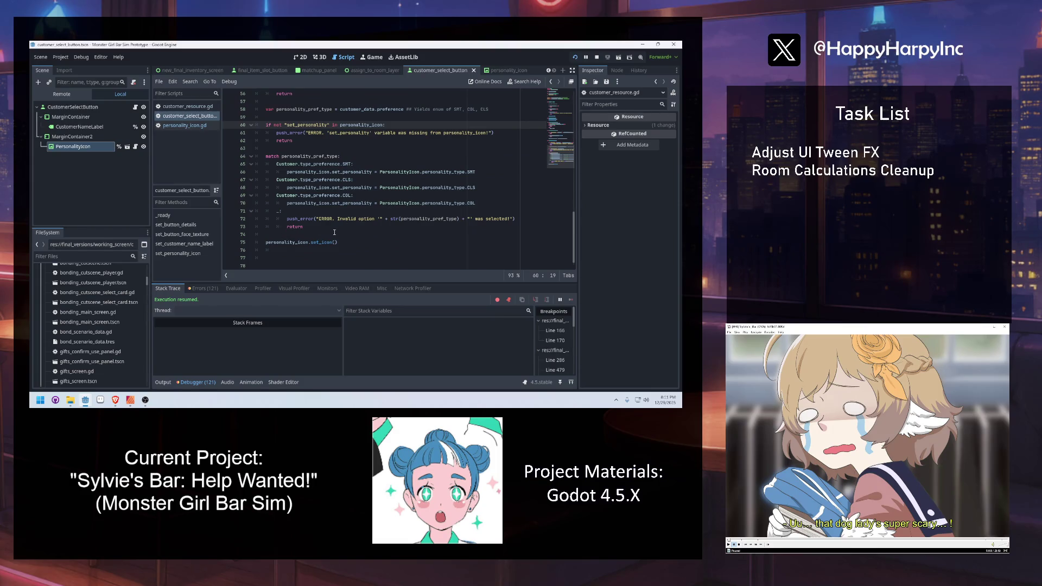
Clear CustomerNameLabel's placeholder HARPY RANCHER text and save the button scene.
click(309, 234)
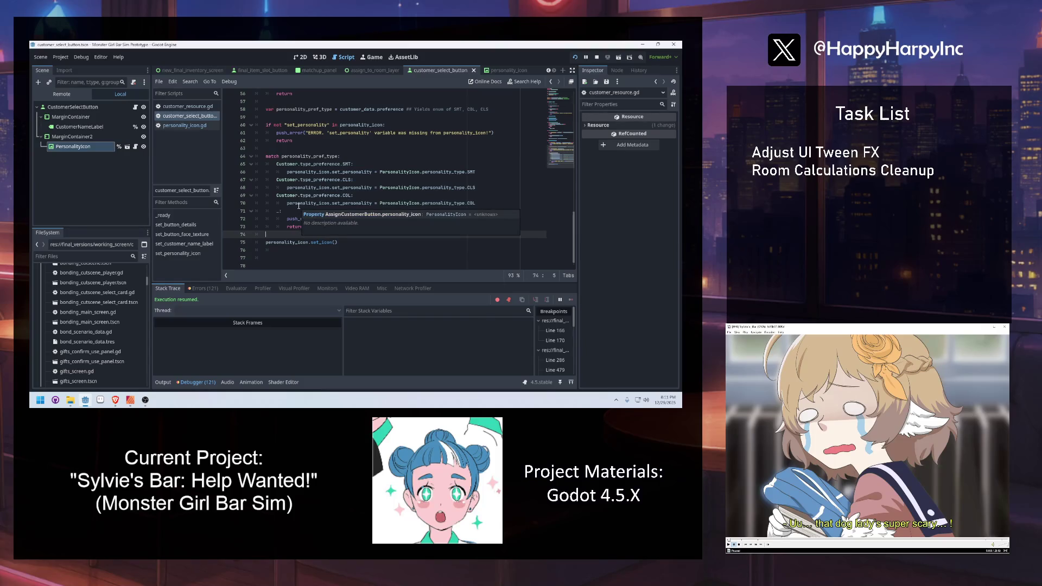
click(342, 155)
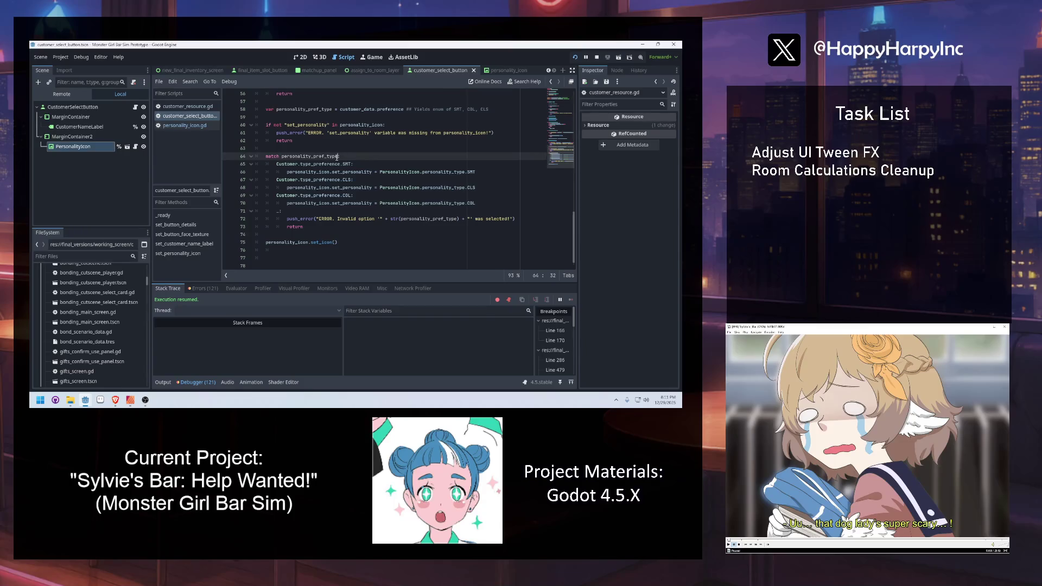
click(300, 57)
click(72, 107)
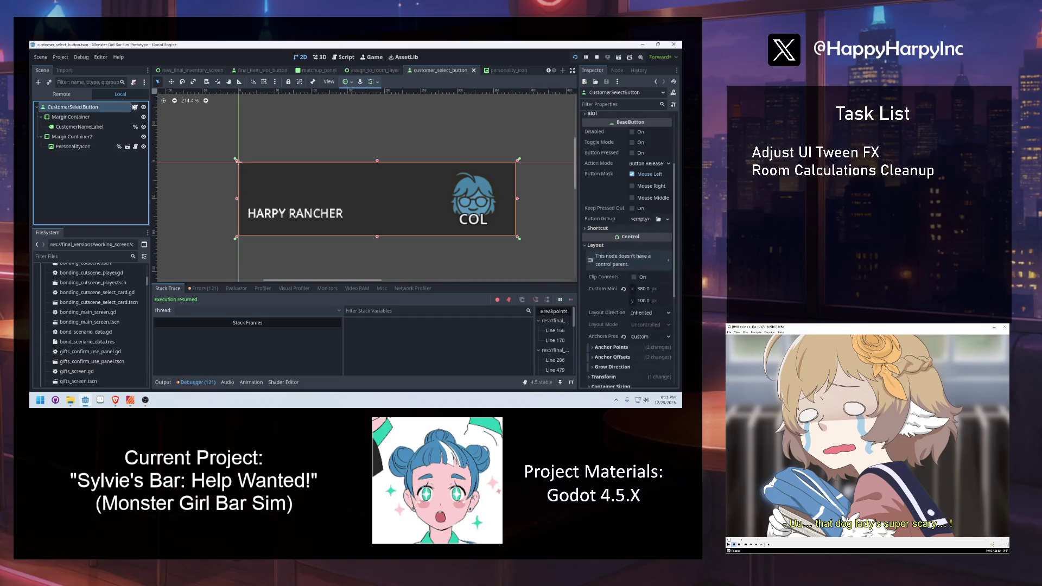
click(79, 127)
click(605, 149)
key(ctrl+a)
key(BackSpace)
key(ctrl+s)
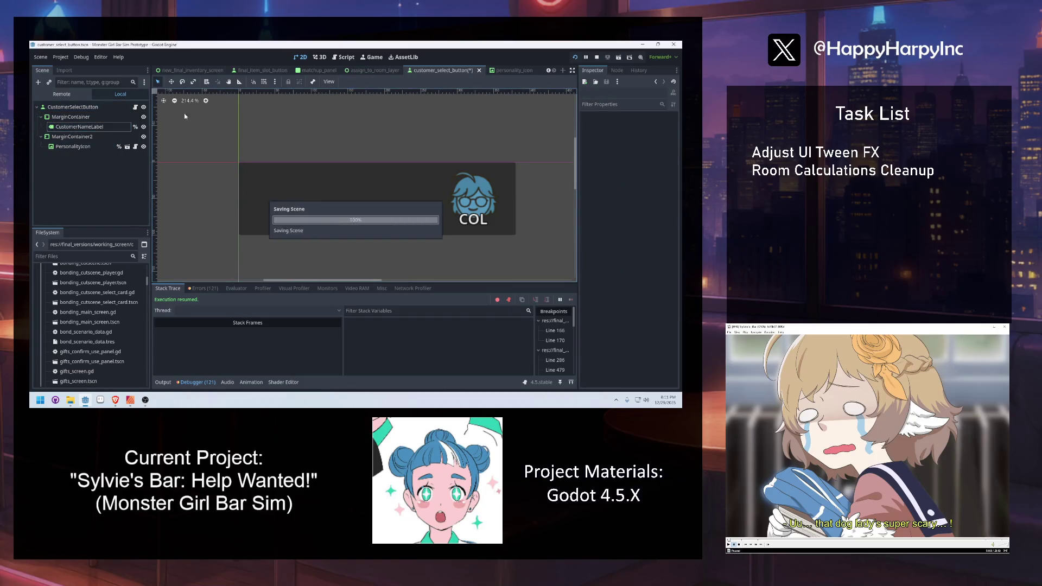
Return to the button script and place the caret on empty line 12.
click(136, 107)
scroll(380, 179, up, 18)
click(270, 93)
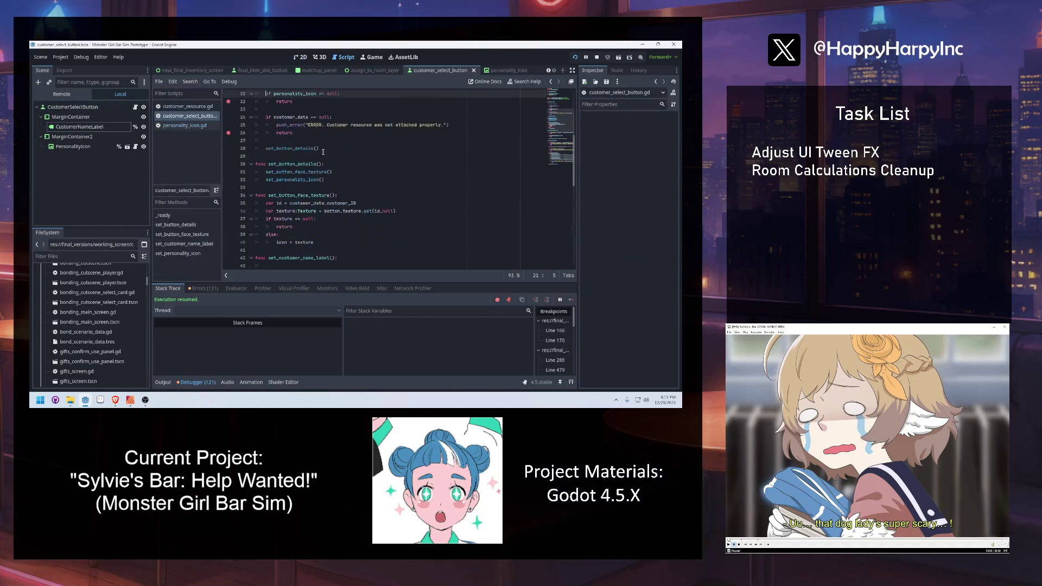
click(323, 151)
Add a test_func() stub with pass and call test_func() from _ready.
click(295, 181)
key(Return)
text(func )
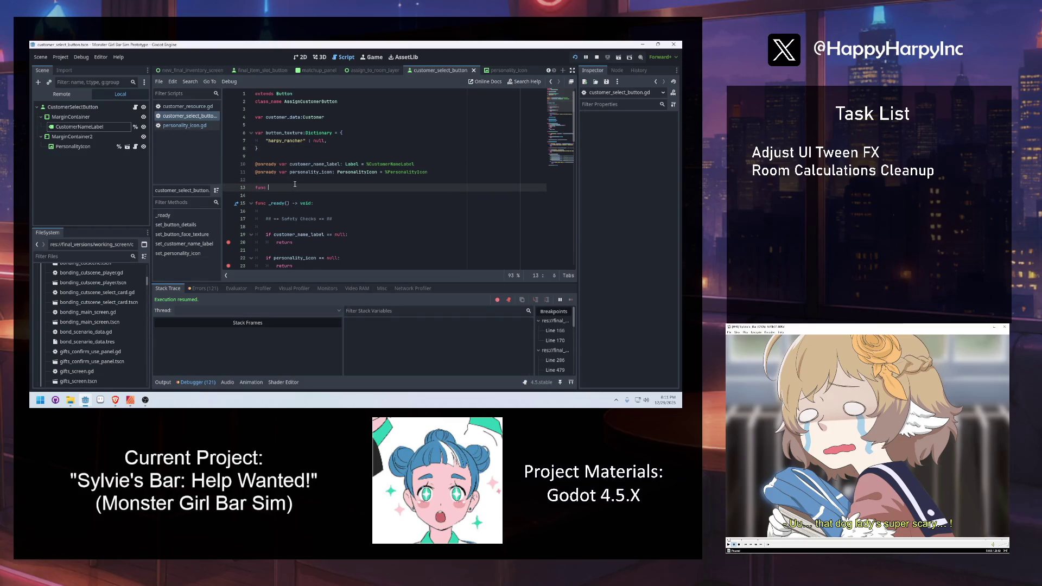
text(test_func():)
key(Return)
text(pass)
click(302, 219)
key(Return)
key(Return)
key(Return)
key(Up)
text(tes)
key(Return)
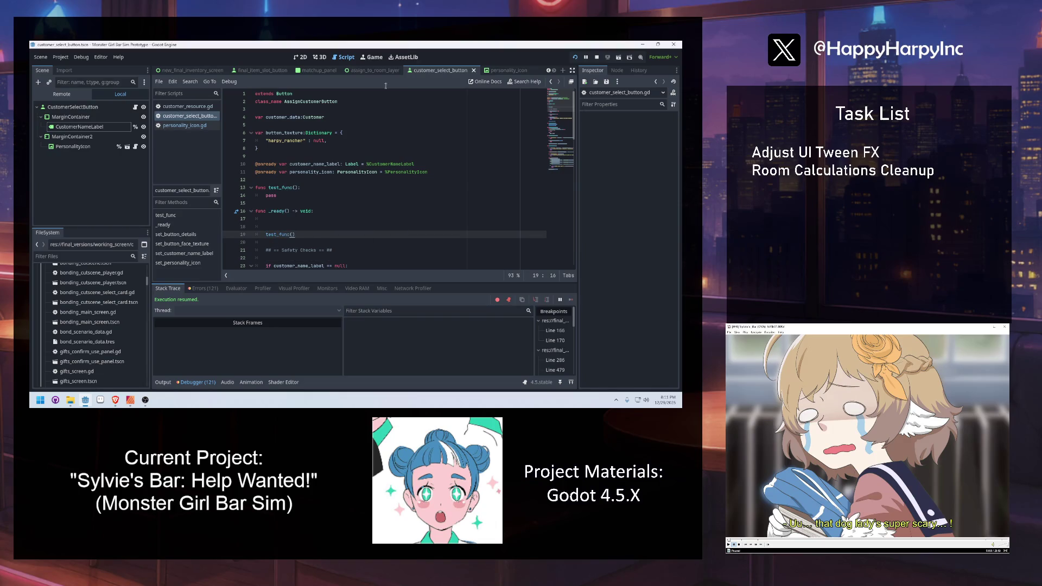
Make test_func set customer_data to load harpy_rancher.tres with .duplicate(true).
double_click(302, 195)
text(customer_)
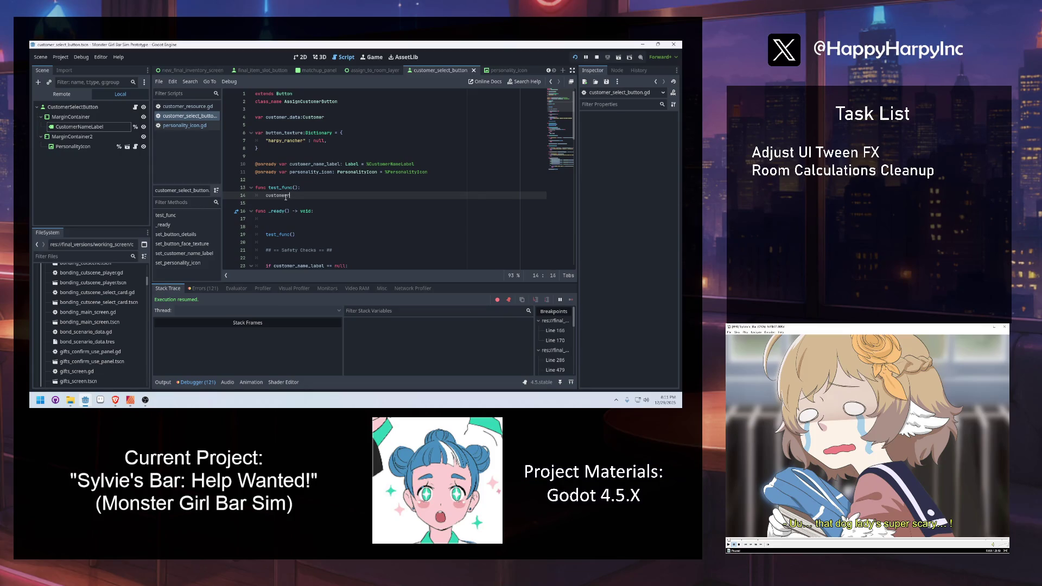
text(data = loa)
text(d(harpy)
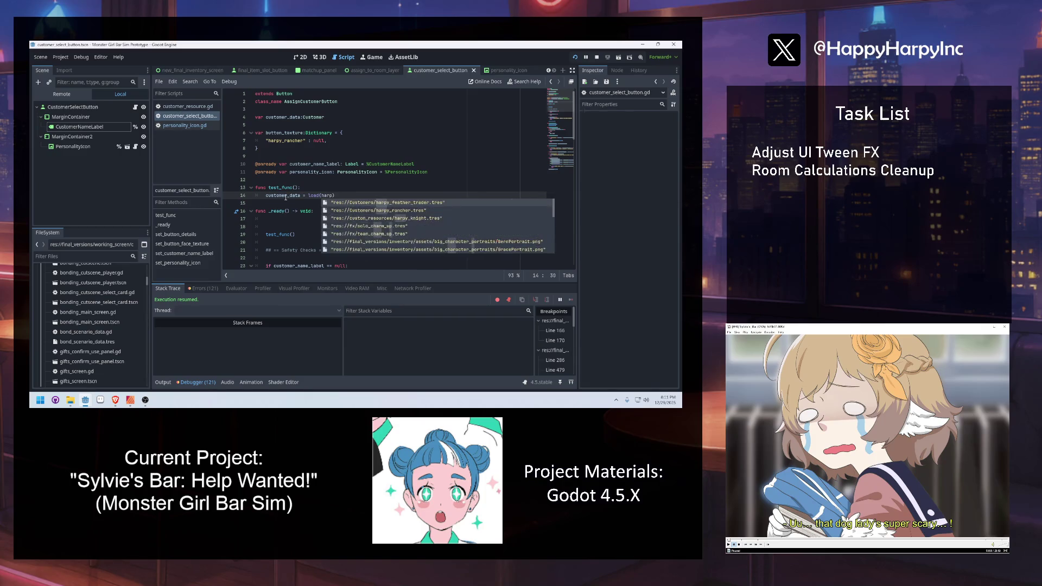
text(_r)
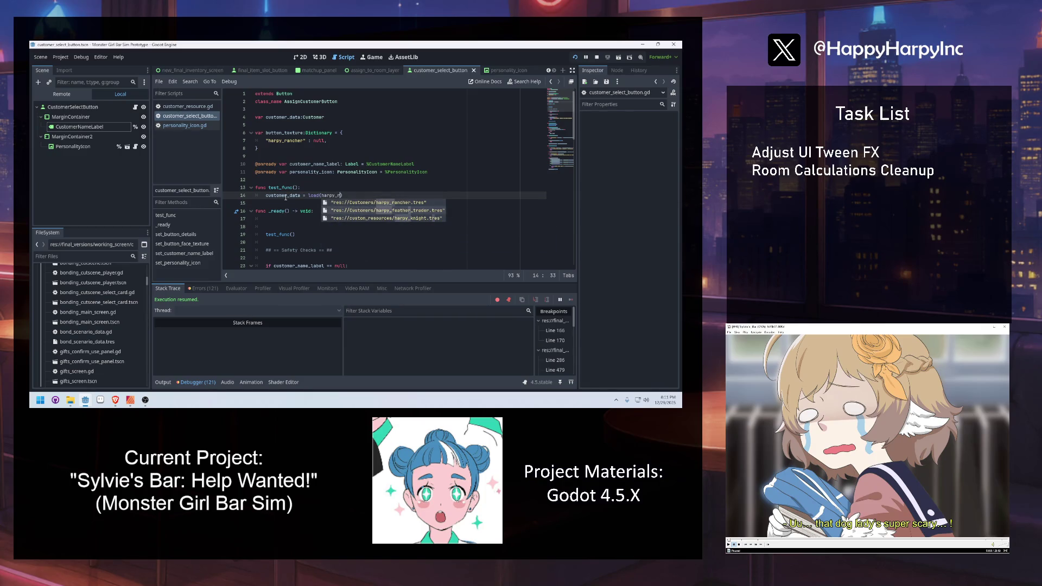
key(Return)
text().dup)
key(Return)
text(true)
click(388, 189)
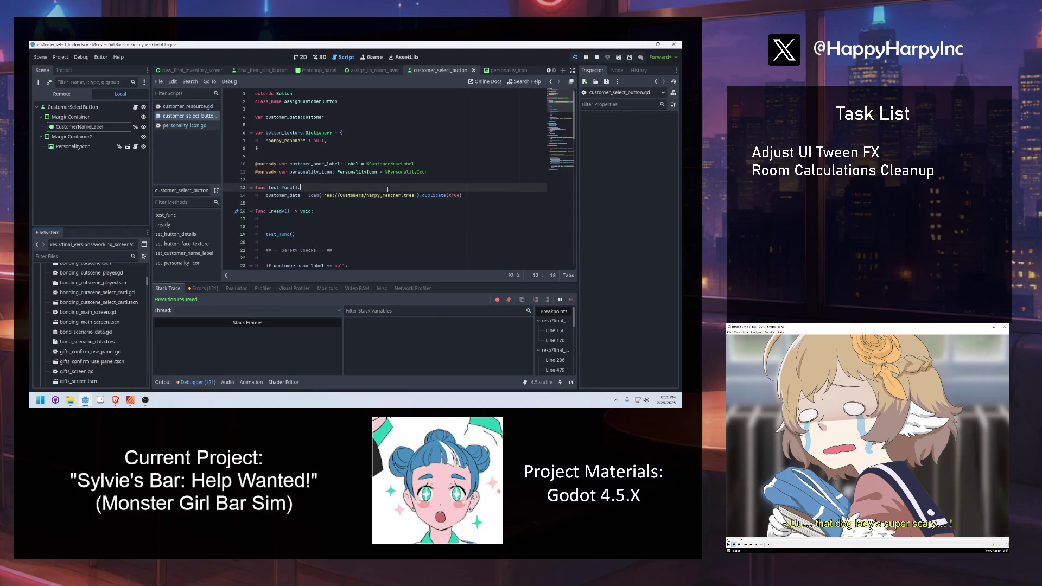
click(467, 194)
click(296, 180)
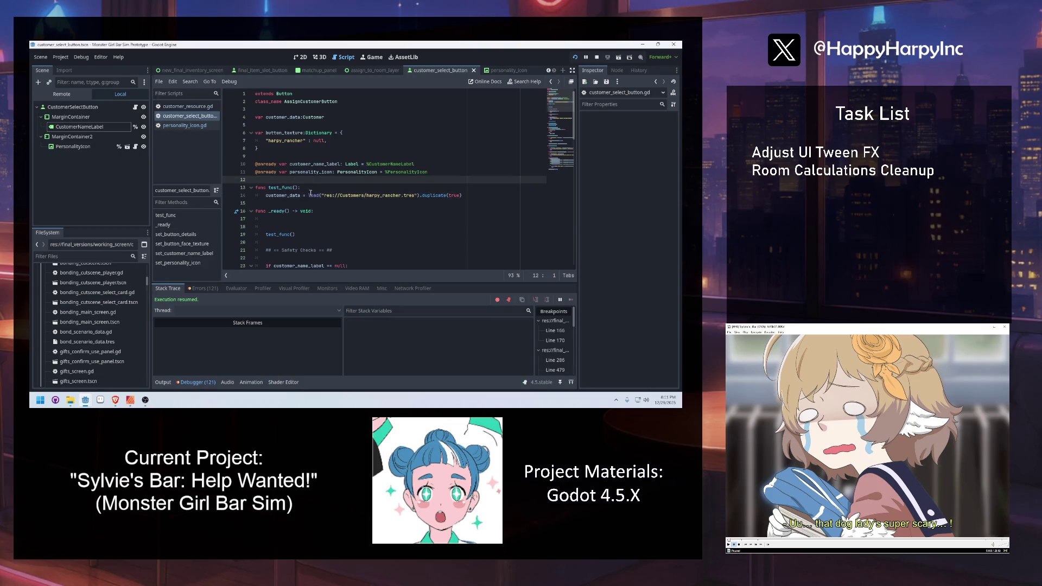
click(308, 217)
click(331, 180)
scroll(345, 180, down, 3)
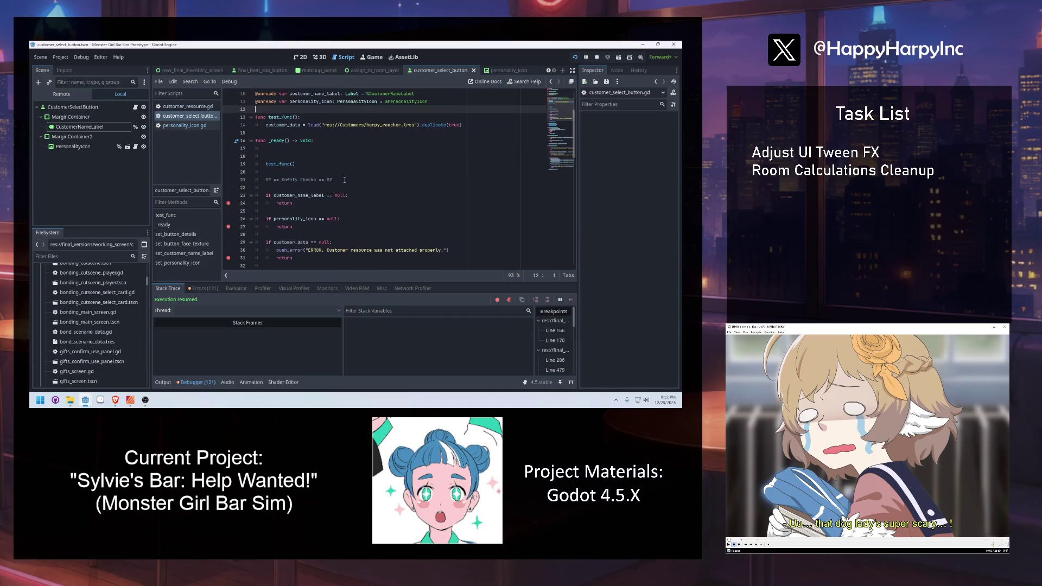
click(300, 57)
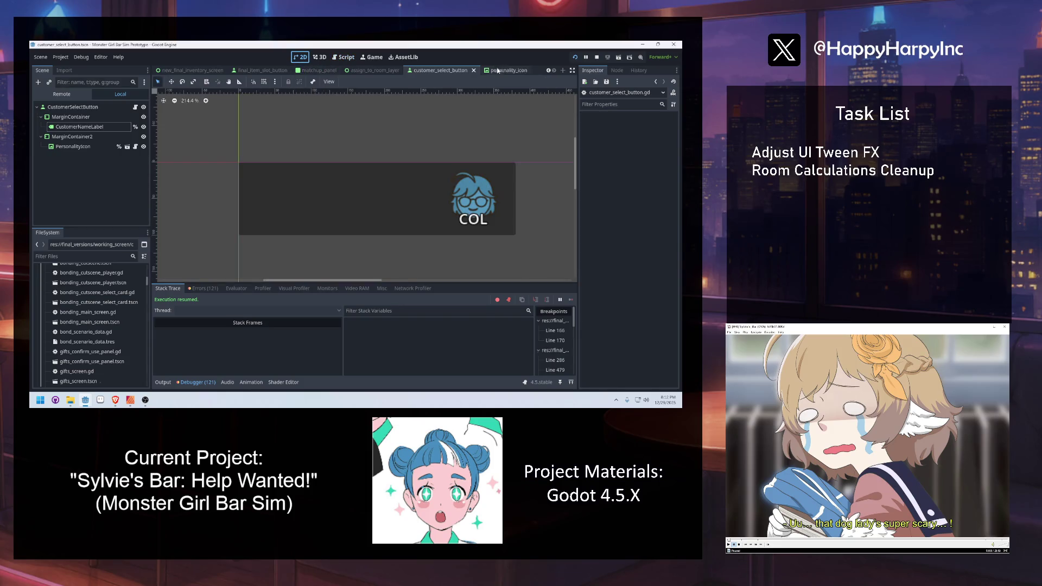
Run the button scene, which shows the COL icon but no name, and review the Debugger Errors list.
click(618, 57)
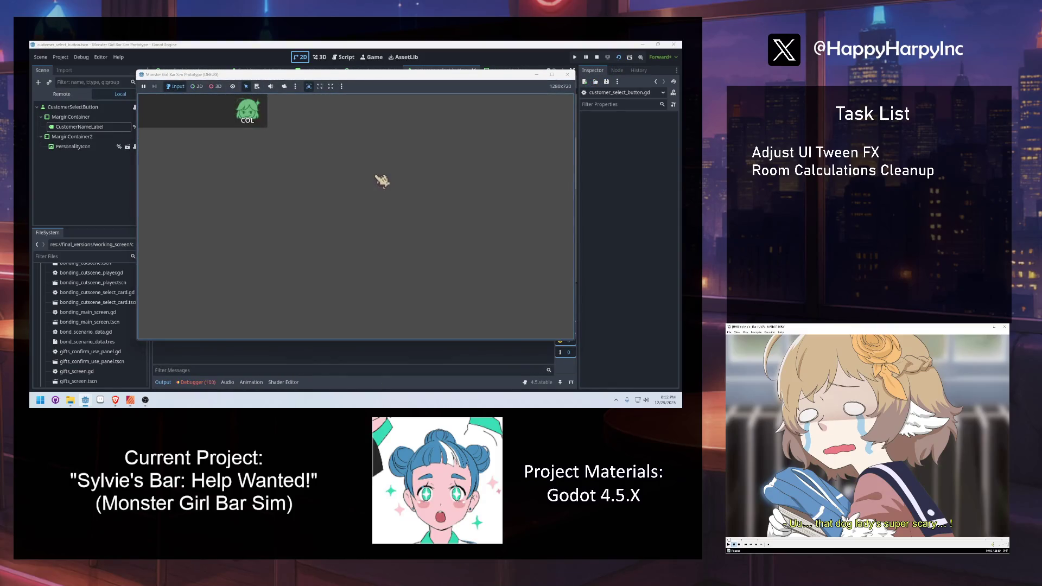
mouse_move(190, 76)
mouse_down()
mouse_move(301, 86)
mouse_move(241, 96)
mouse_up()
click(198, 382)
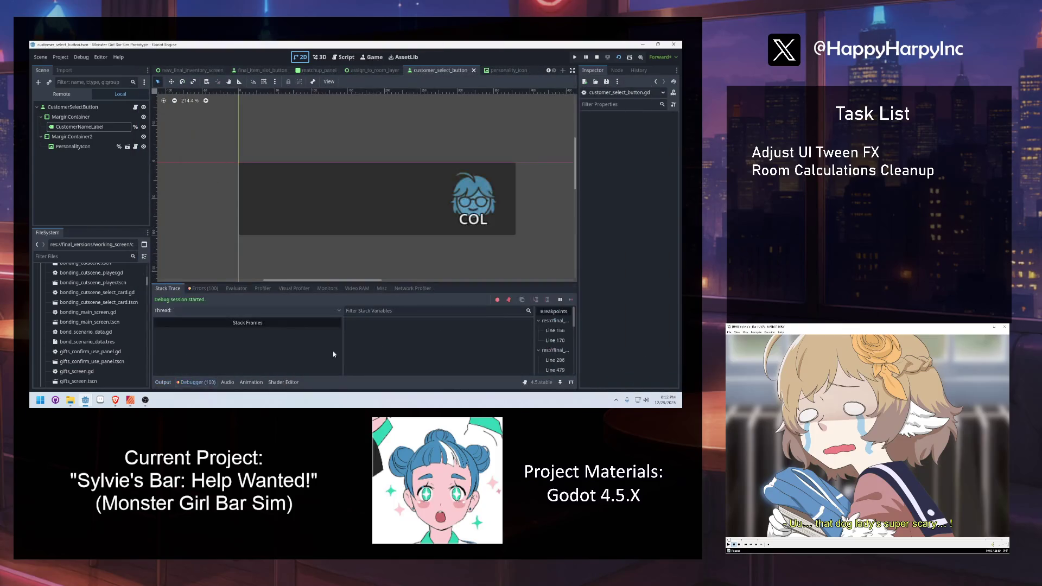
click(206, 290)
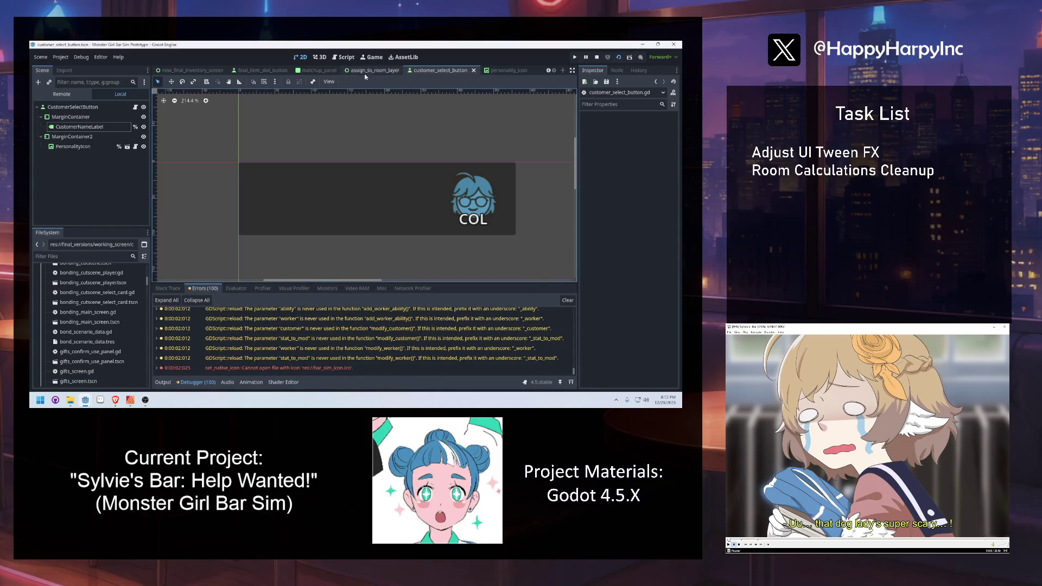
click(344, 57)
scroll(434, 146, down, 6)
click(342, 167)
Add a set_customer_name_label() call under set_personality_icon() in set_button_details.
key(Return)
text(set_cu)
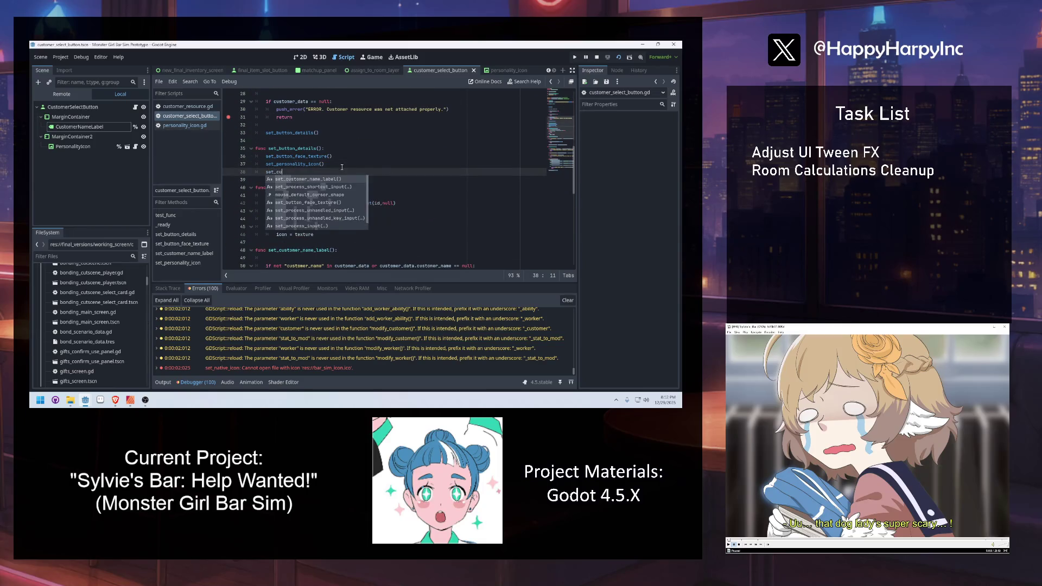
key(Return)
click(406, 133)
click(609, 56)
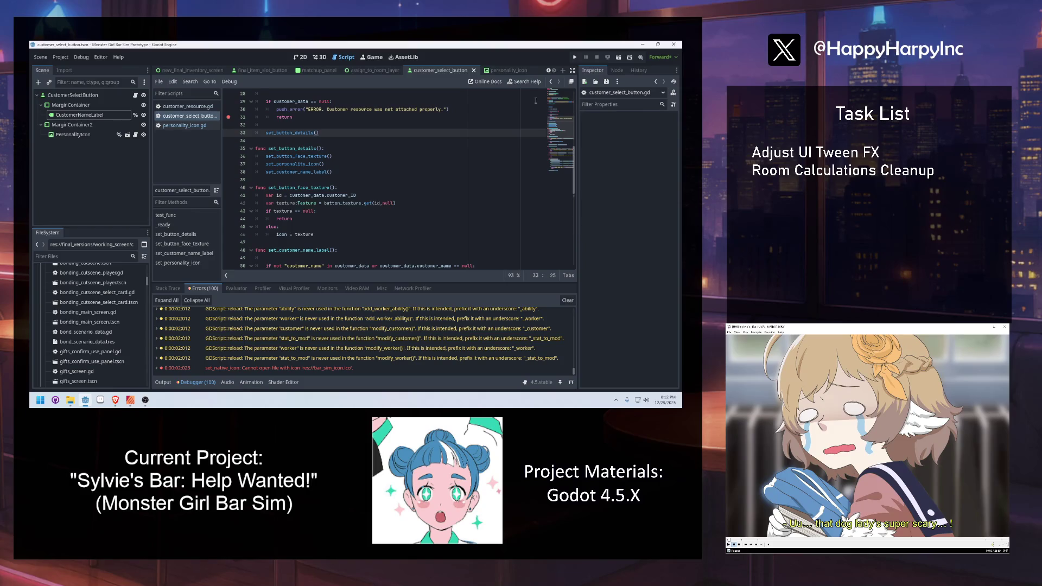
click(463, 163)
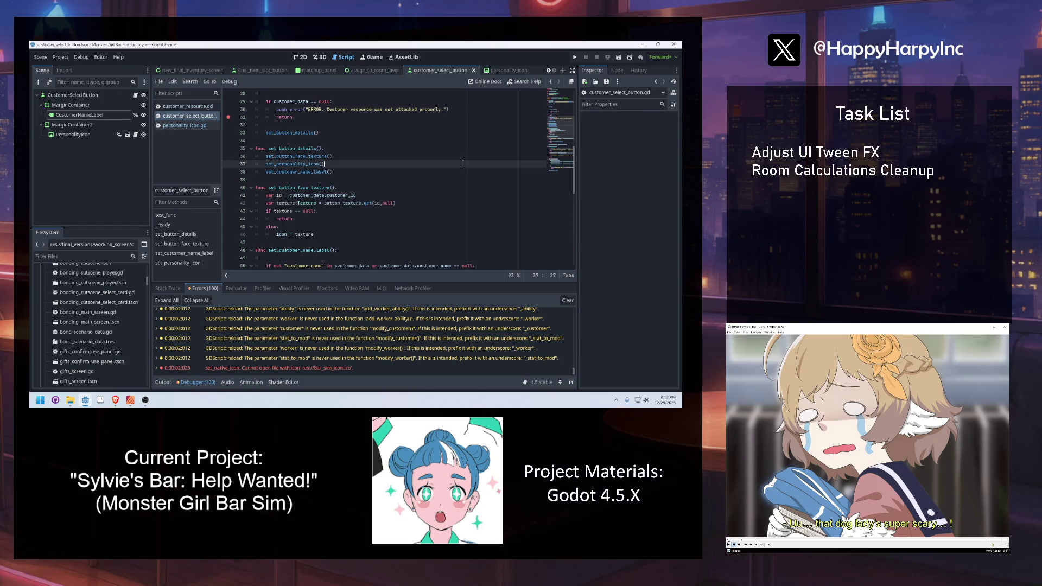
Test-run the scene to see Harpy Rancher beside the COL icon, then switch to assign_to_room_layer.
click(619, 57)
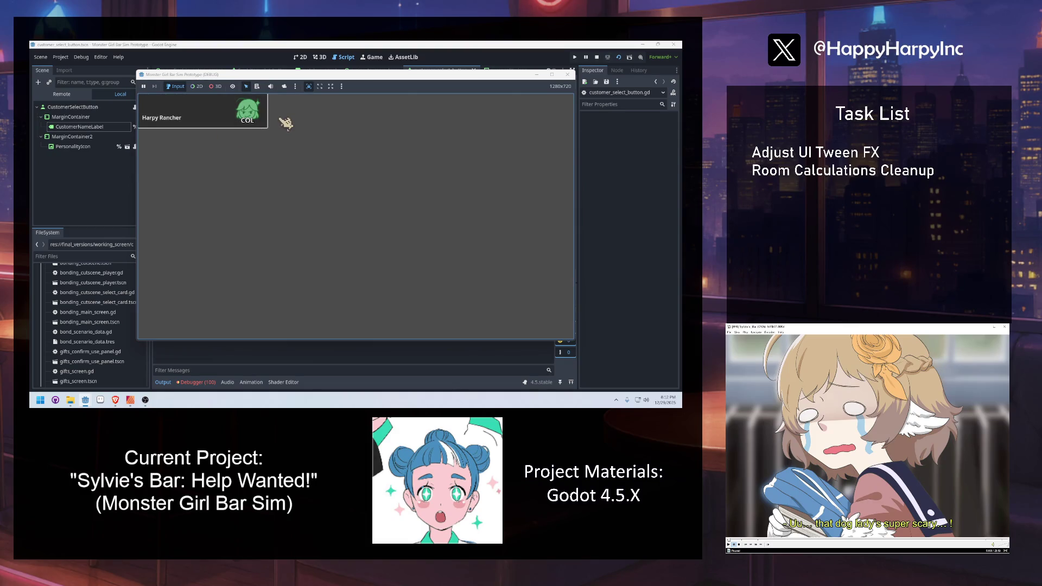
key(F8)
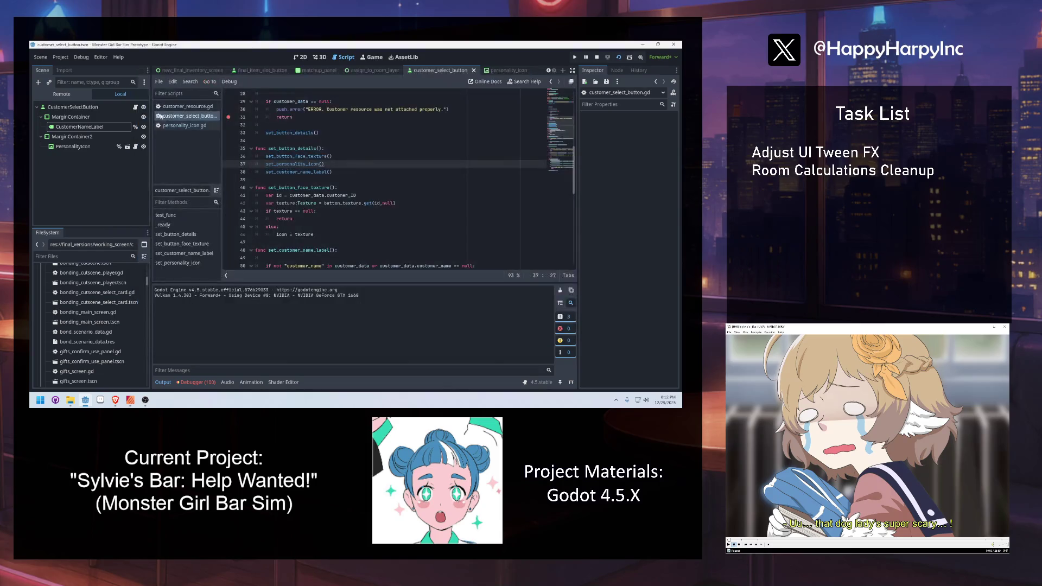
click(378, 151)
click(366, 156)
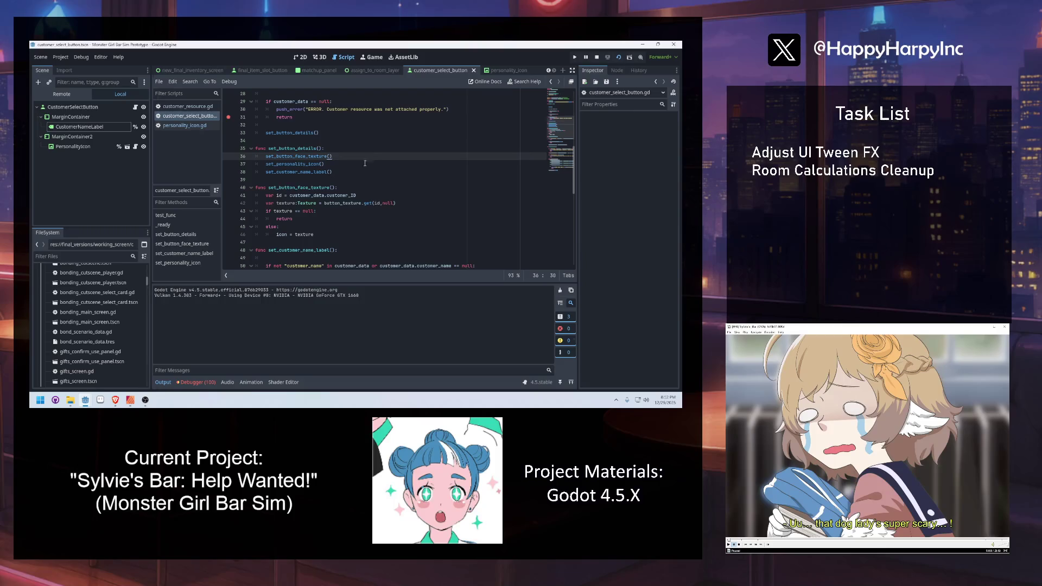
click(353, 173)
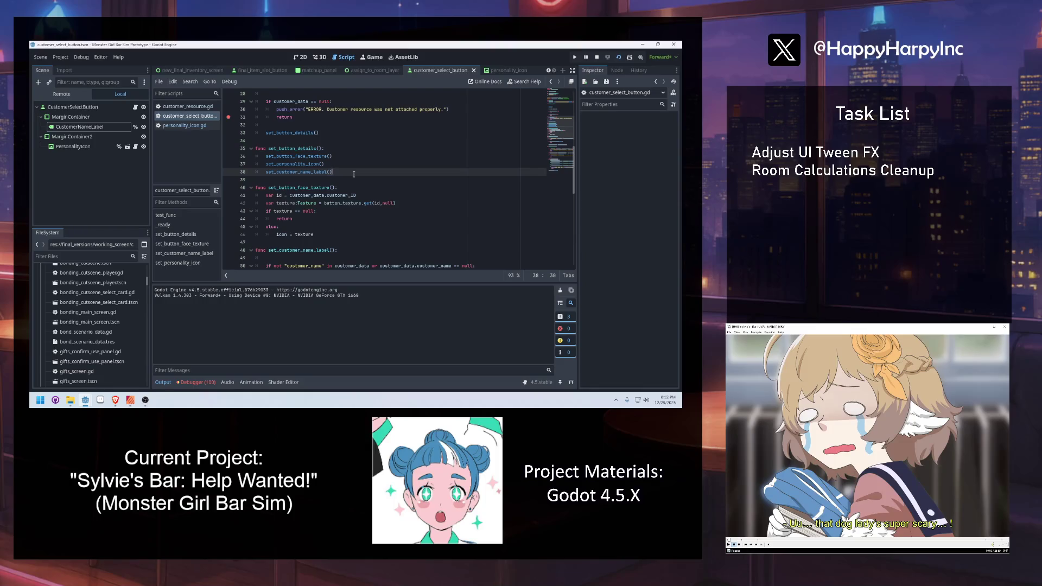
click(352, 176)
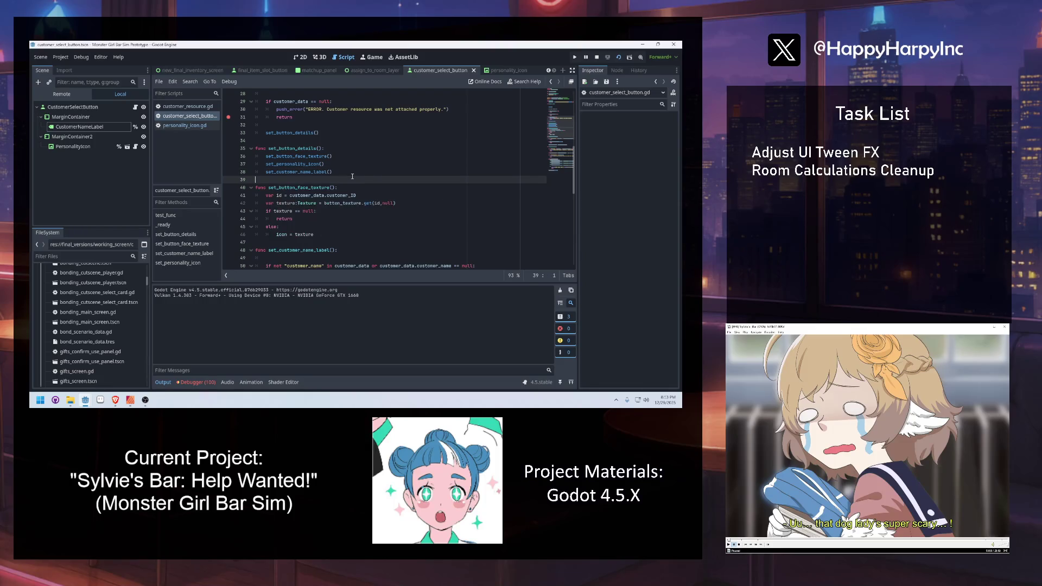
click(184, 126)
click(373, 69)
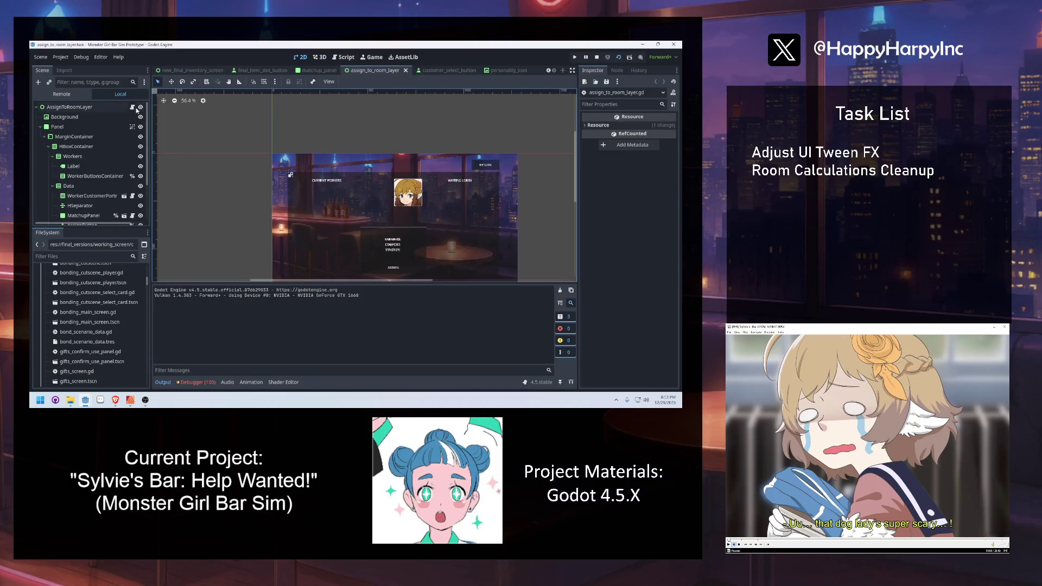
Replace Button.new() on line 107 with load("assign_customer_button.tscn").instantiate().
click(133, 107)
click(334, 164)
scroll(422, 229, down, 2)
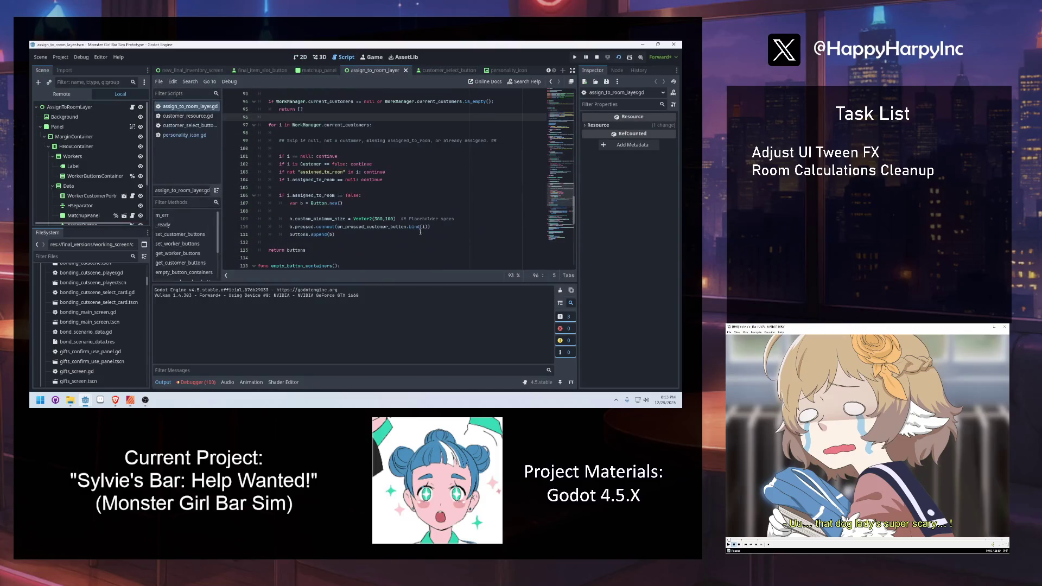
click(366, 211)
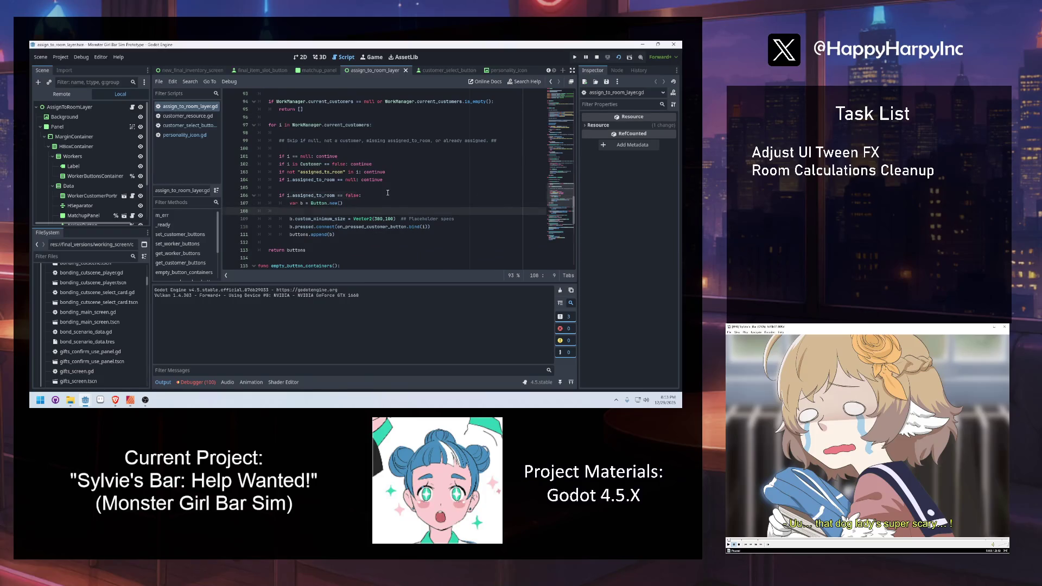
drag(343, 203, 312, 206)
text(load("assign_cu)
key(Down)
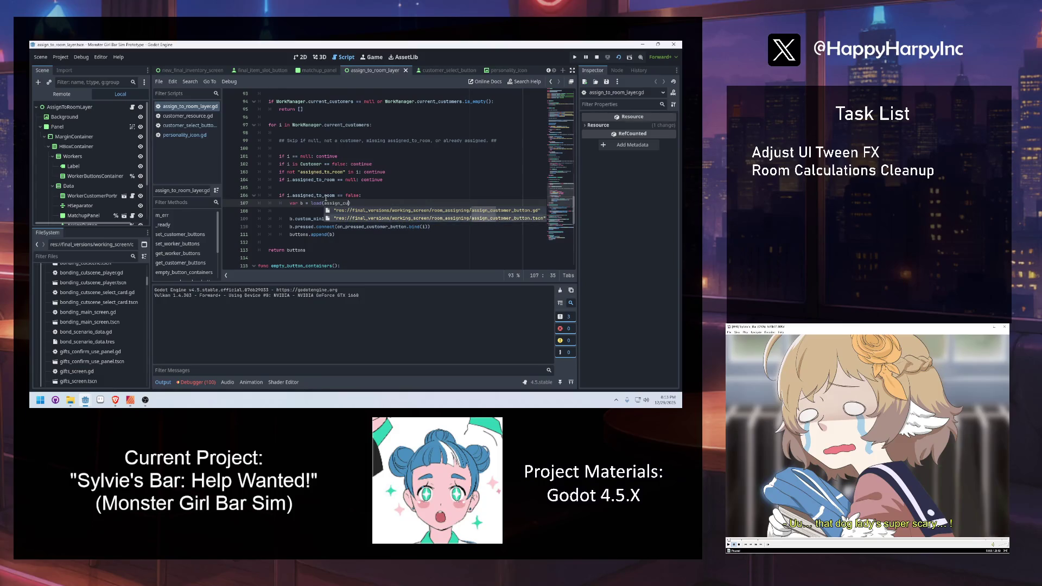
key(Return)
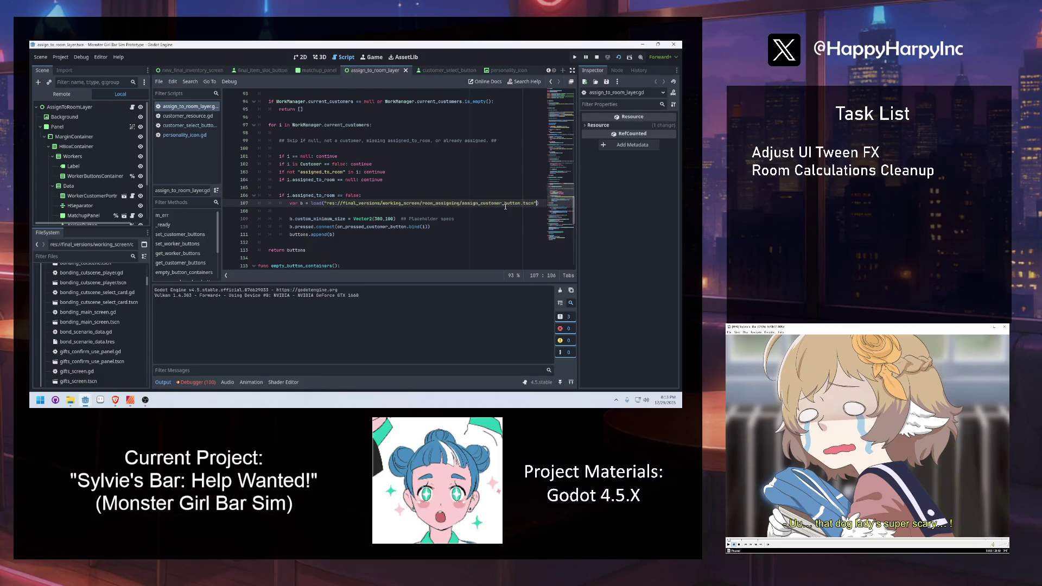
text(.inst)
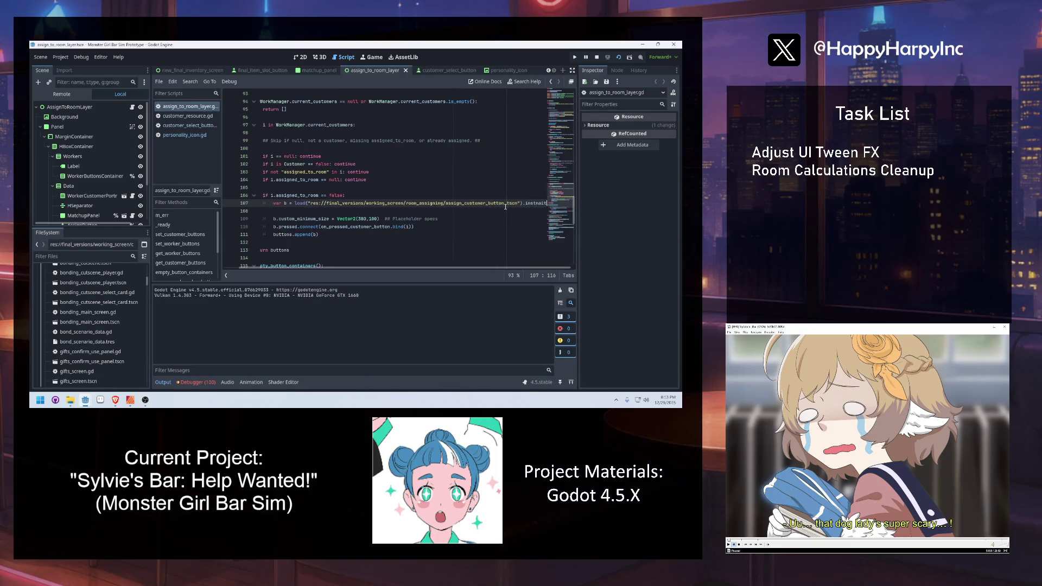
key(Return)
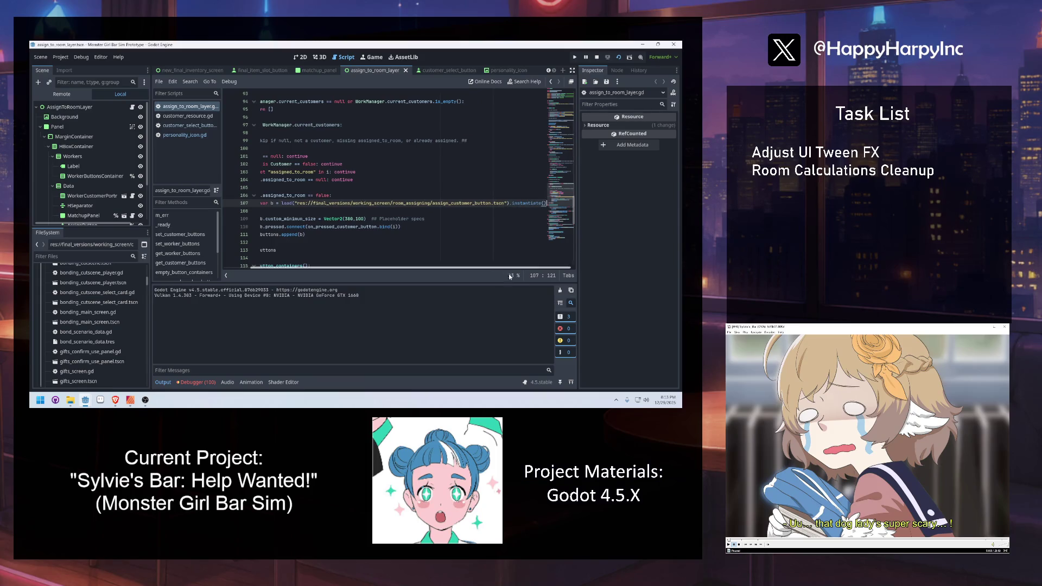
Delete the placeholder custom_minimum_size lines below it, then switch to the customer_select_button scene.
scroll(335, 269, left, 2)
click(330, 213)
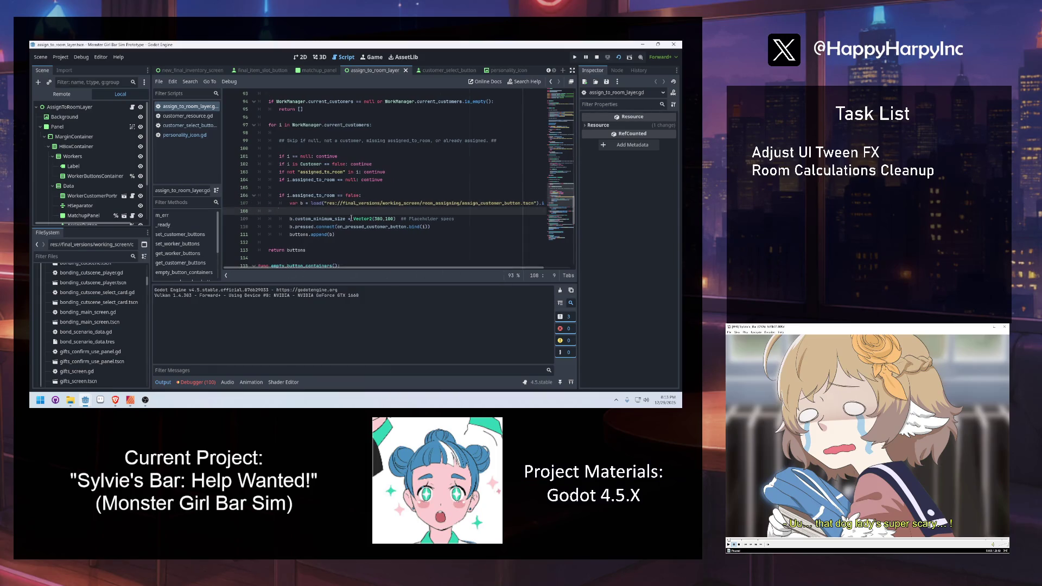
drag(452, 219, 255, 211)
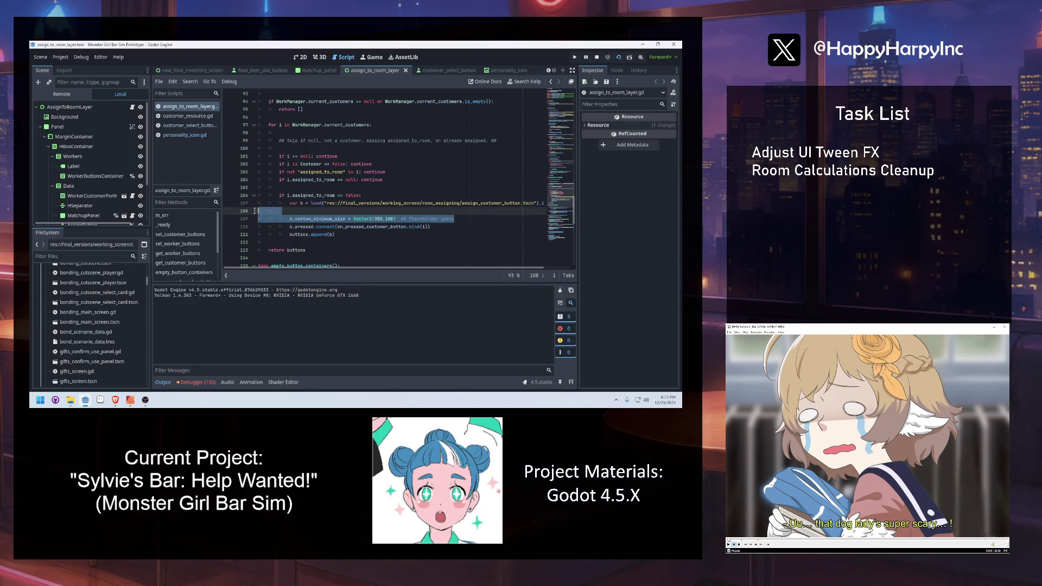
key(BackSpace)
key(BackSpace)
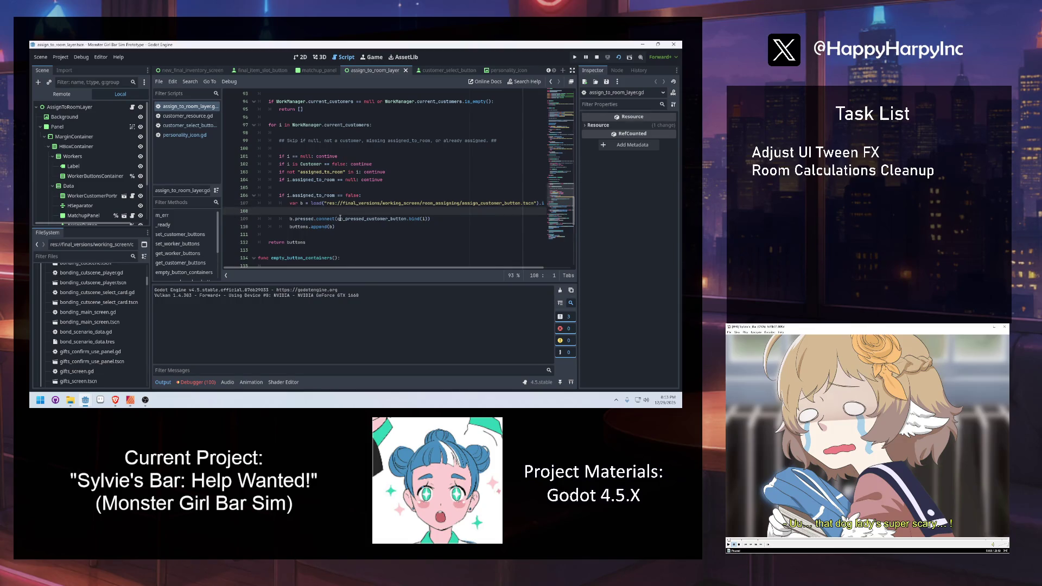
scroll(315, 268, left, 2)
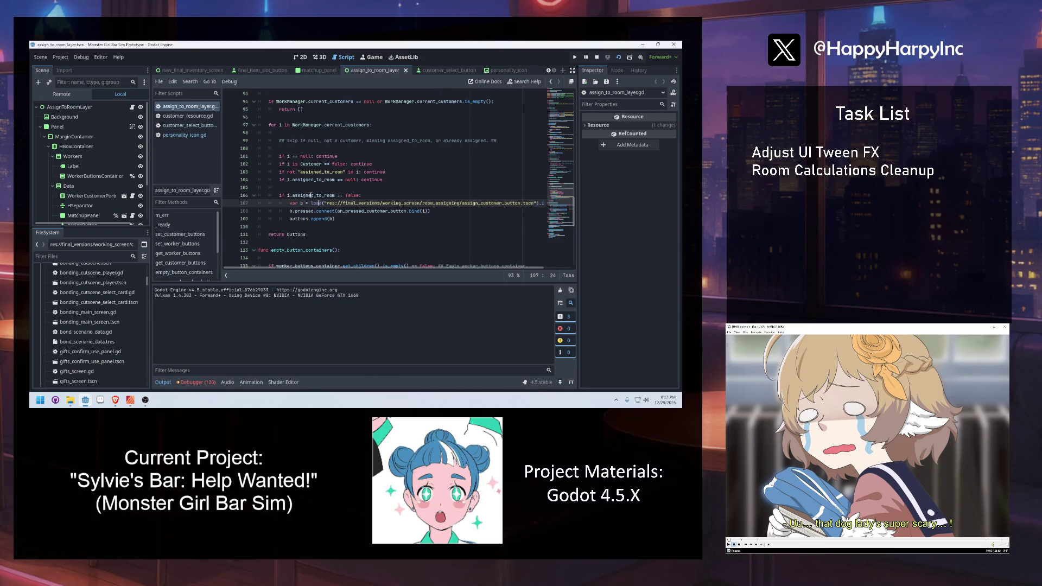
click(300, 57)
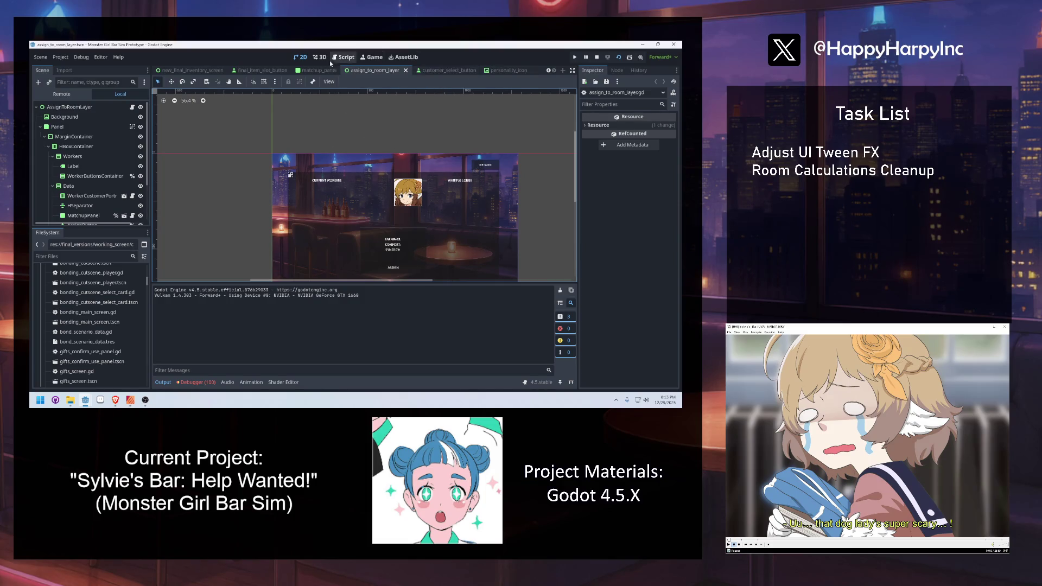
click(443, 70)
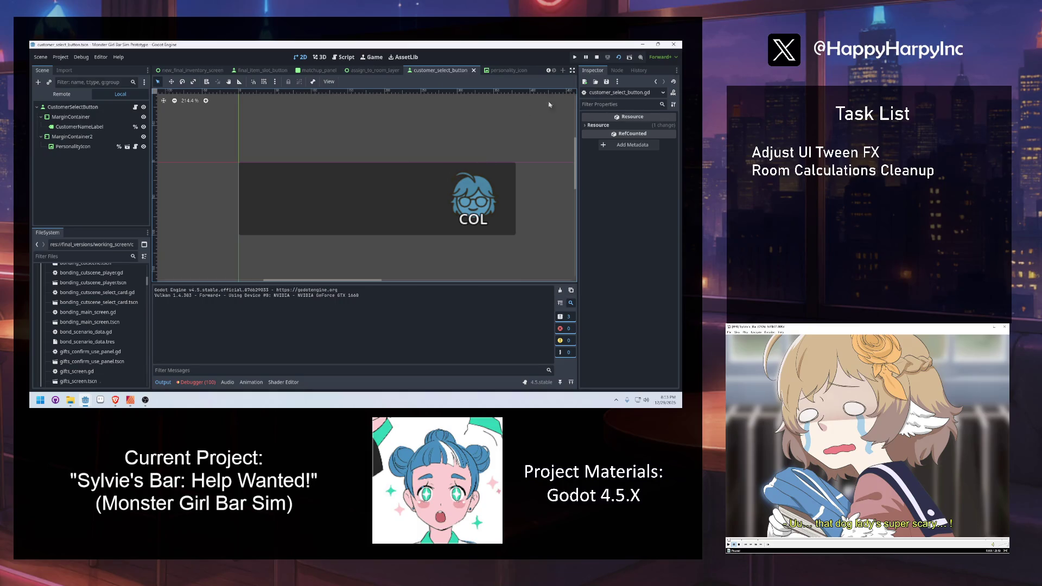
Run the game briefly to check the button, then stop it and go back to scripts.
click(575, 57)
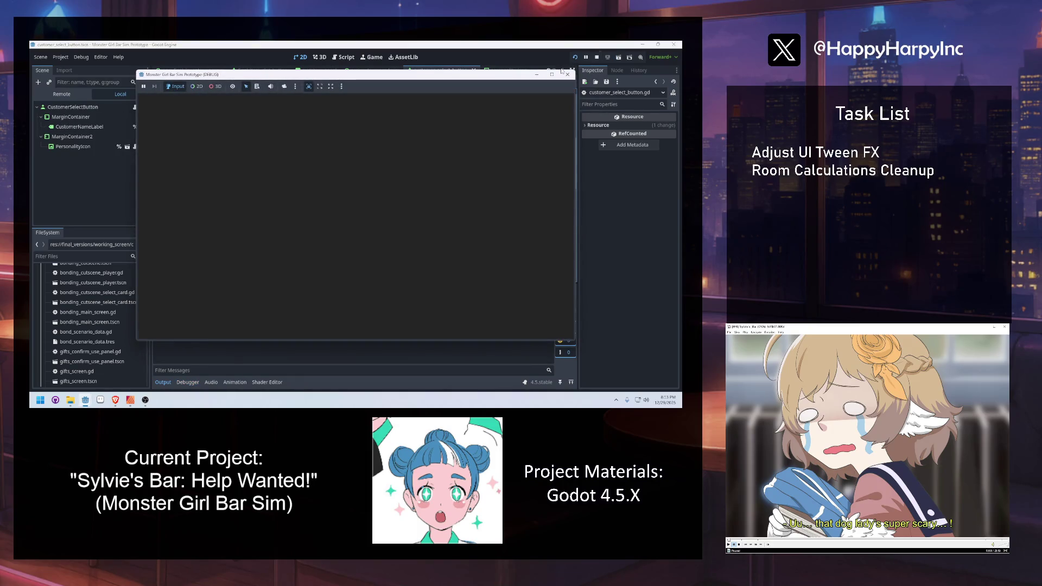
click(568, 75)
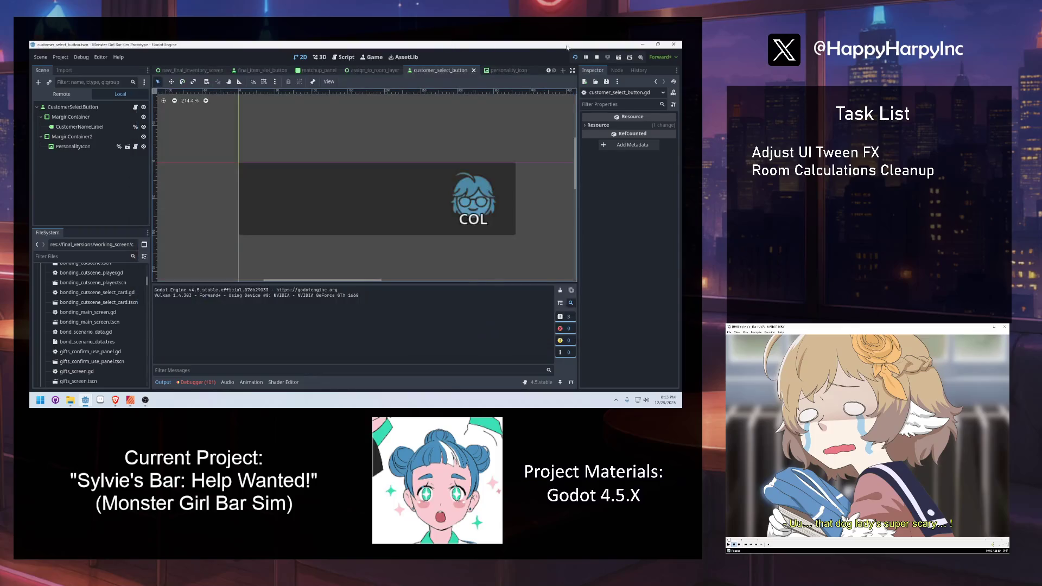
click(598, 57)
click(346, 57)
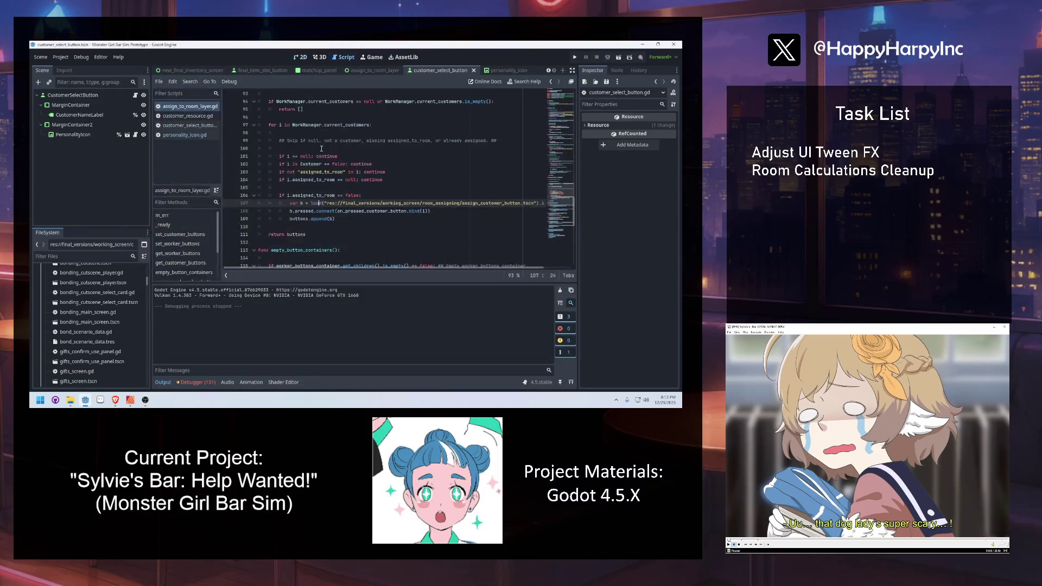
scroll(336, 186, up, 18)
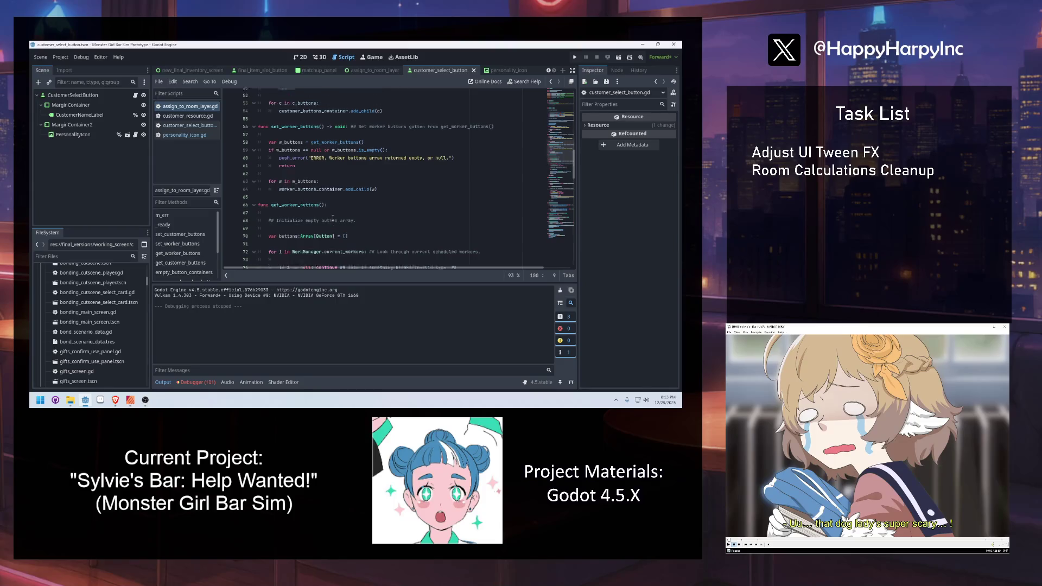
scroll(339, 199, up, 13)
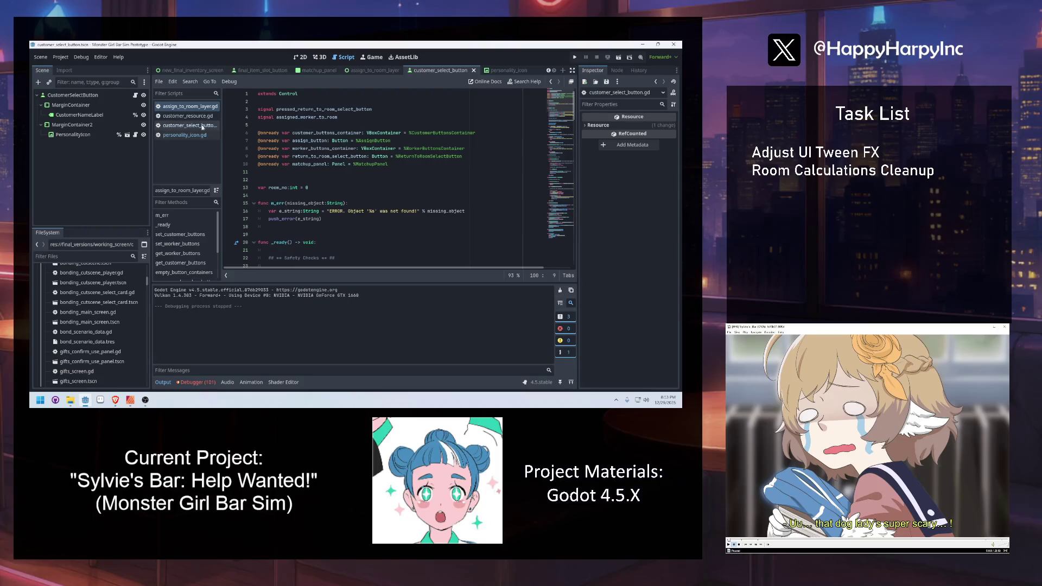
Change the test load to "res://Customers/blacksmith.tres" with .duplicate(true) and run the scene with F6.
click(188, 125)
scroll(465, 121, up, 9)
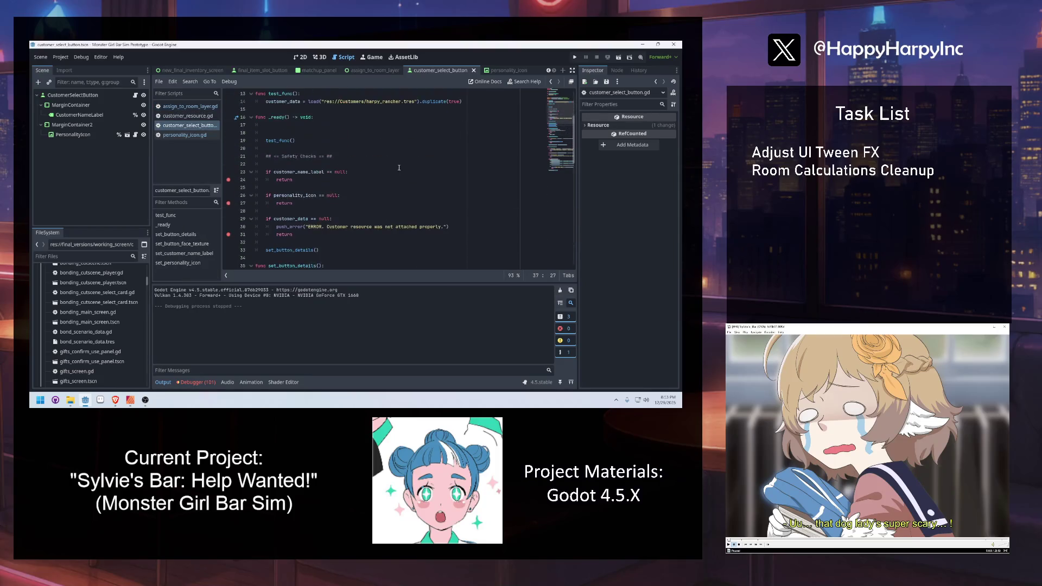
drag(469, 194, 309, 195)
text(loaa)
key(BackSpace)
text(d("res://Customers/blacksmith.tres"))
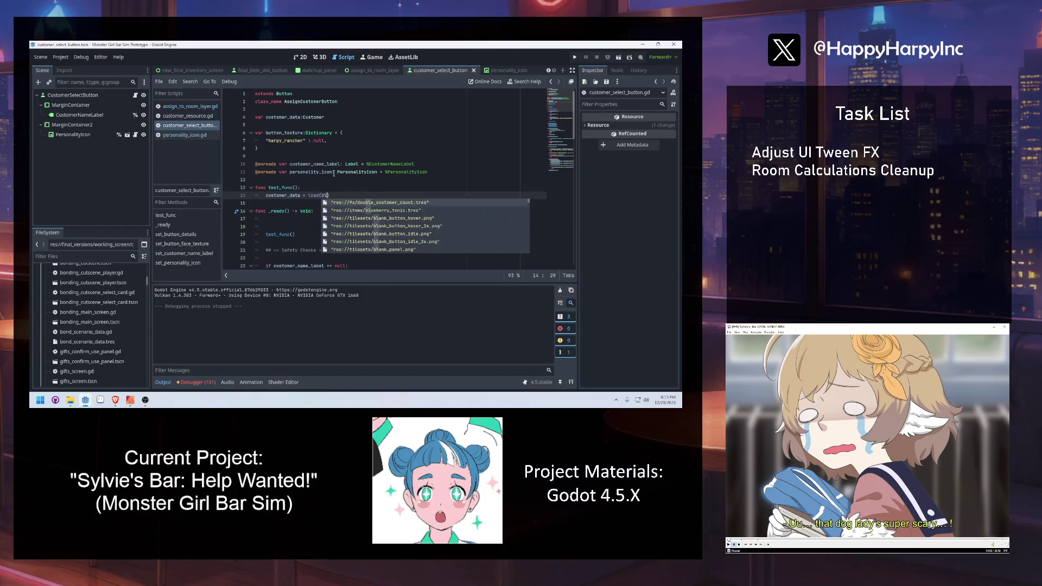
text(.duplicate(true)
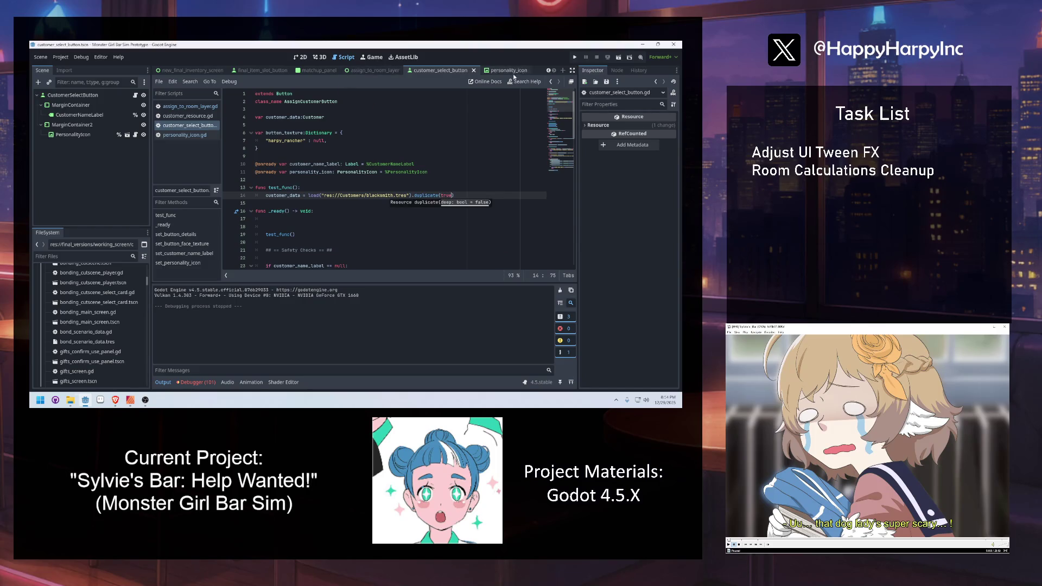
key(F6)
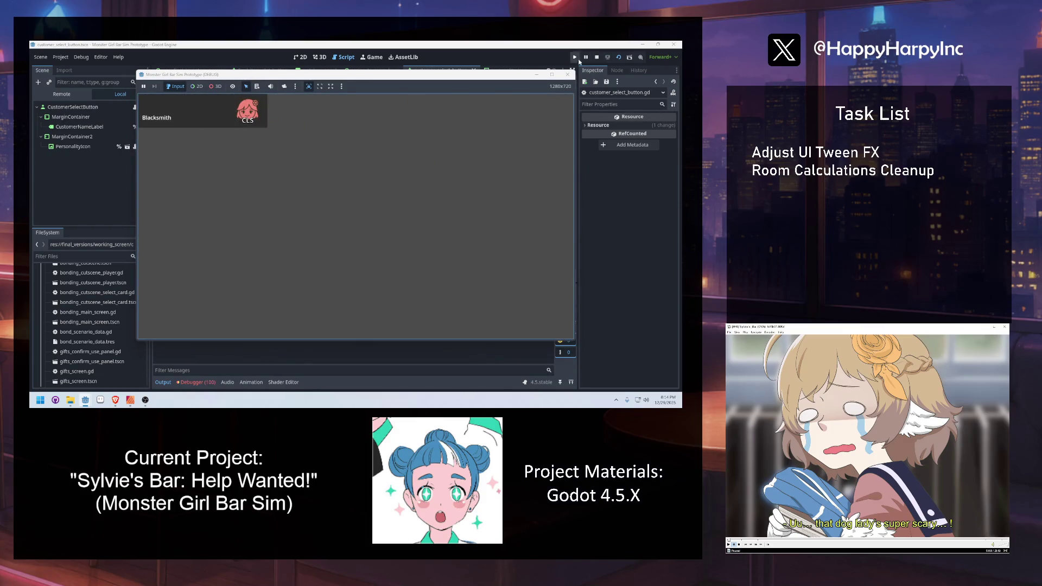
Stop the Blacksmith test run and delete test_func along with its call in _ready.
click(596, 57)
click(346, 147)
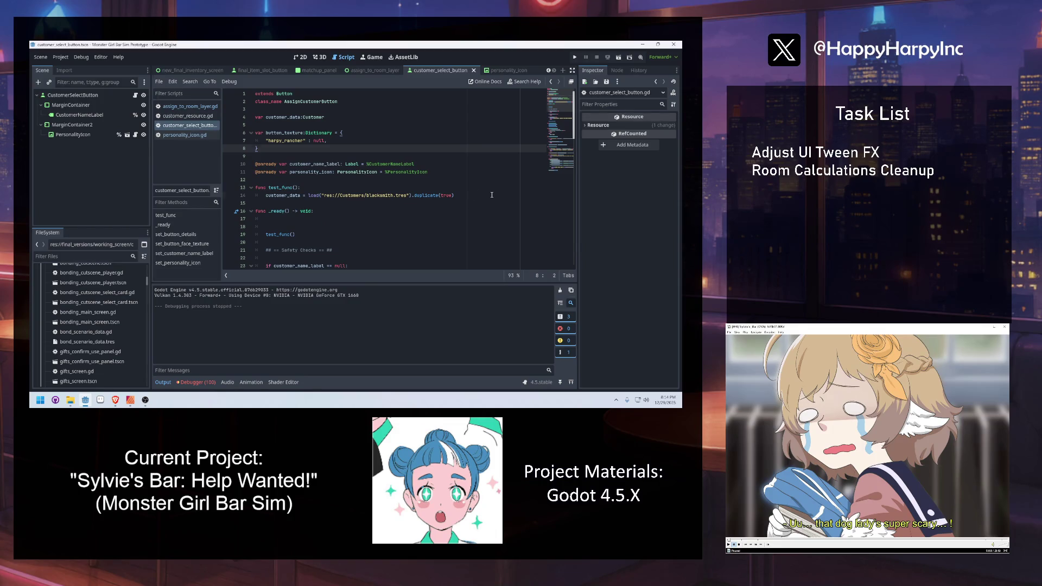
drag(492, 195, 254, 181)
key(BackSpace)
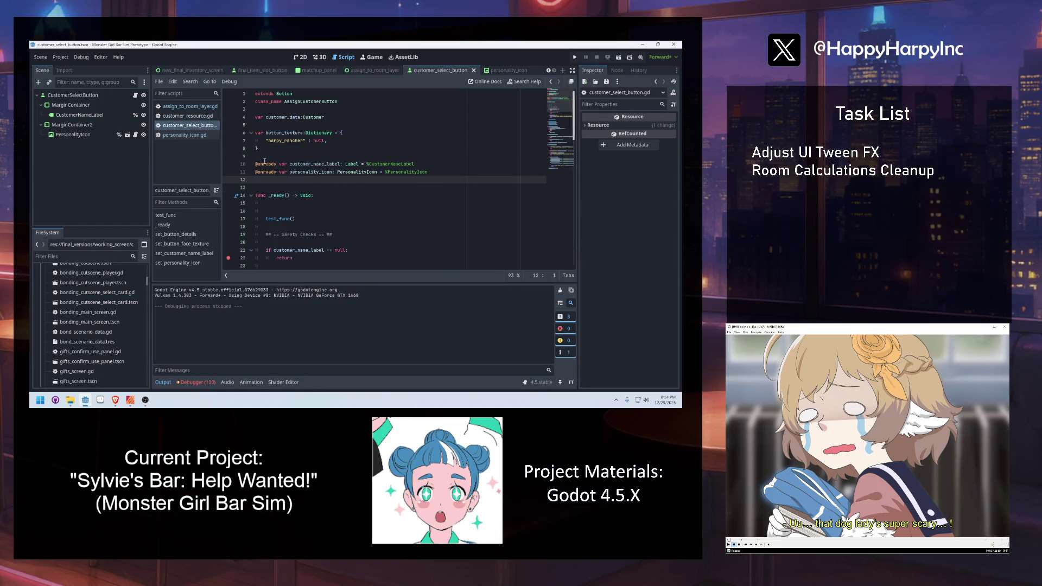
drag(297, 219, 315, 195)
key(BackSpace)
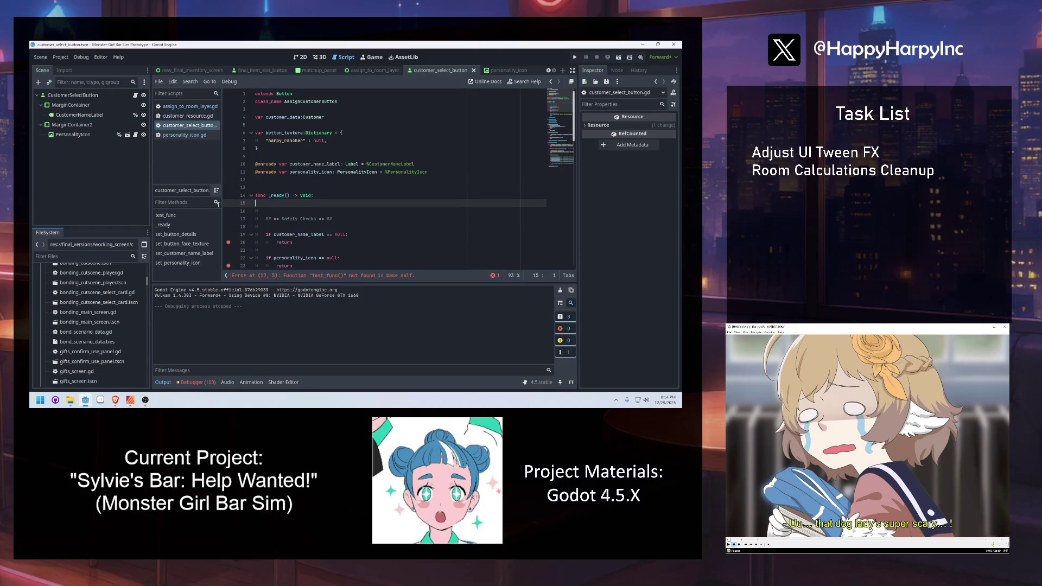
drag(258, 148, 251, 134)
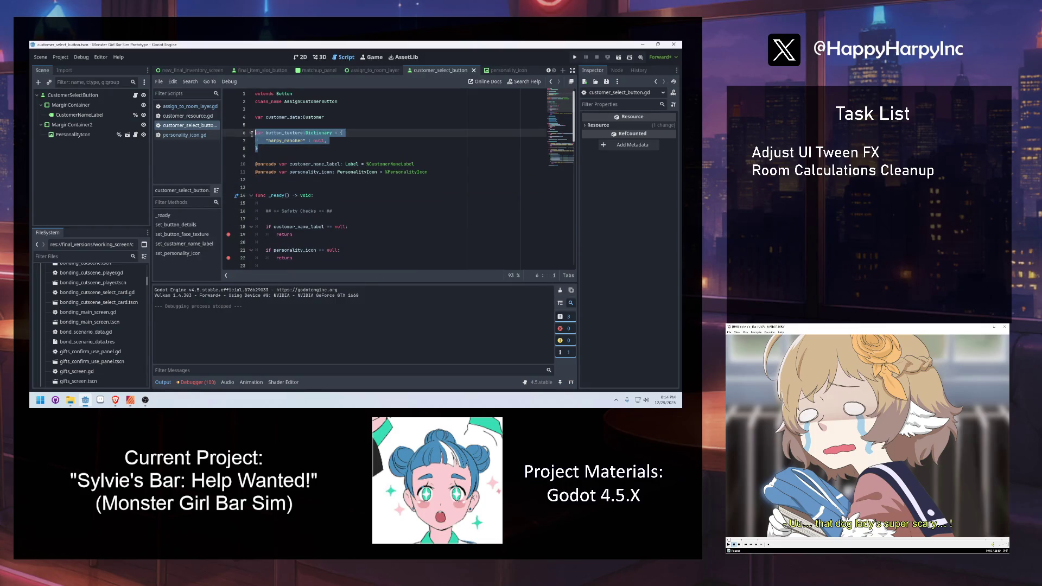
click(256, 164)
drag(429, 172, 255, 162)
key(BackSpace)
click(283, 112)
key(ctrl+v)
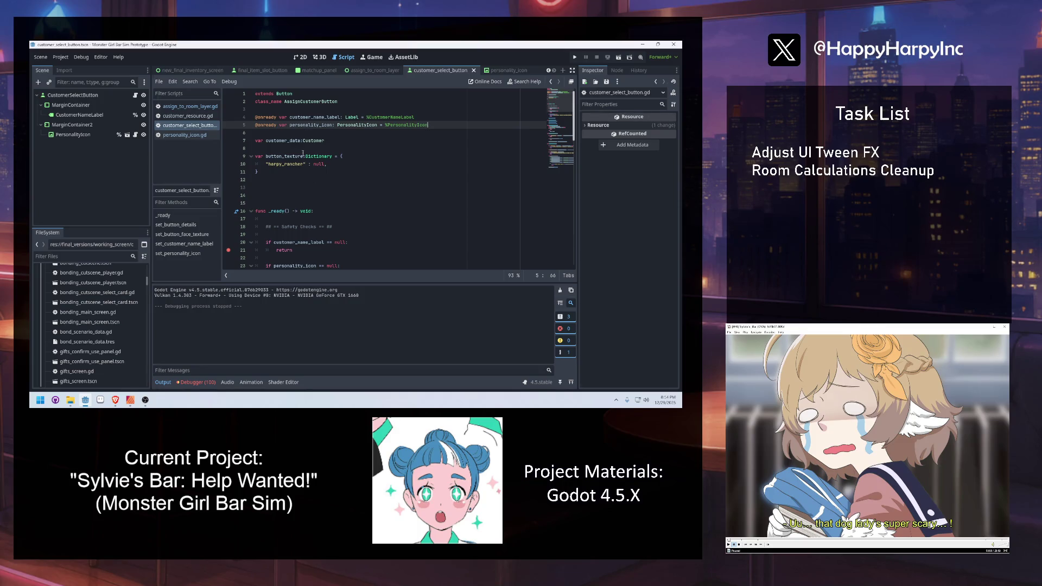
click(270, 196)
key(BackSpace)
key(BackSpace)
scroll(329, 176, down, 7)
scroll(329, 175, down, 11)
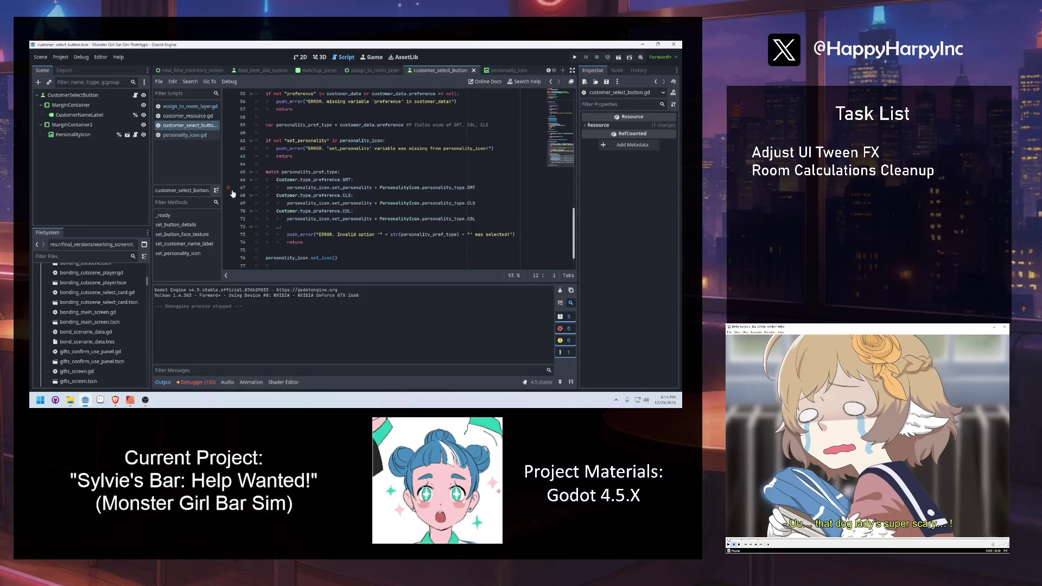
Play from the title screen through a saved game, night shift and work phase to room assignment, then rerun.
click(302, 58)
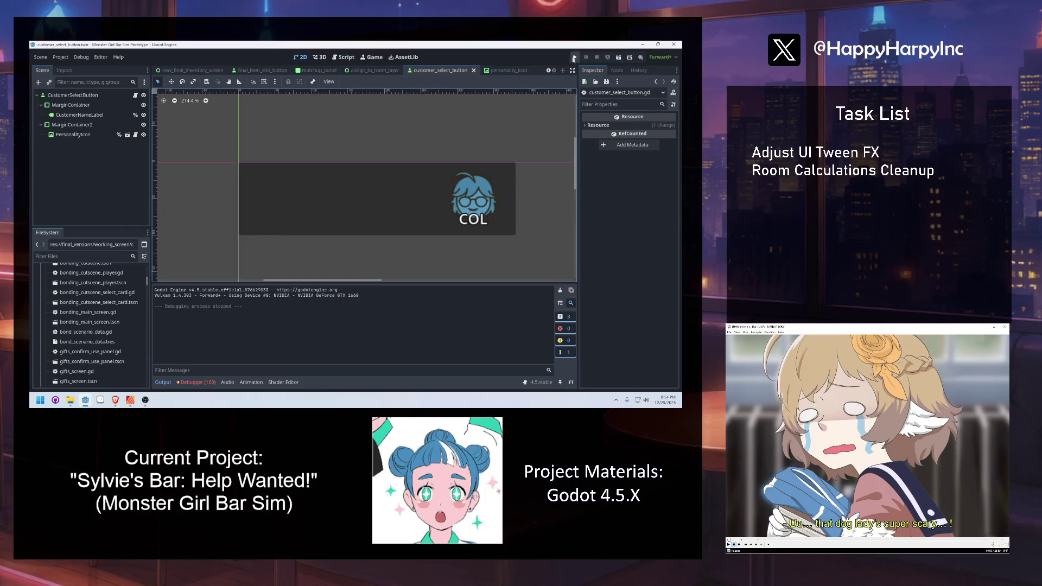
click(573, 58)
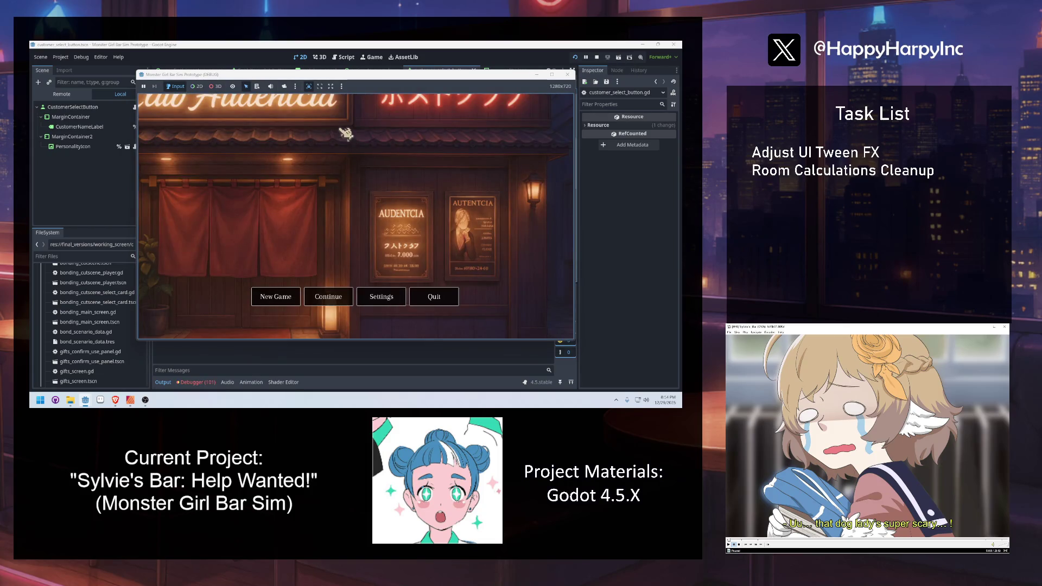
click(335, 300)
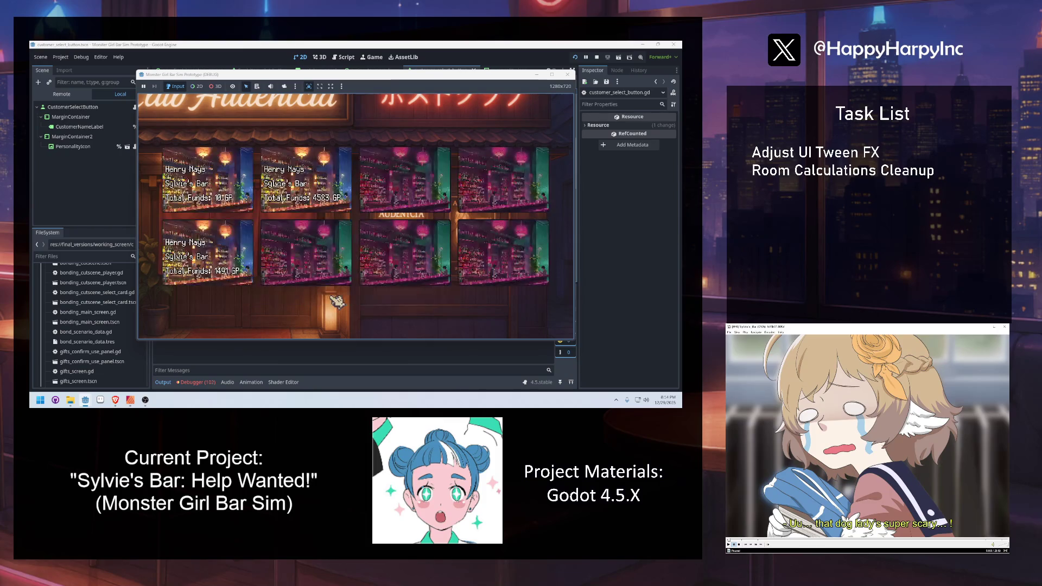
click(239, 215)
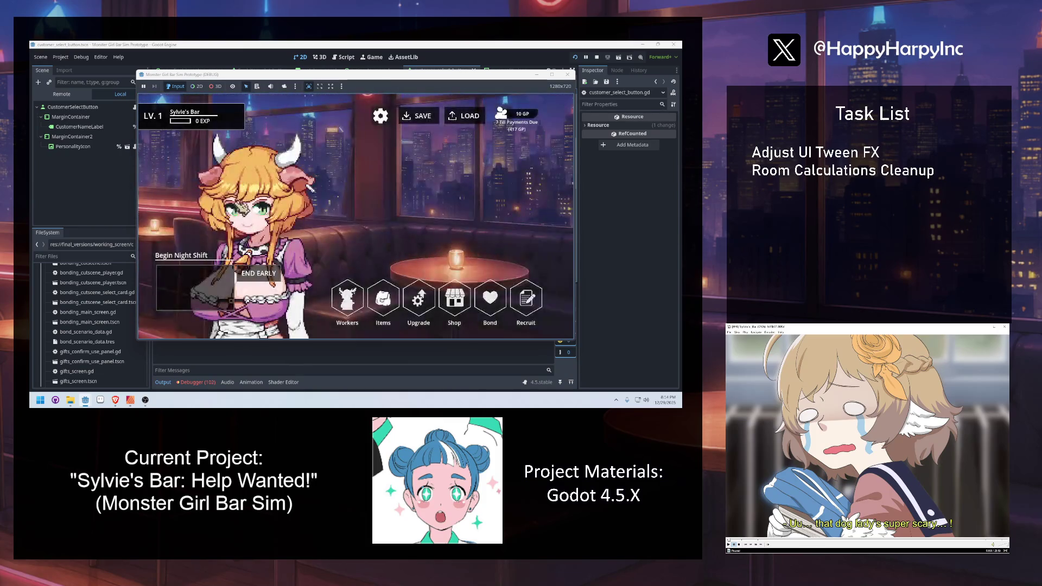
click(203, 288)
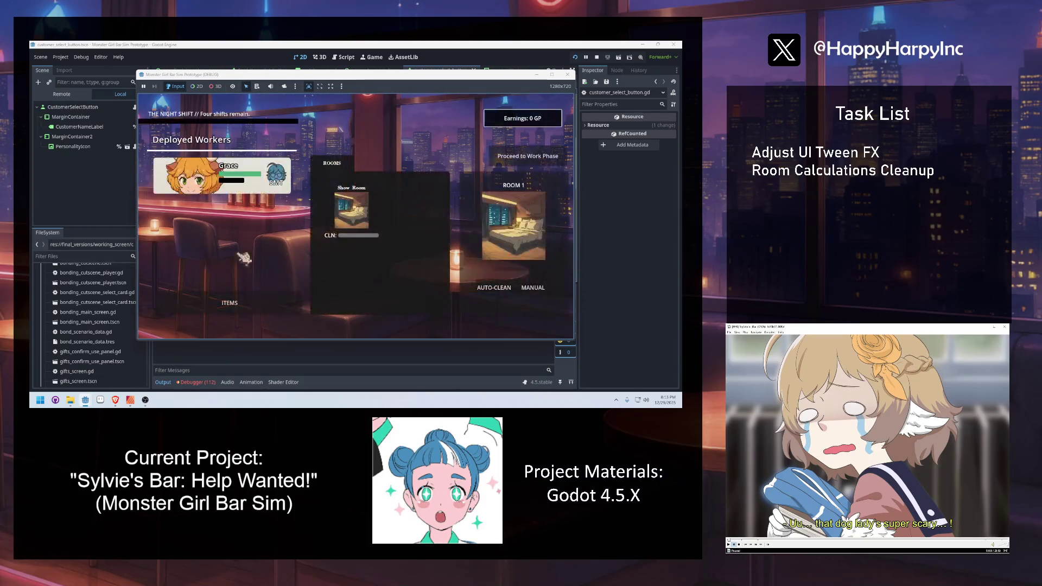
click(529, 158)
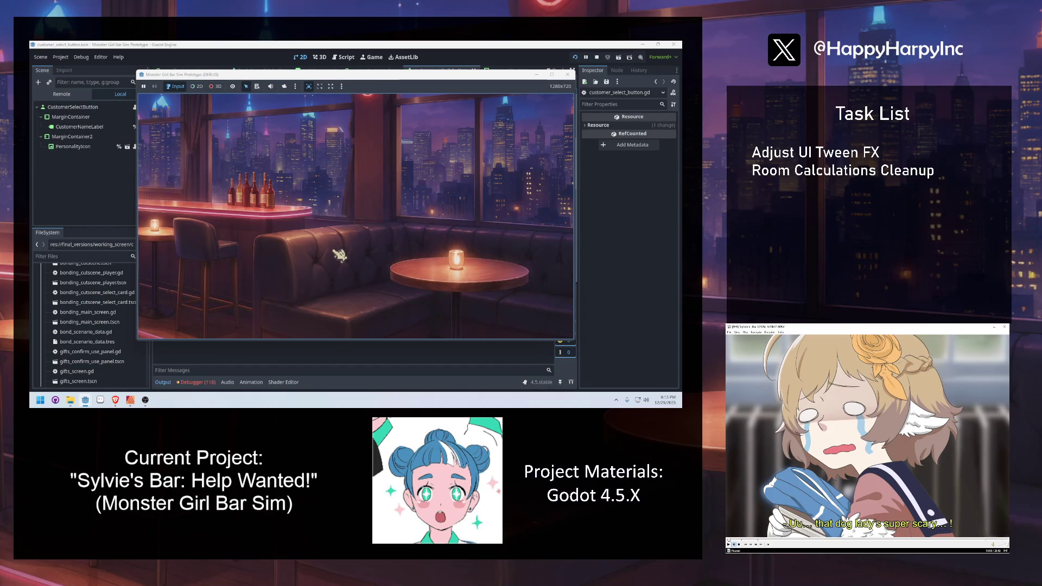
click(527, 268)
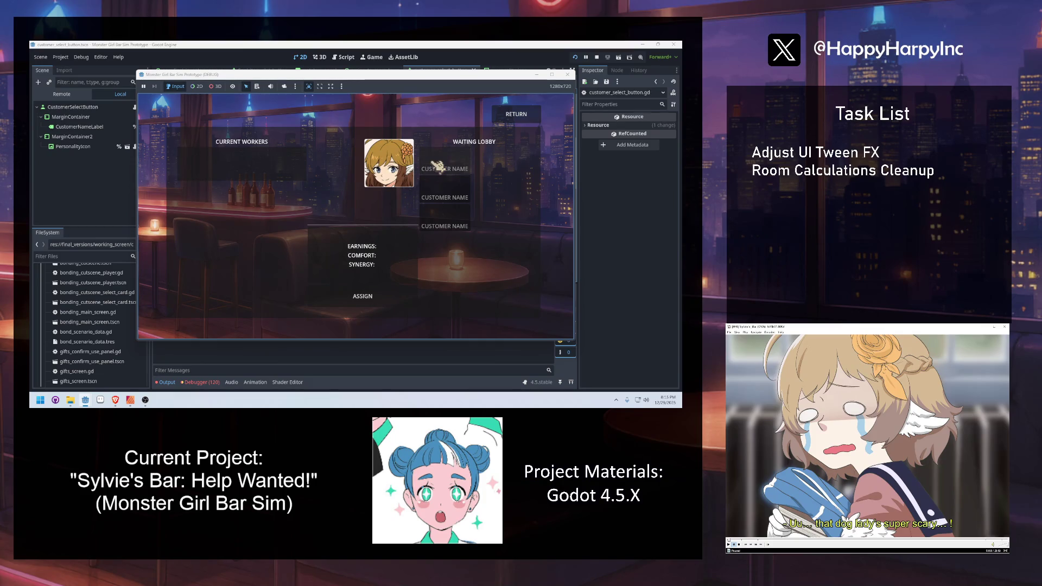
key(F8)
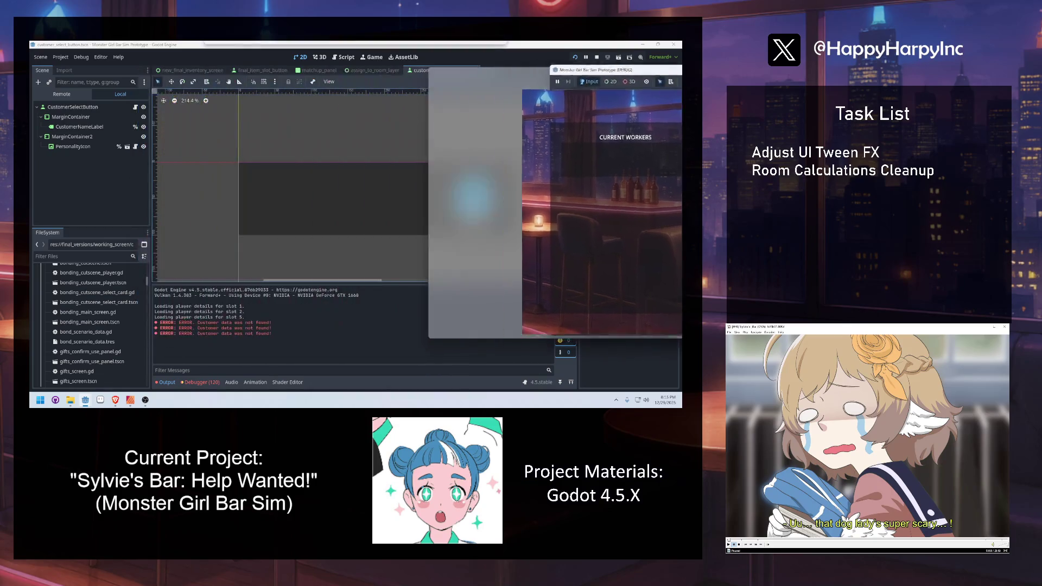
key(F5)
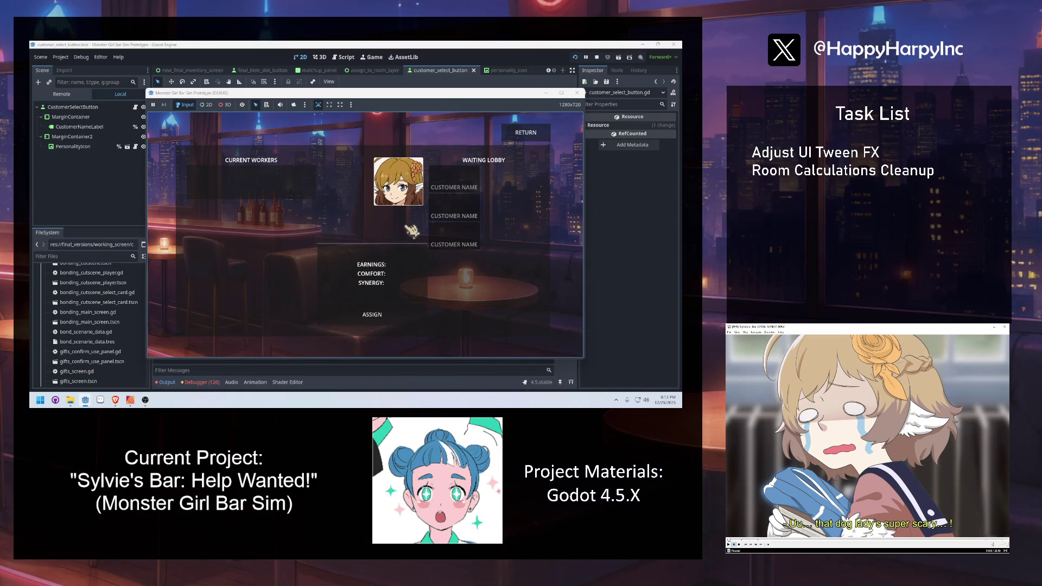
key(F8)
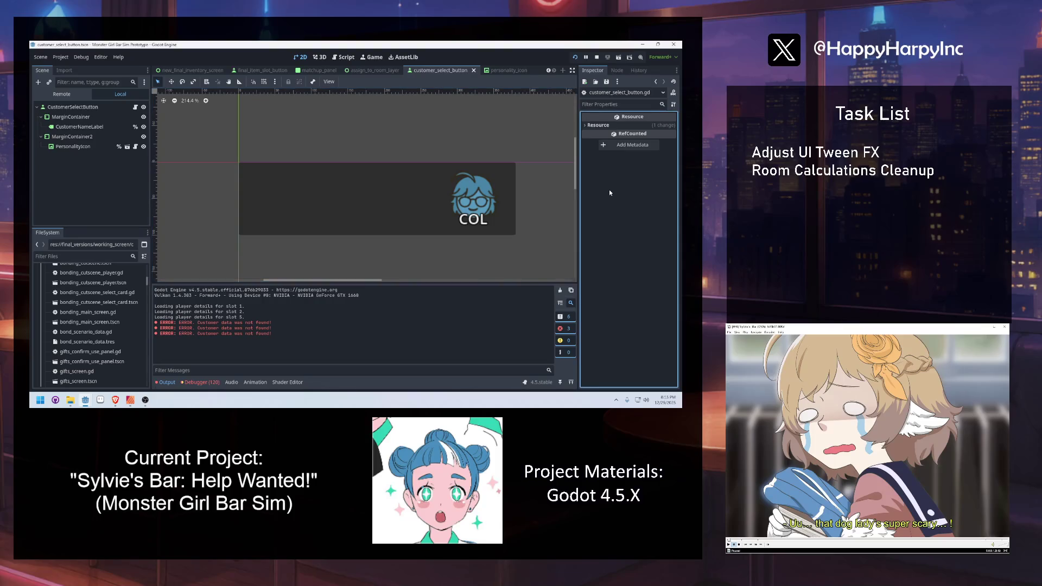
Review the CustomerSelectButton root's Layout and Container Sizing settings in the Inspector.
click(377, 70)
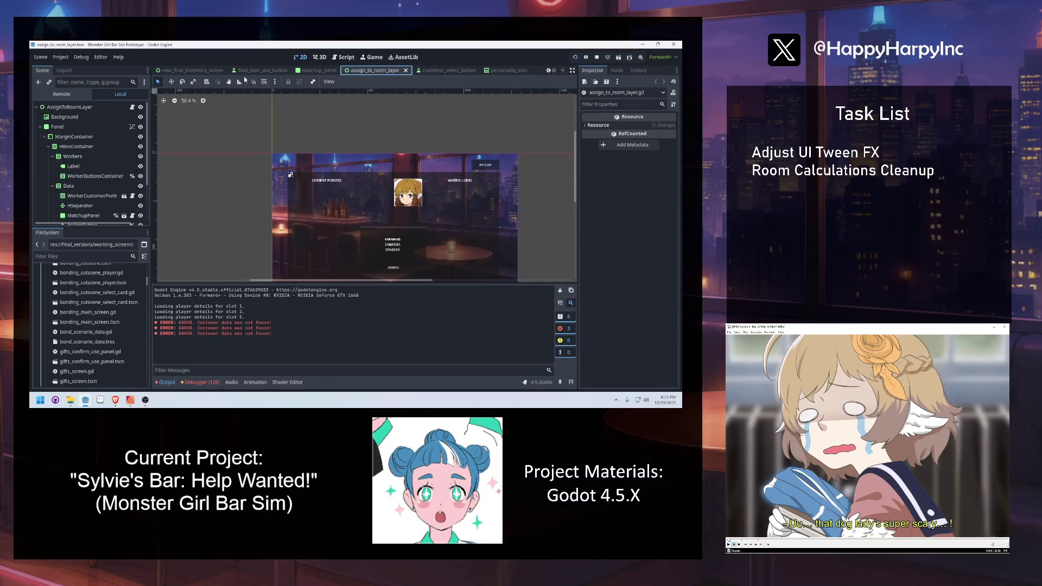
click(445, 71)
click(111, 107)
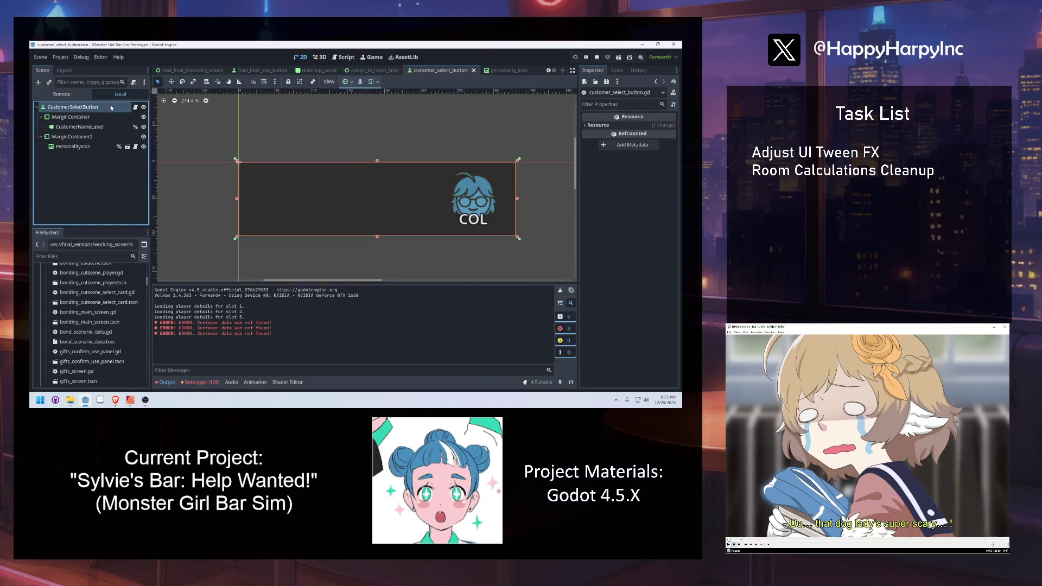
scroll(644, 244, down, 3)
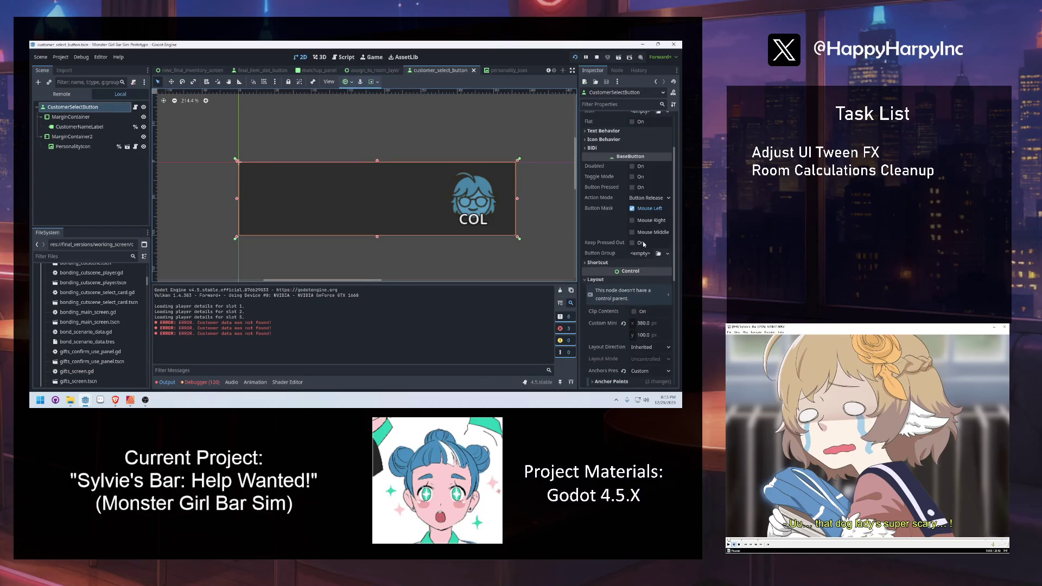
scroll(594, 242, up, 2)
scroll(596, 245, down, 3)
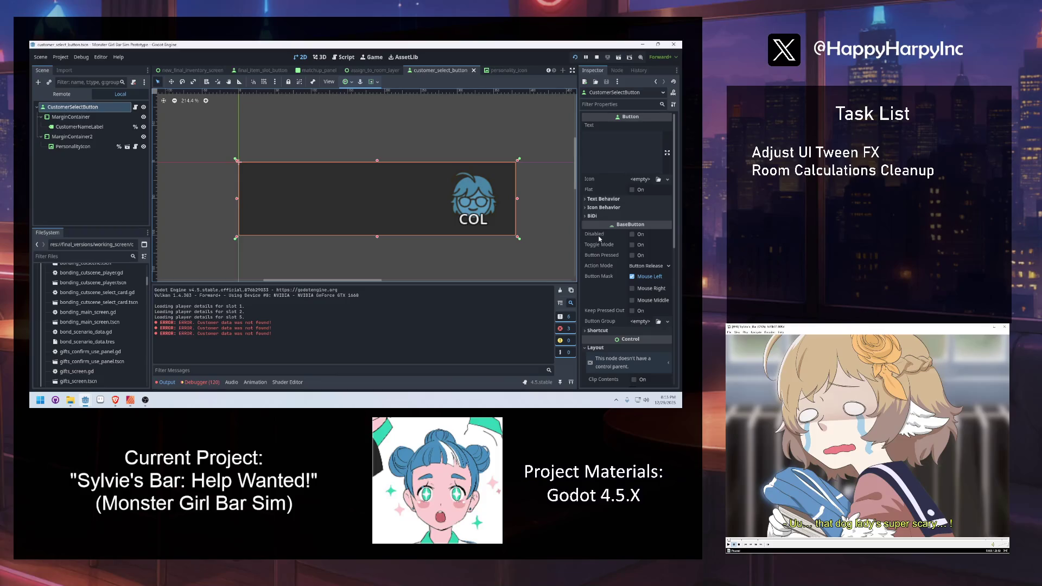
scroll(600, 236, down, 2)
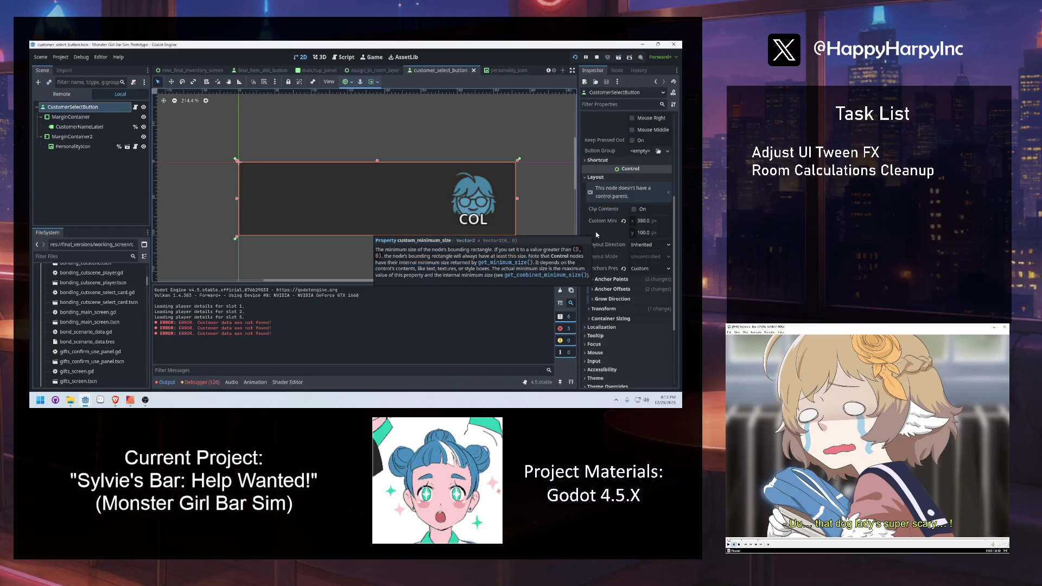
click(611, 318)
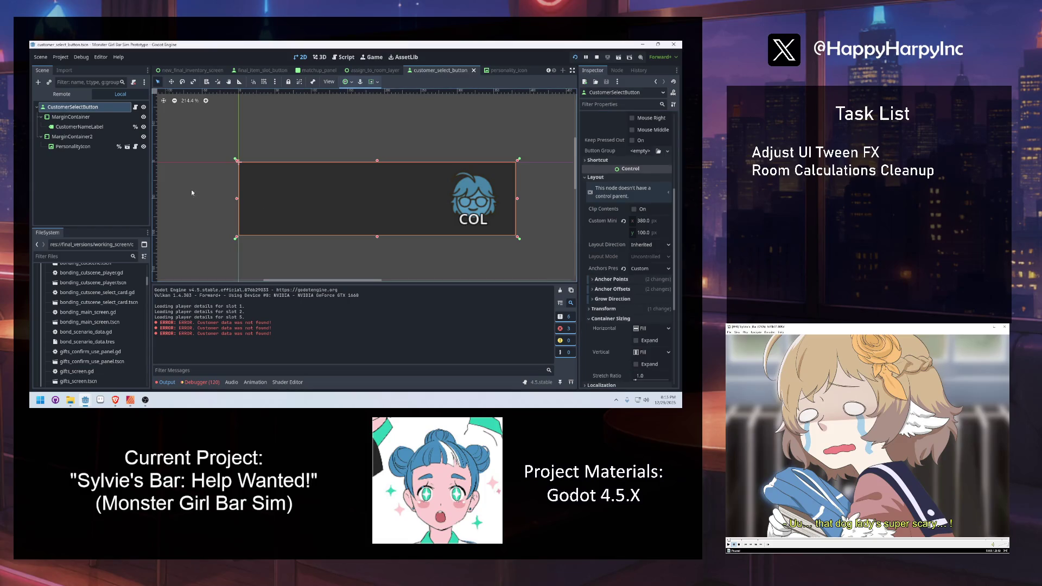
Test-run the game with F5, close it, and return to the assign_to_room_layer scene.
key(F5)
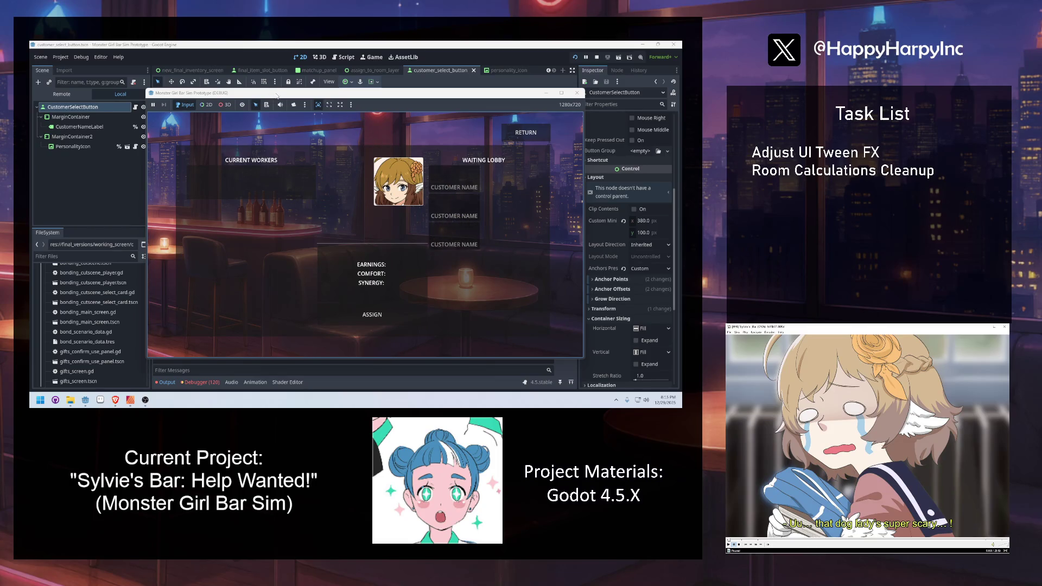
click(577, 93)
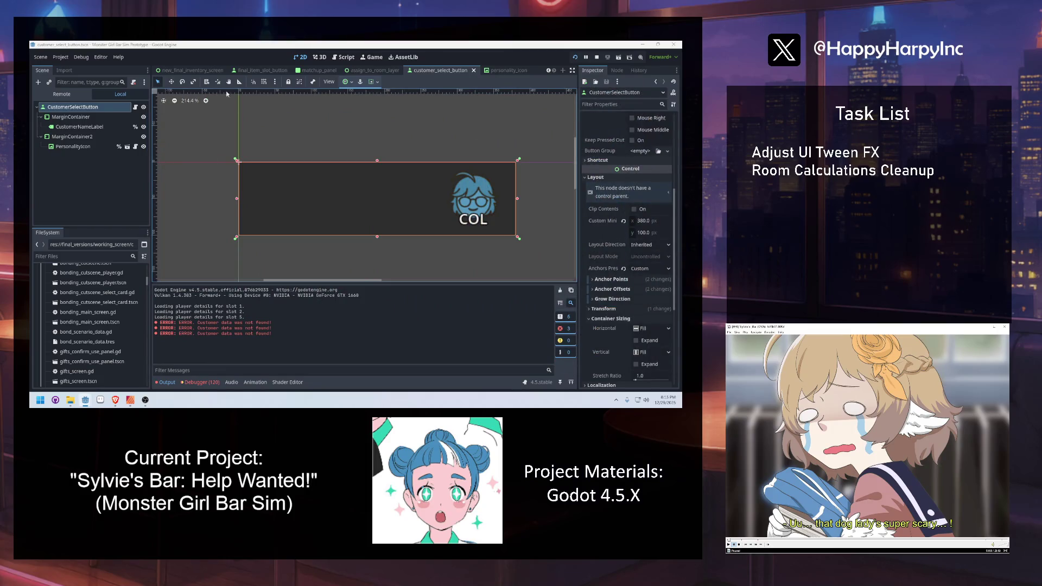
click(362, 72)
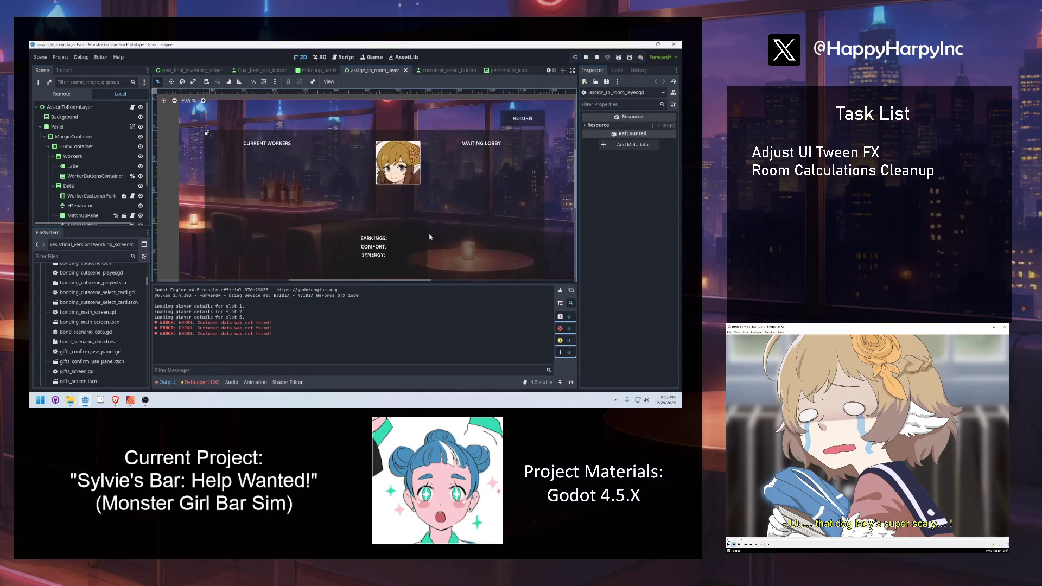
Select CustomerButtonsContainer, try a Custom Minimum width of 380, then undo it.
scroll(82, 210, down, 1)
scroll(82, 211, down, 2)
click(76, 186)
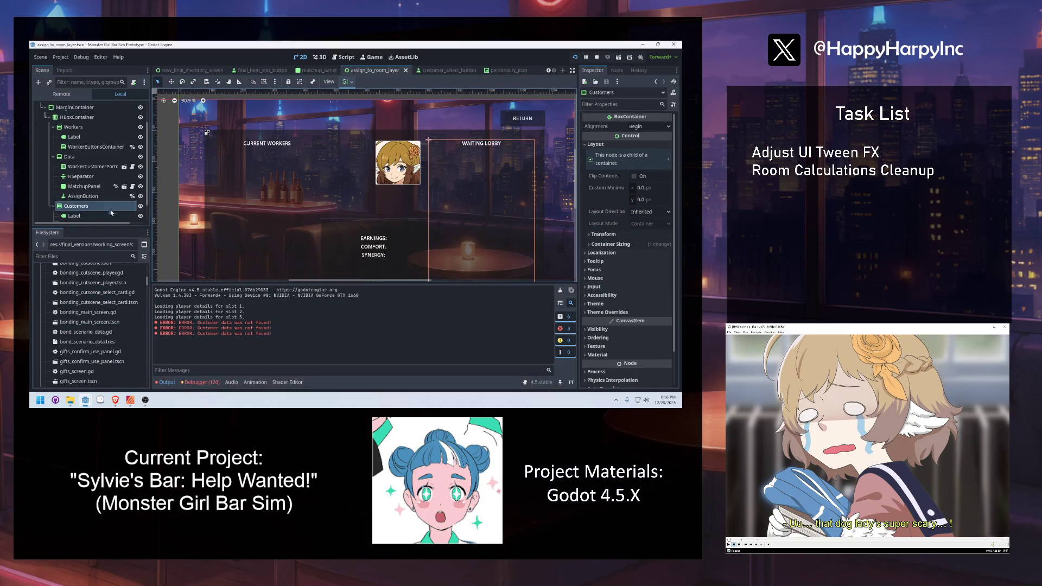
click(76, 194)
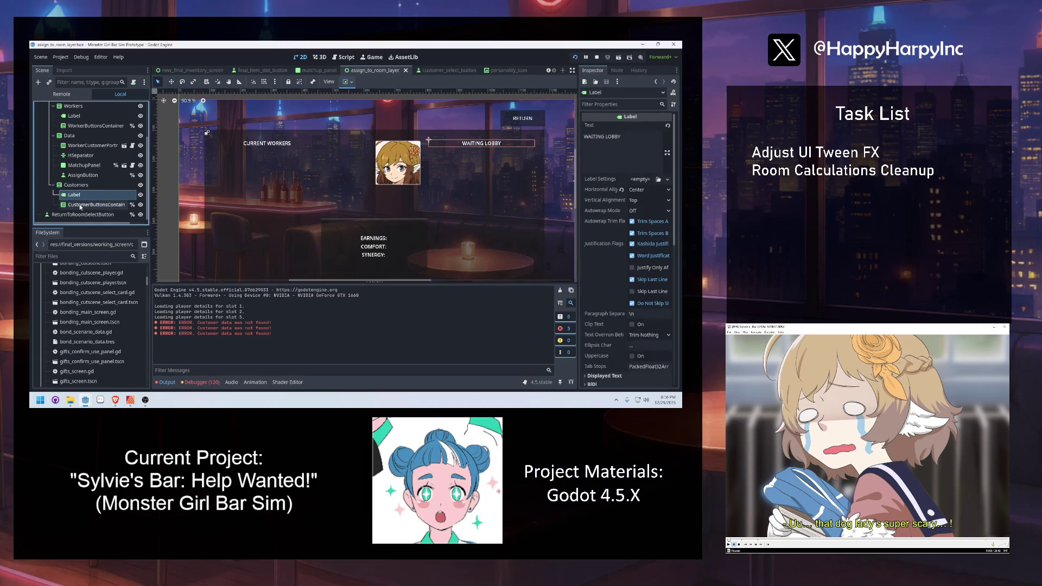
click(80, 205)
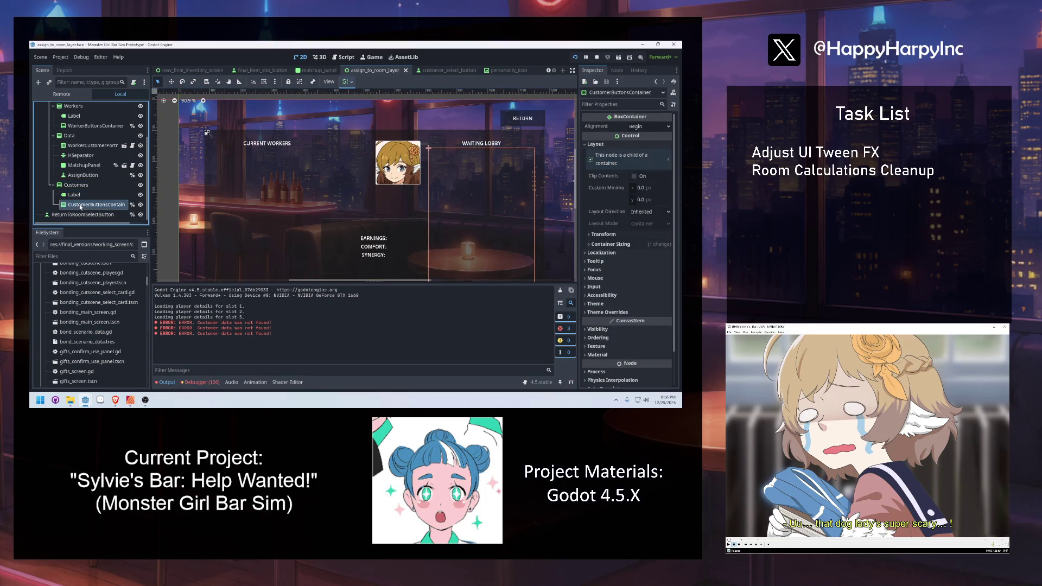
click(640, 189)
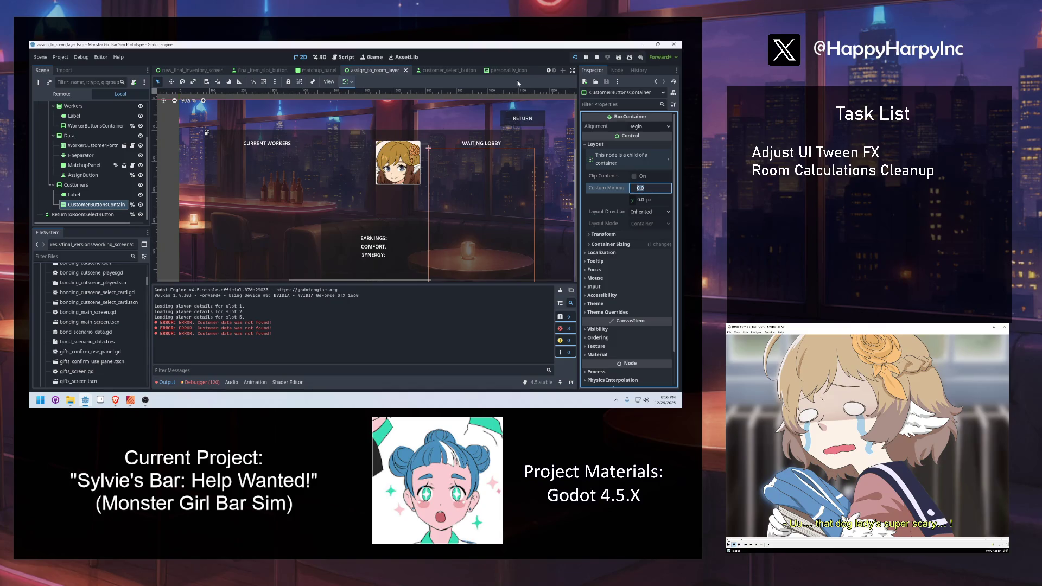
click(446, 71)
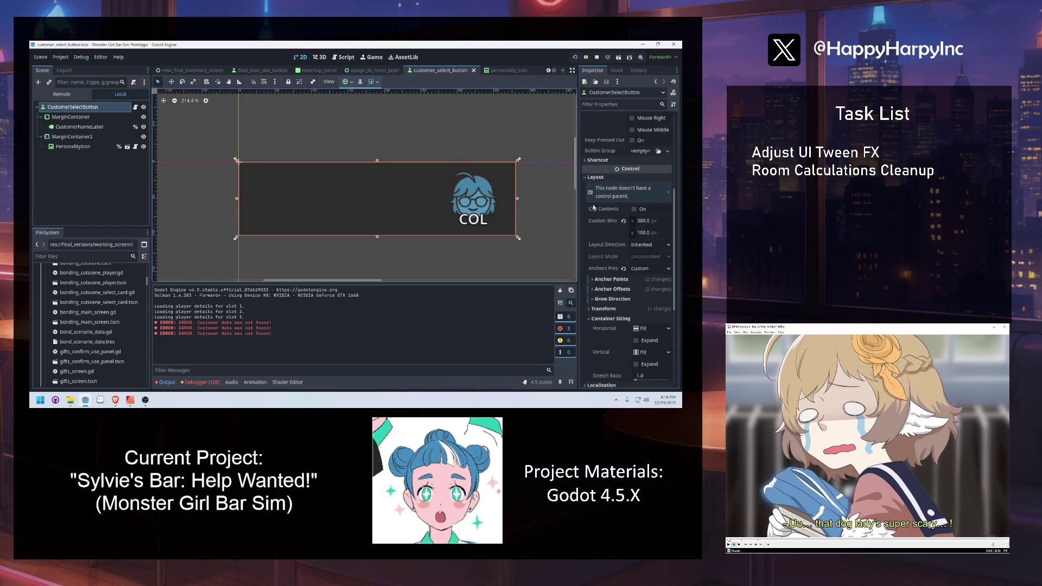
click(375, 70)
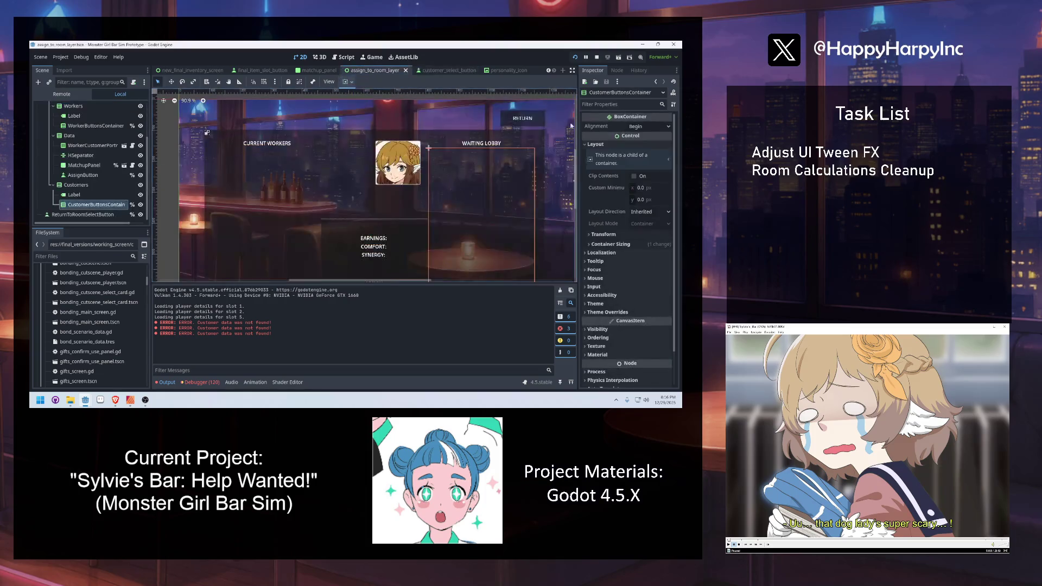
click(649, 188)
text(380)
key(Return)
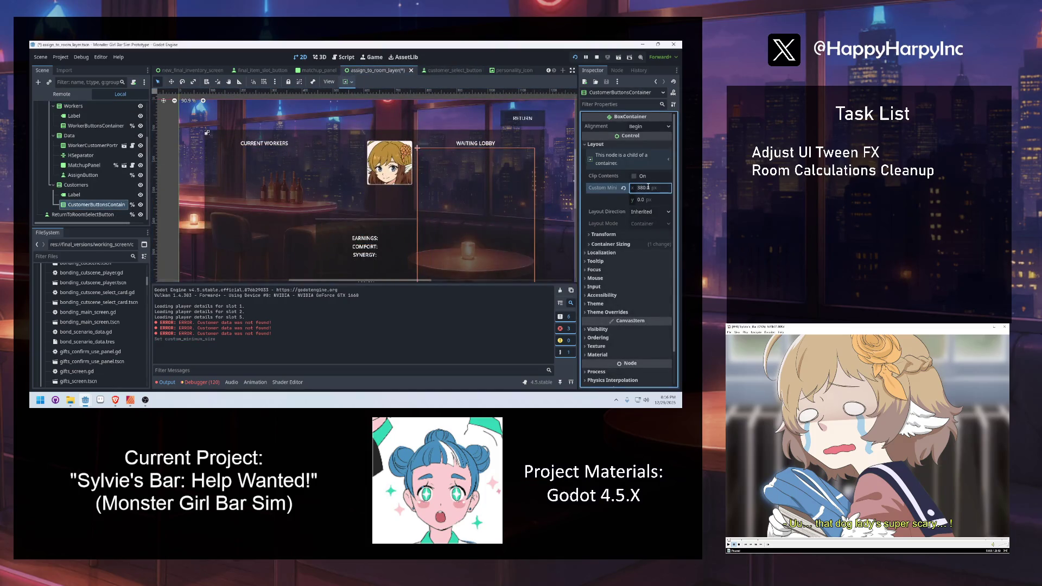
key(ctrl+z)
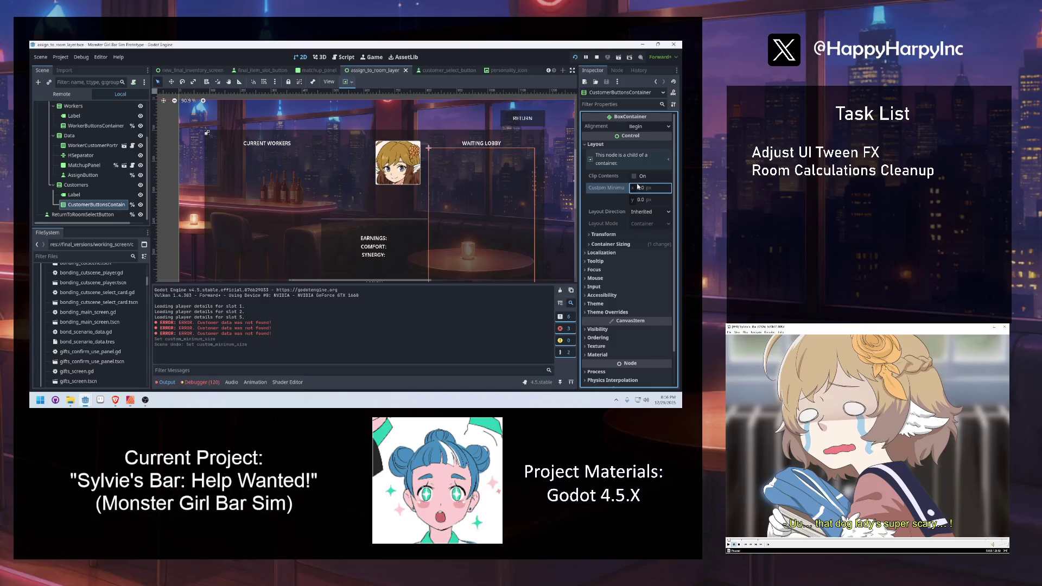
key(Escape)
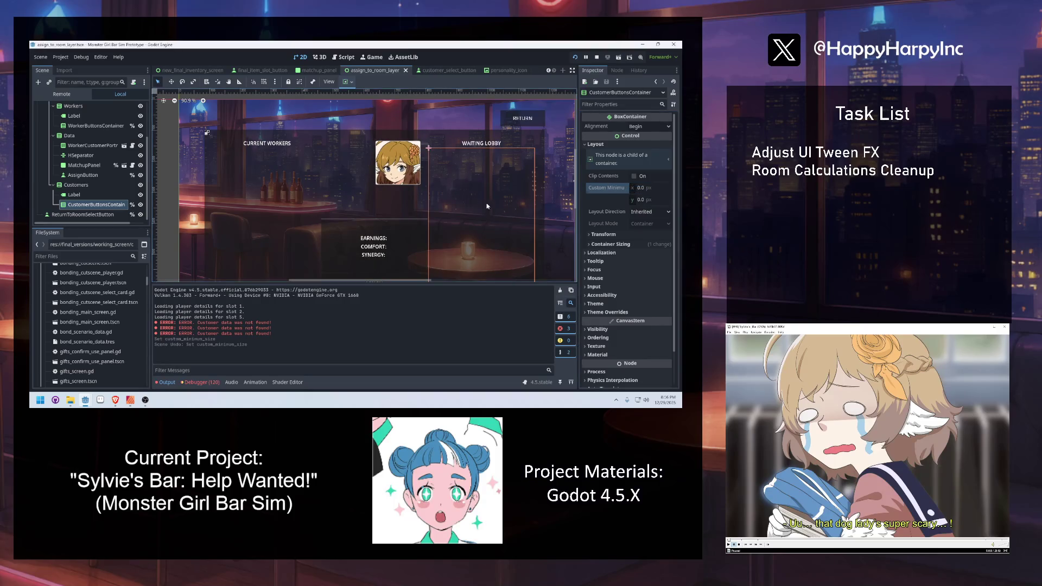
Tick Container Sizing > Vertical Expand on CustomerButtonsContainer and save the room-assign scene.
click(92, 207)
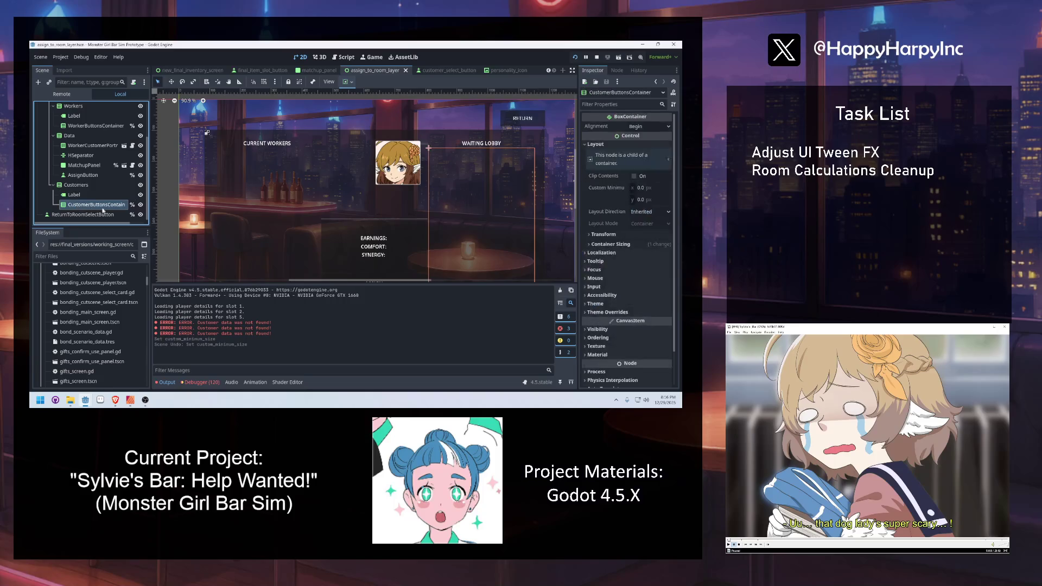
click(615, 245)
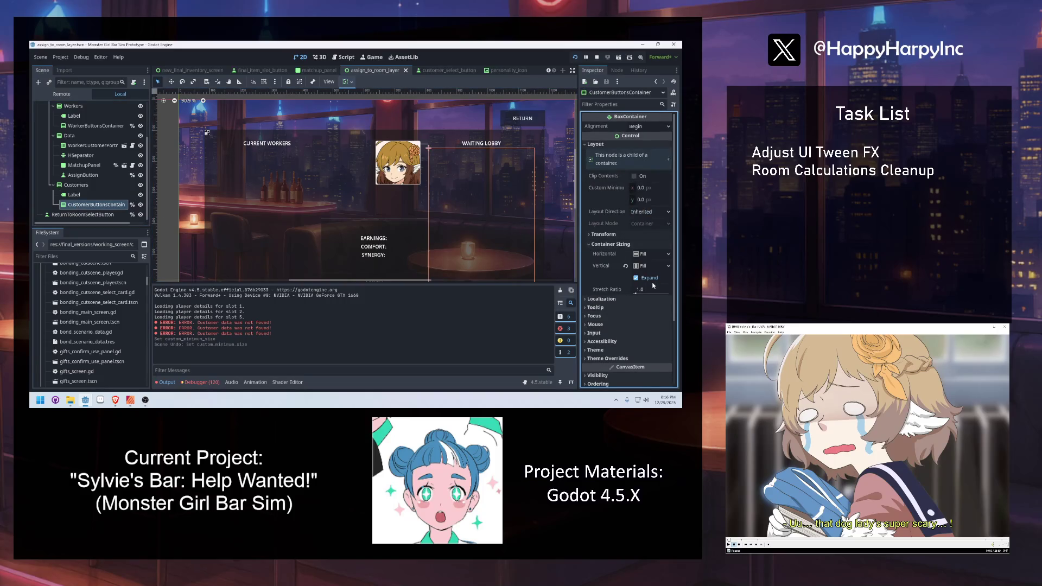
click(651, 266)
click(646, 275)
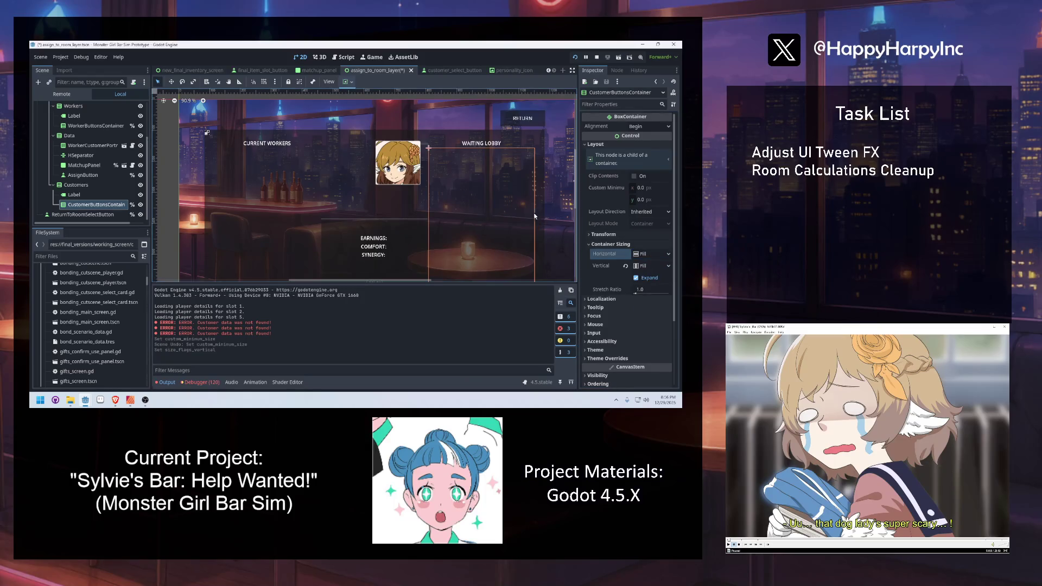
click(97, 196)
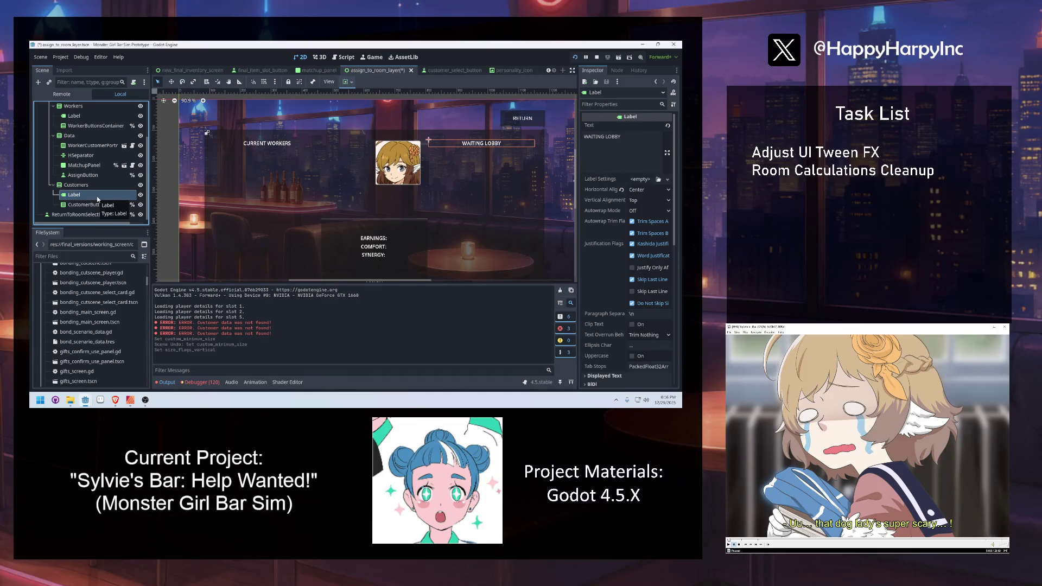
click(102, 175)
key(ctrl+s)
click(92, 204)
Instantiate assign_customer_button.tscn as a child of CustomerButtonsContainer.
key(ctrl+shift+o)
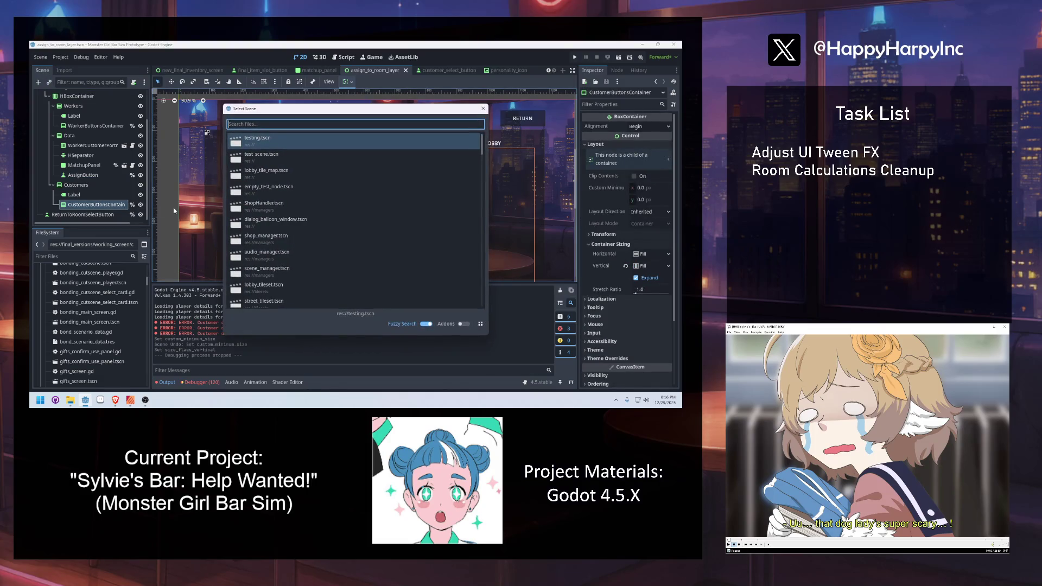
text(asisgn)
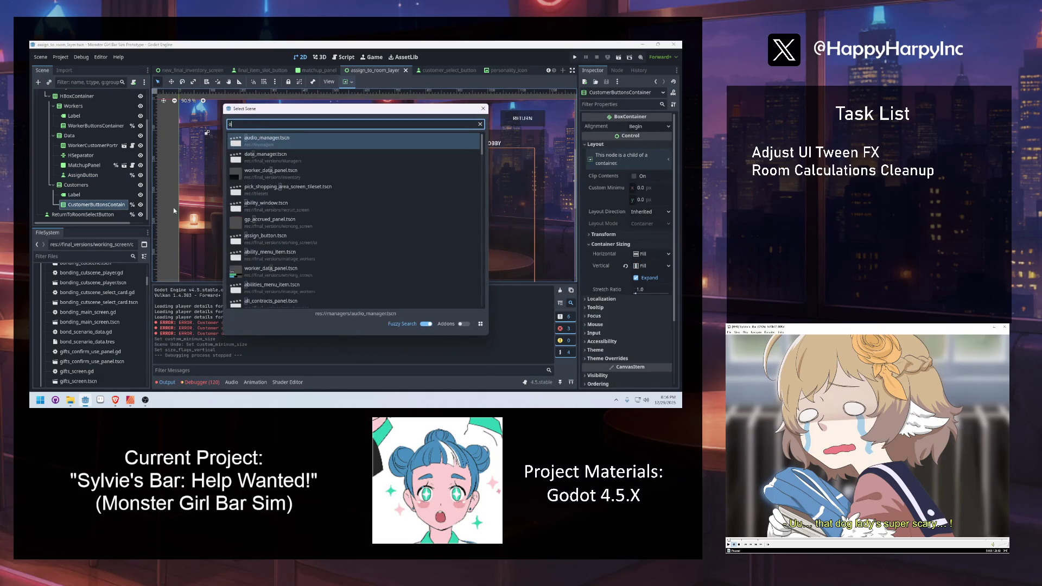
key(BackSpace)
key(BackSpace)
key(BackSpace)
text(sign_cus)
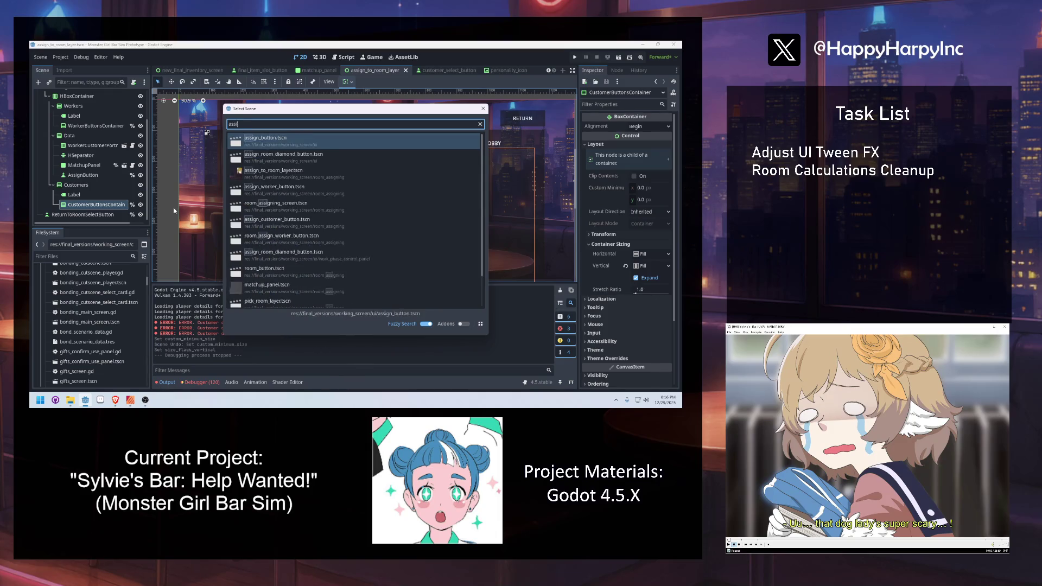
key(Return)
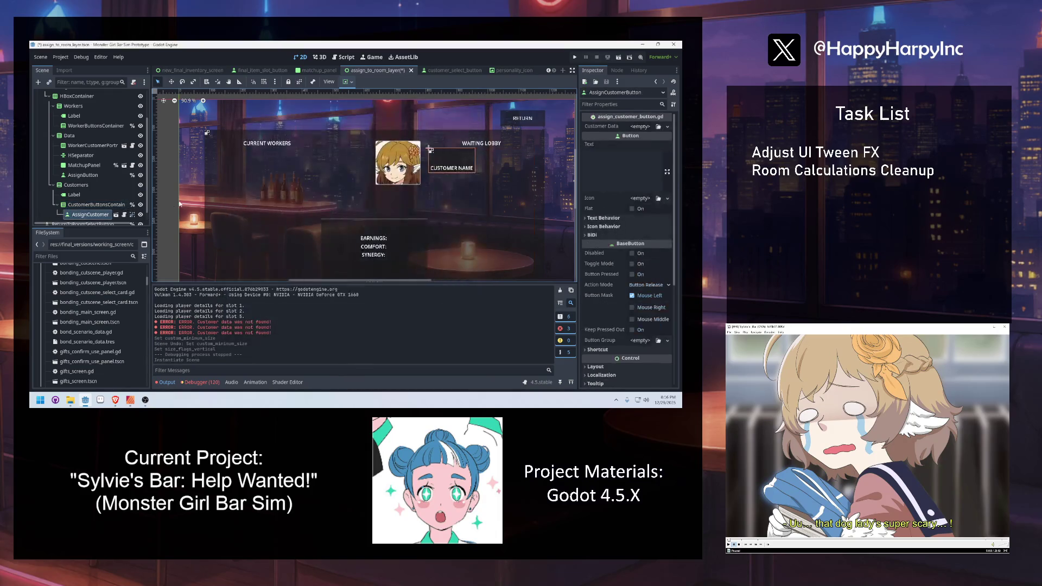
Set the new button's Container Sizing to Vertical Expand and Horizontal Fill.
scroll(601, 279, down, 3)
click(595, 265)
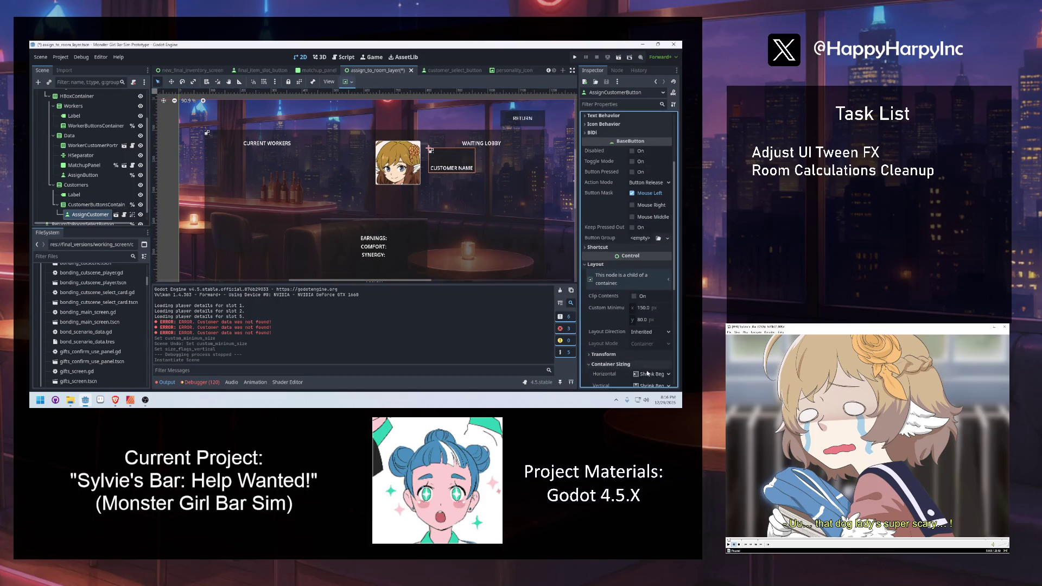
scroll(644, 364, down, 2)
click(653, 364)
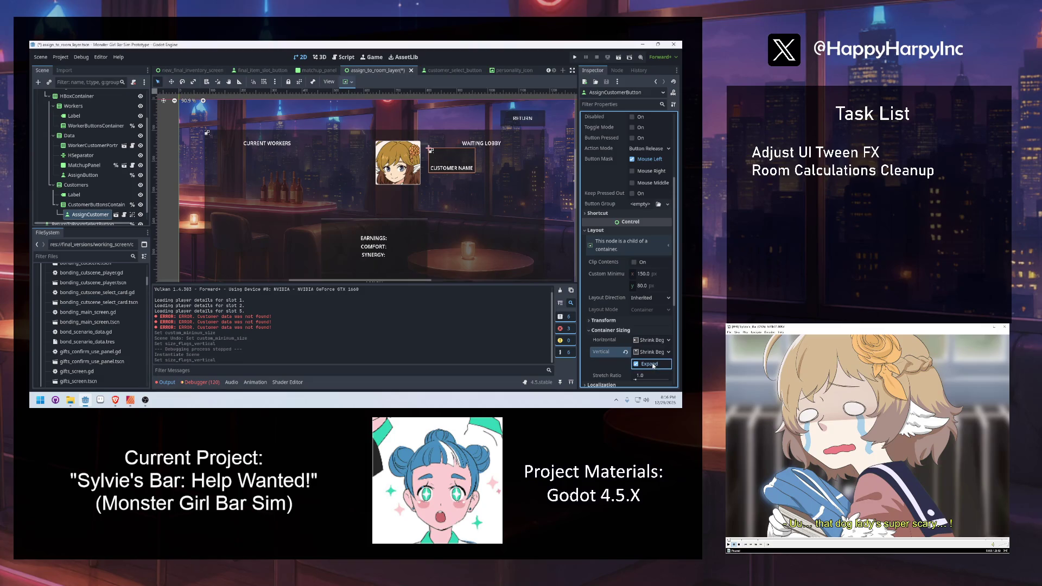
click(650, 342)
click(655, 373)
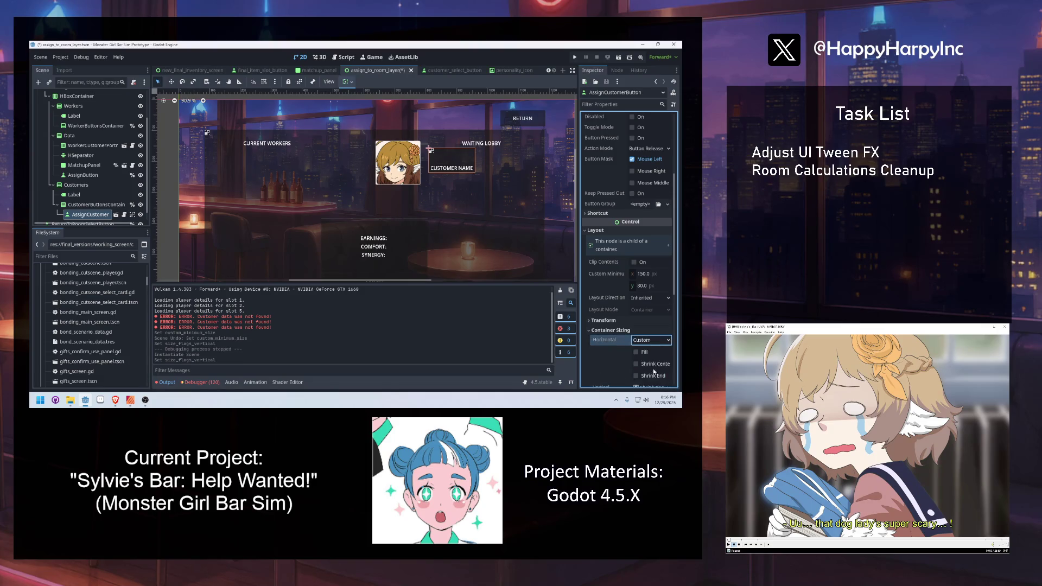
click(644, 351)
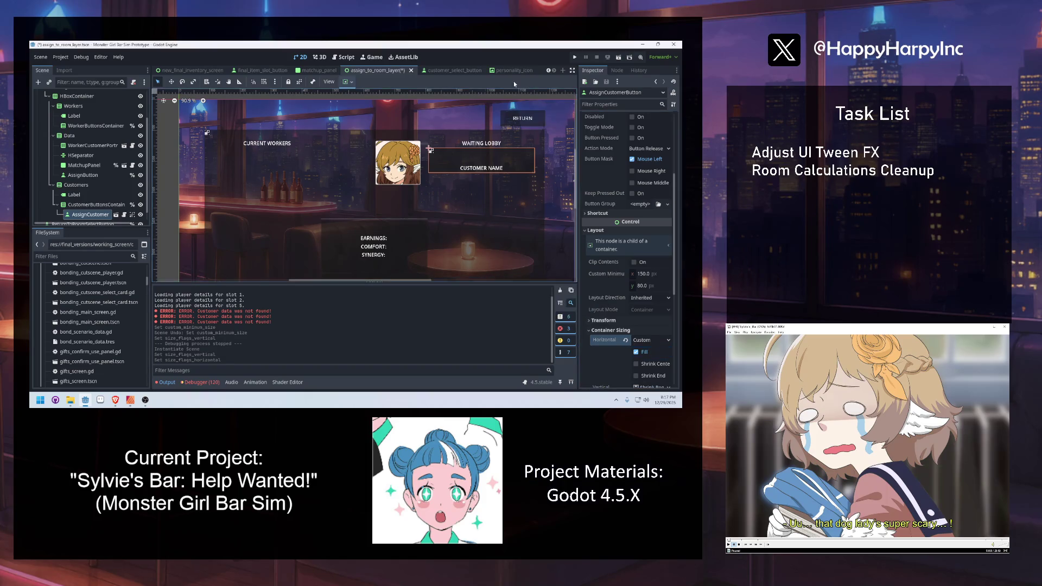
Open the customer_select_button scene and select its CustomerNameLabel node.
click(456, 70)
click(94, 106)
click(73, 136)
click(74, 116)
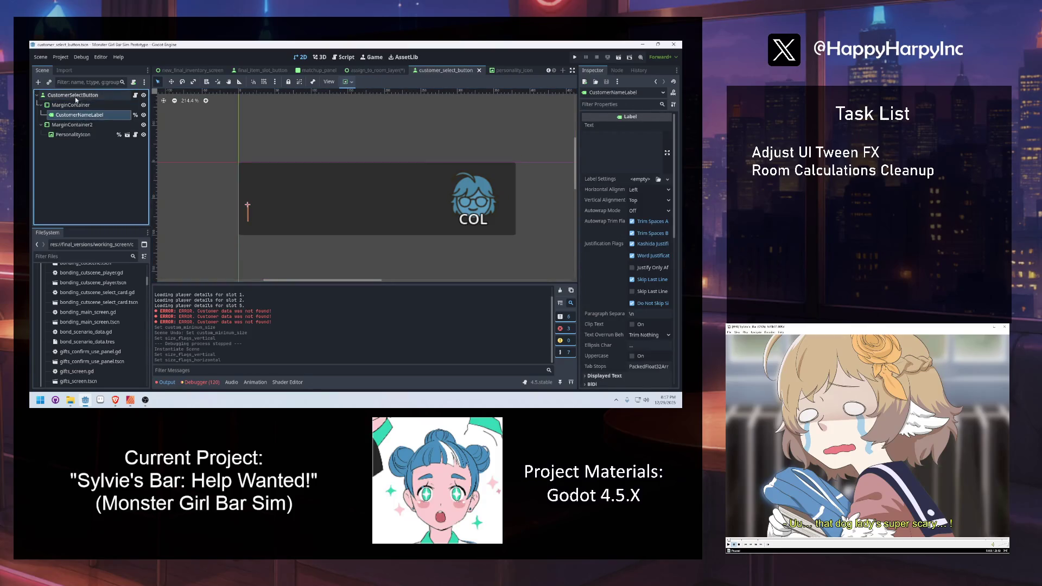
Save the scene as customer_select_button.tscn and open its script at the personality match block.
click(76, 96)
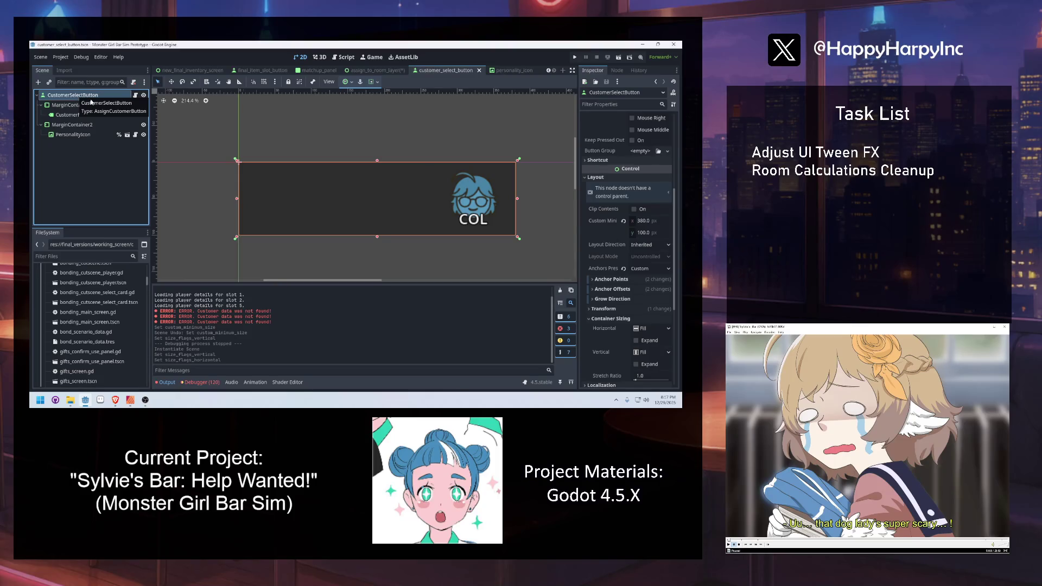
click(41, 57)
click(74, 128)
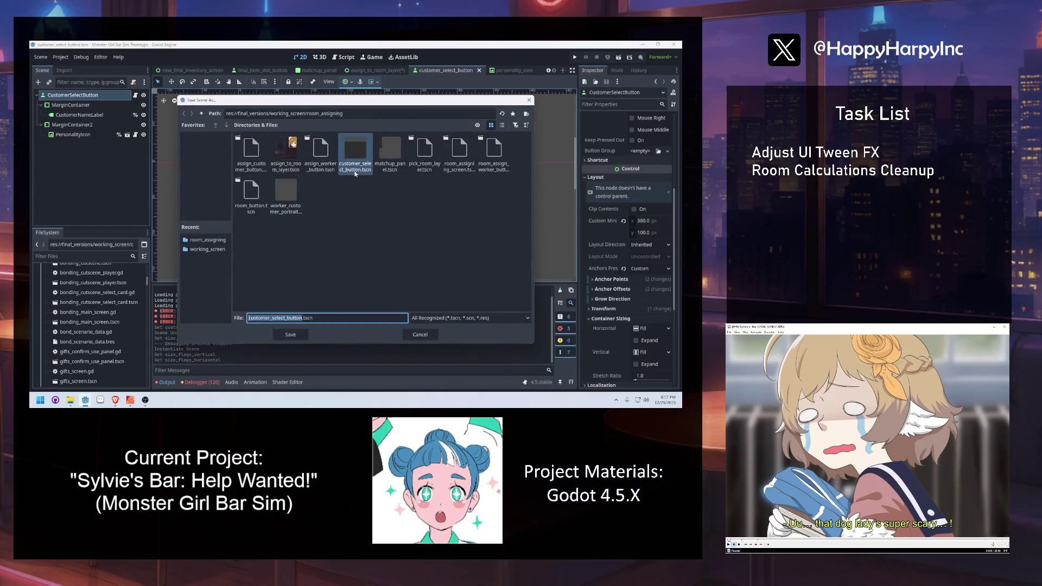
click(529, 100)
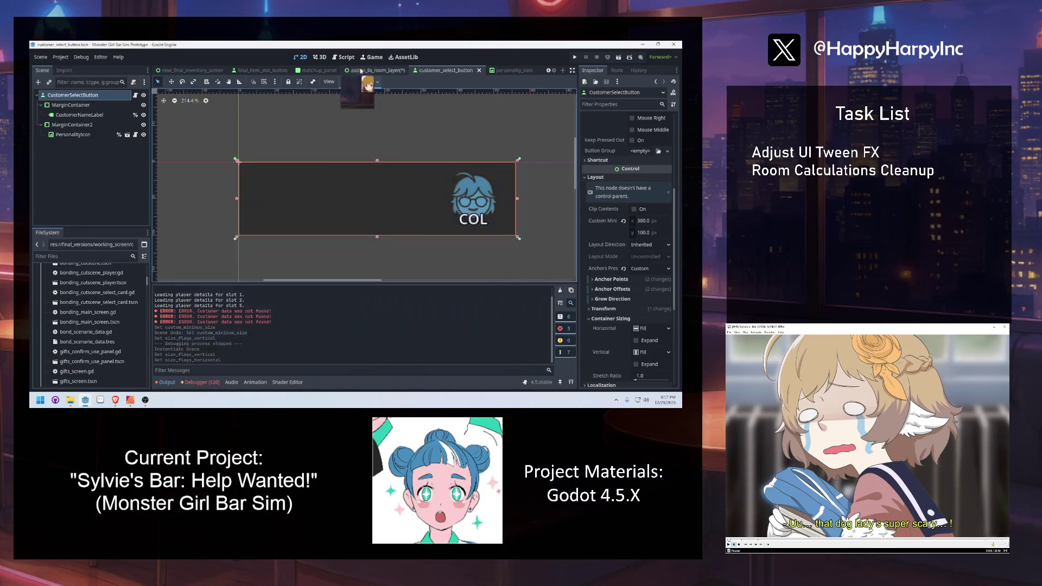
click(344, 57)
click(412, 173)
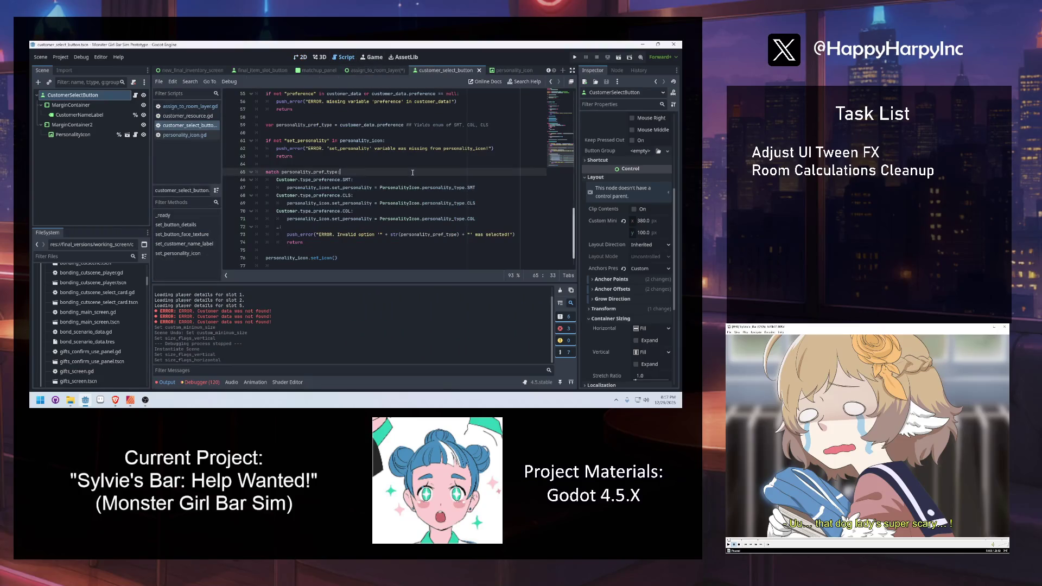
Open assign_to_room_layer.gd and look over its customer button creation code.
click(190, 106)
click(401, 156)
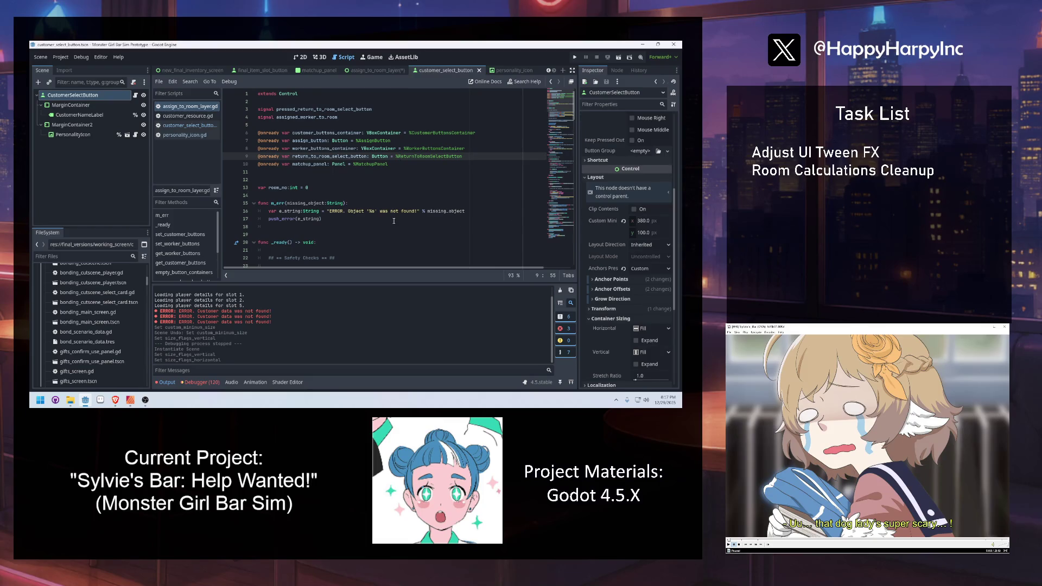
scroll(394, 220, down, 2)
scroll(379, 232, down, 3)
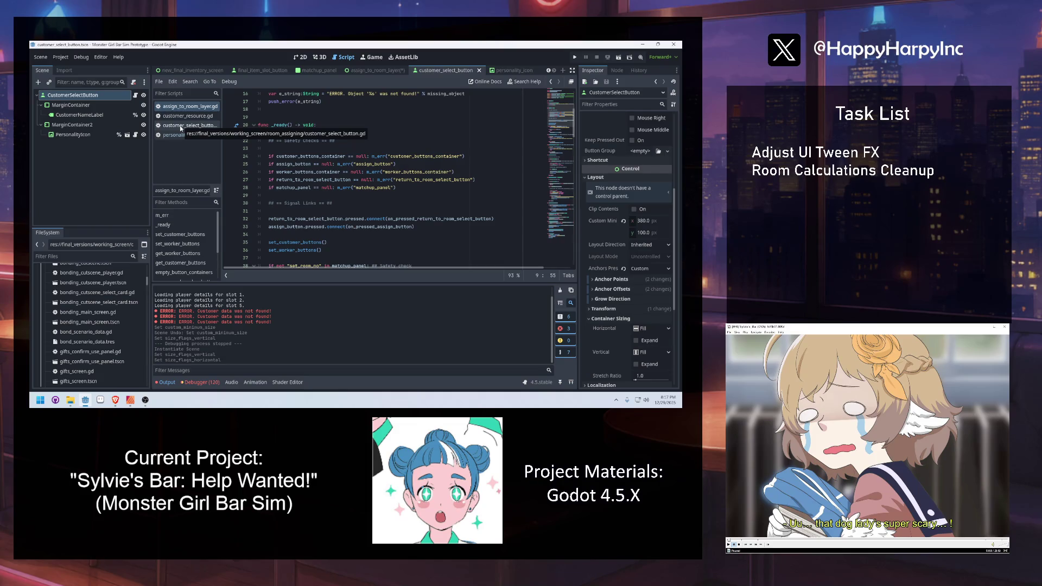
click(180, 128)
click(189, 107)
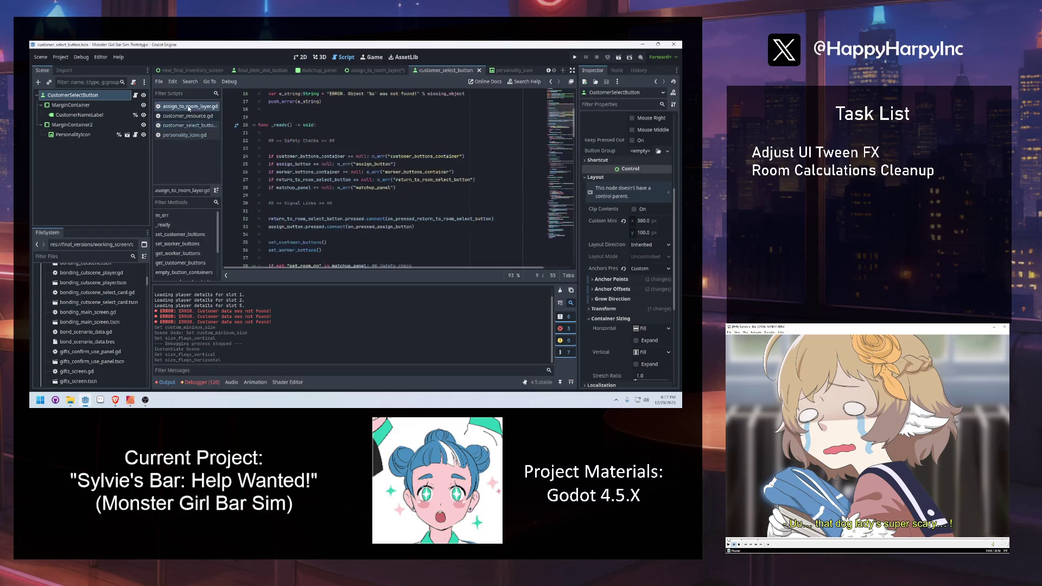
Change the load path on line 107 from assign_customer_button to customer_select_button.
double_click(341, 157)
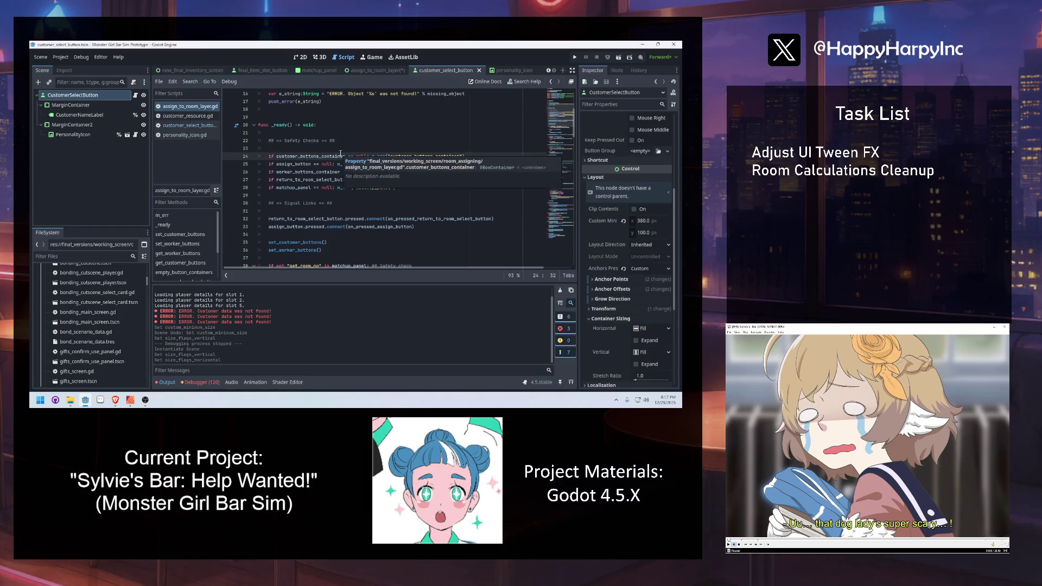
key(ctrl+f)
text(assign)
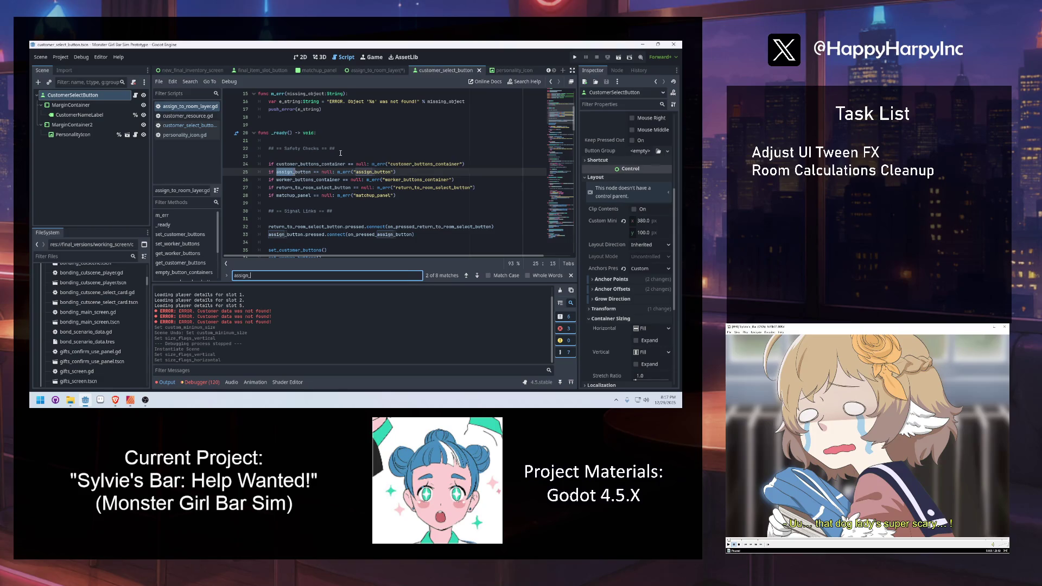
text(_cu)
double_click(477, 173)
text(customer_select)
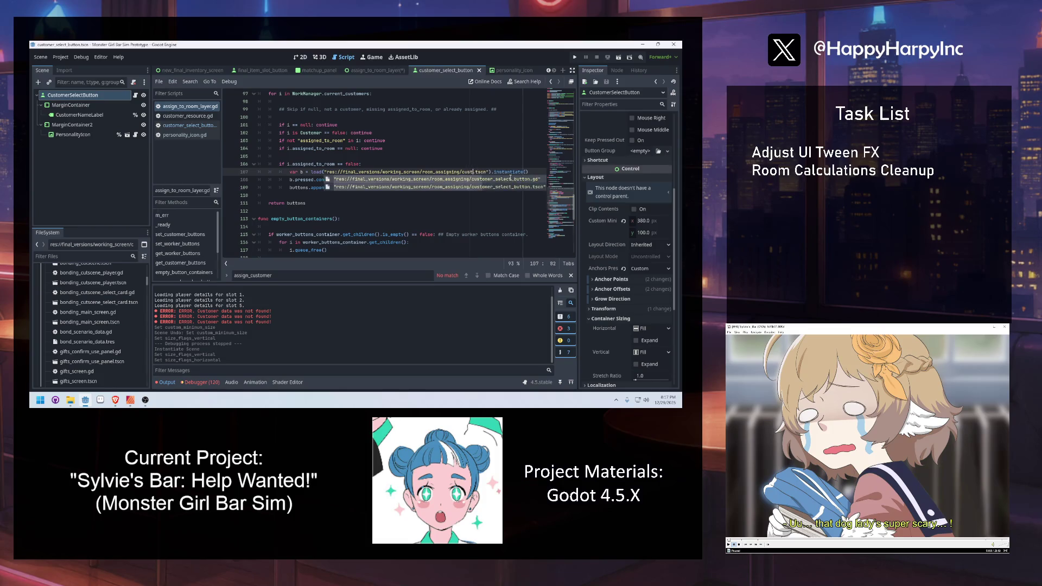
text(_button)
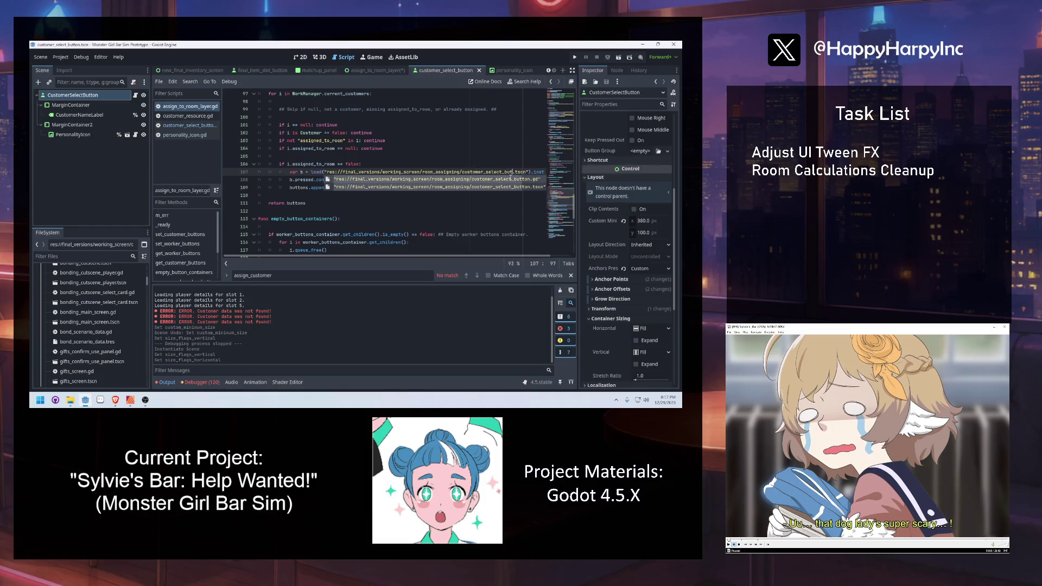
click(495, 151)
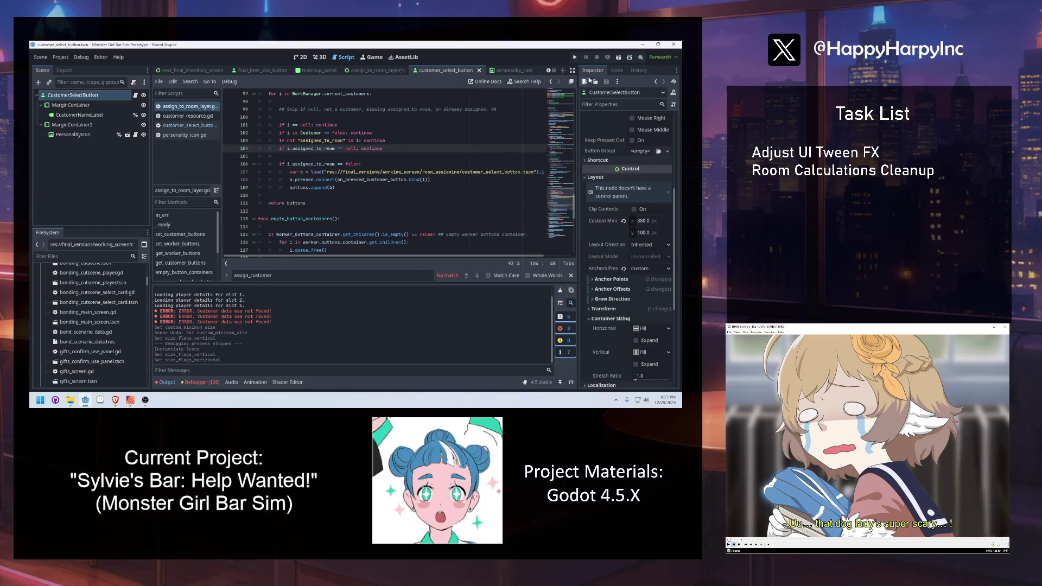
click(300, 57)
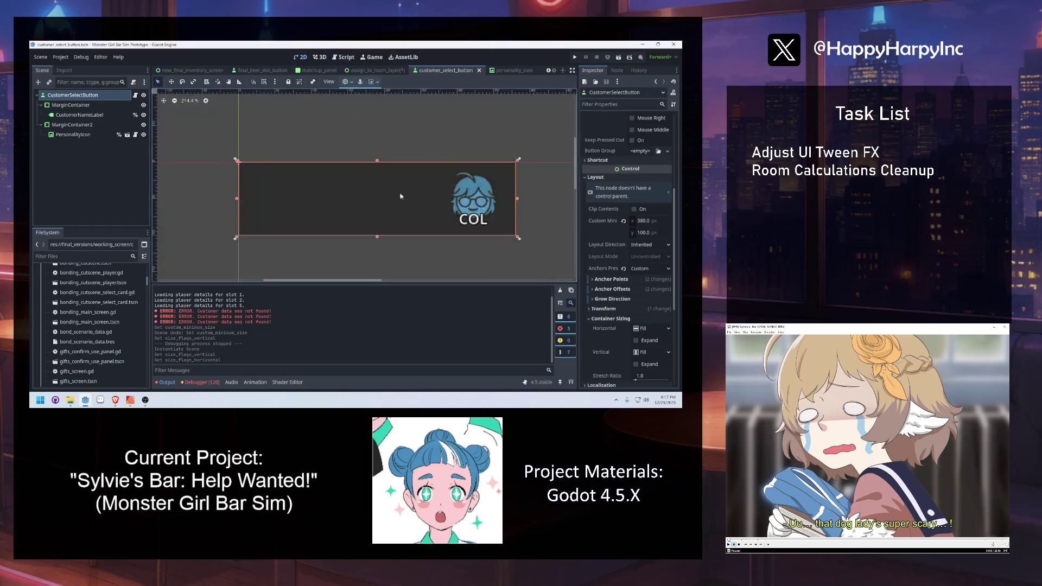
Delete the placeholder AssignCustomer node from assign_to_room_layer and save the scene.
click(378, 70)
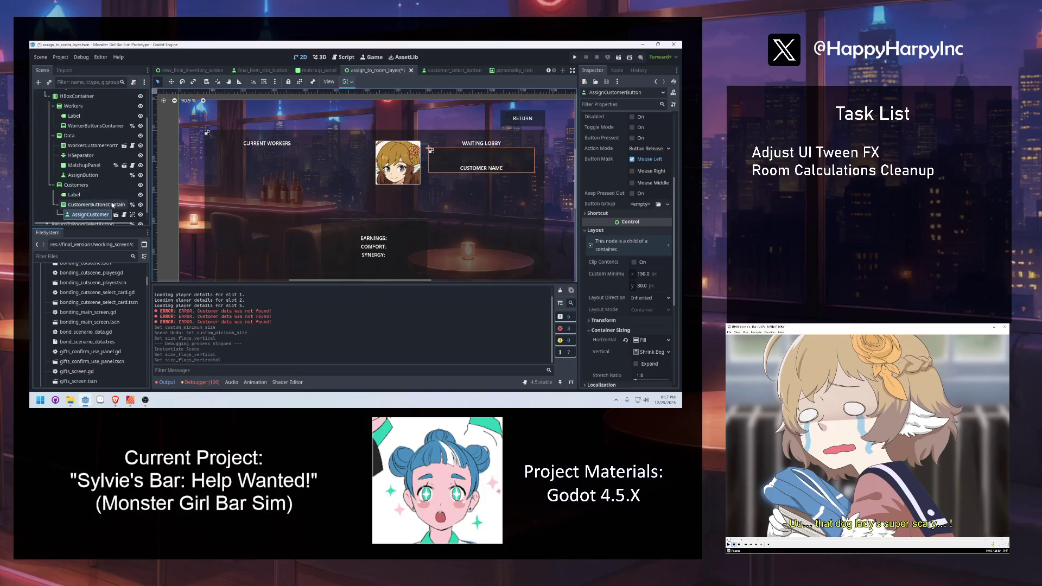
click(128, 216)
key(Delete)
key(Return)
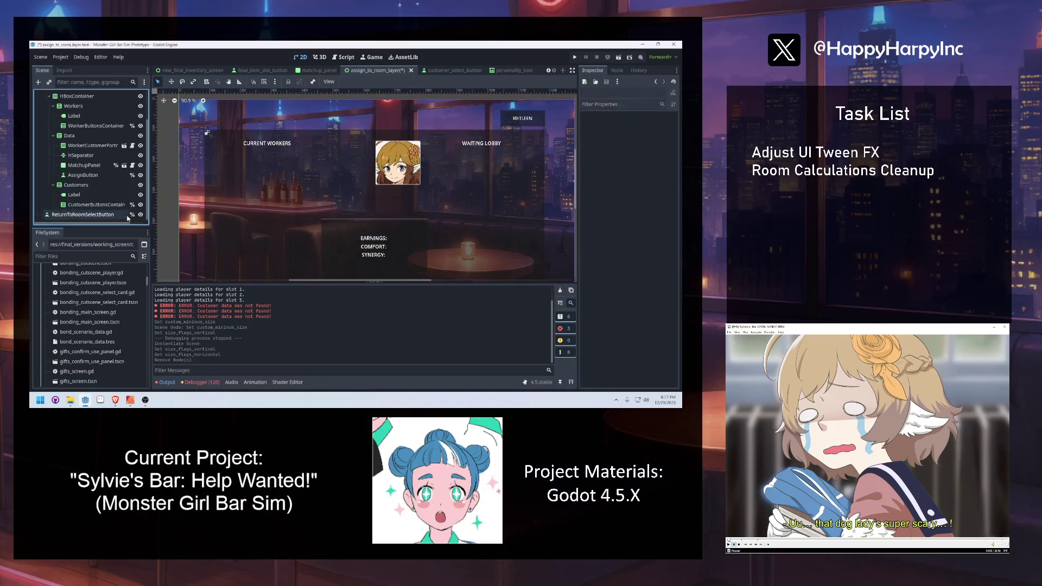
Run the game, load the save, and play through to the ROOM 1 assignment panel.
click(572, 57)
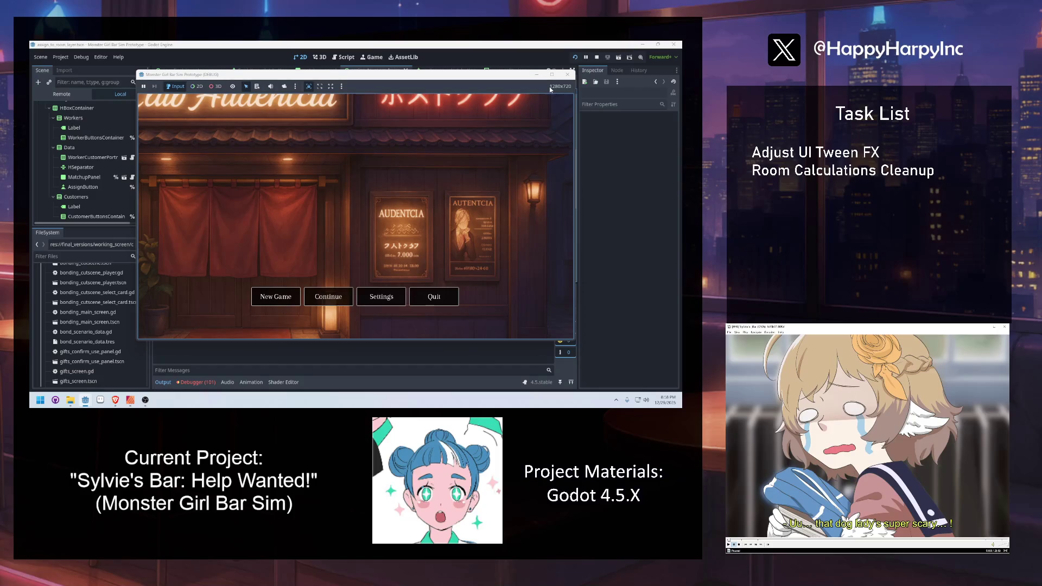
click(332, 293)
click(247, 266)
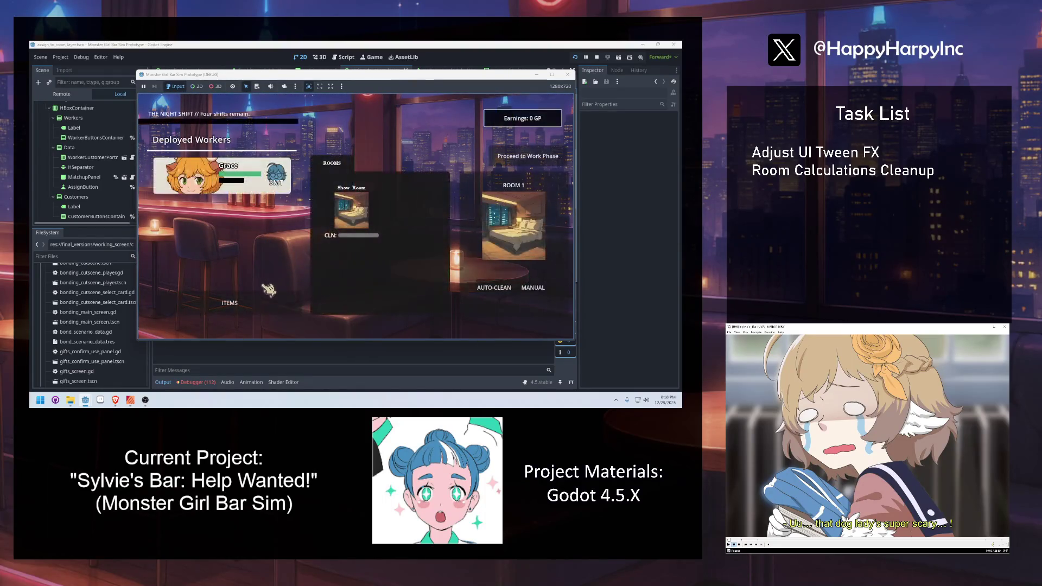
click(521, 173)
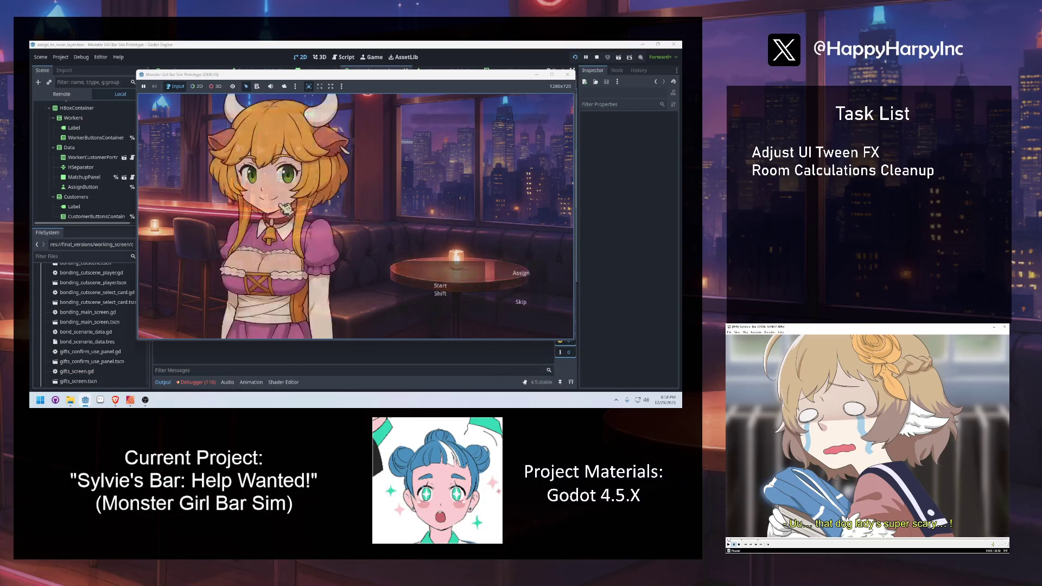
click(256, 217)
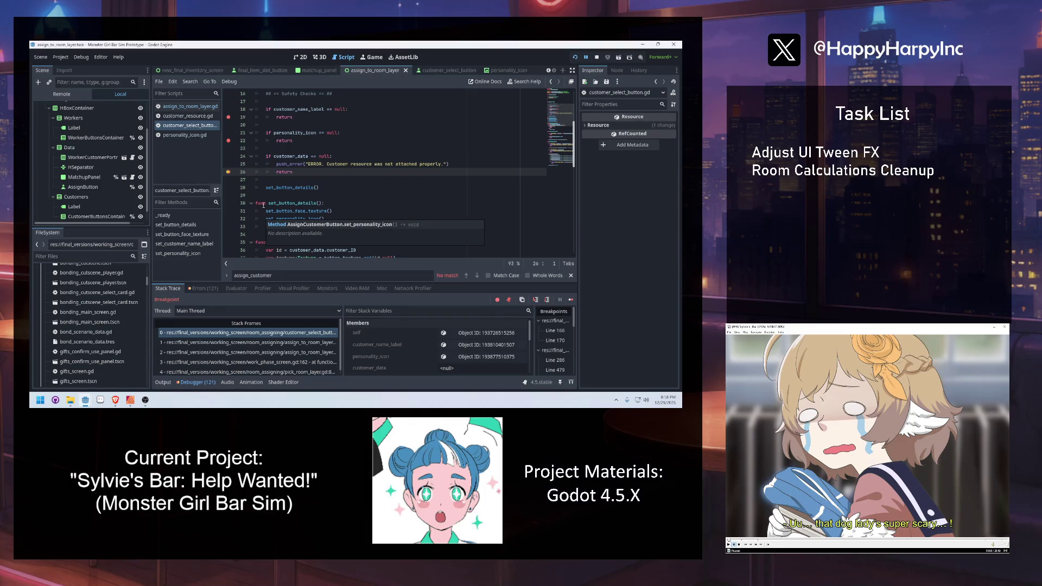
Inspect the customer data and personality icon null checks in customer_select_button.gd and personality_icon.gd.
click(295, 146)
click(292, 172)
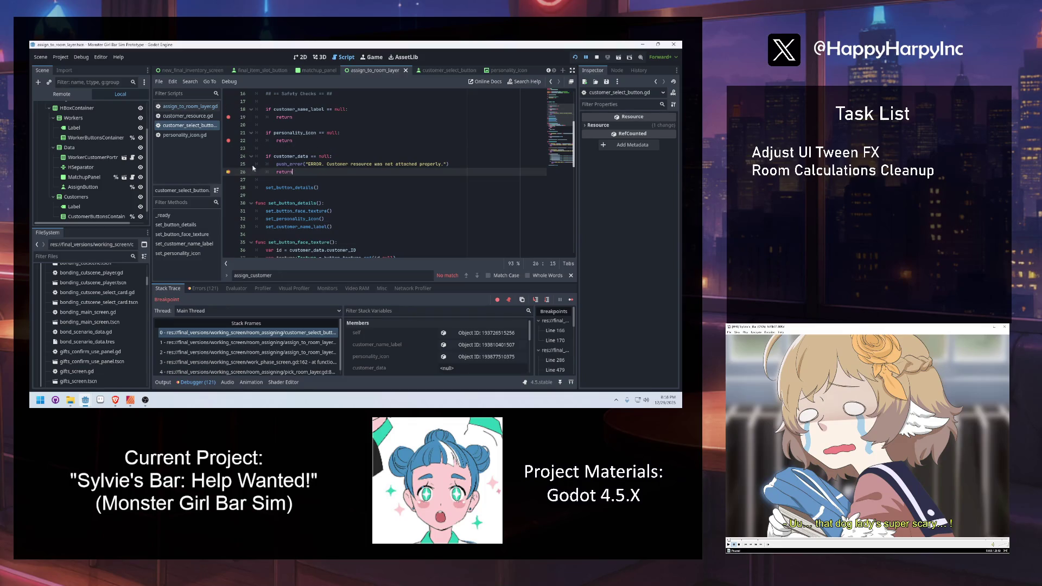
click(195, 136)
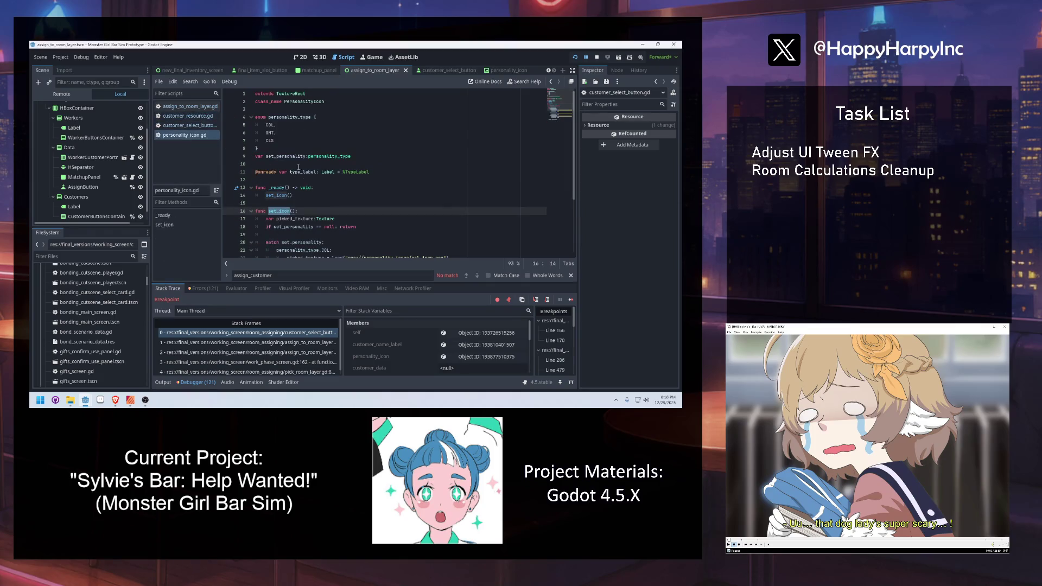
click(190, 126)
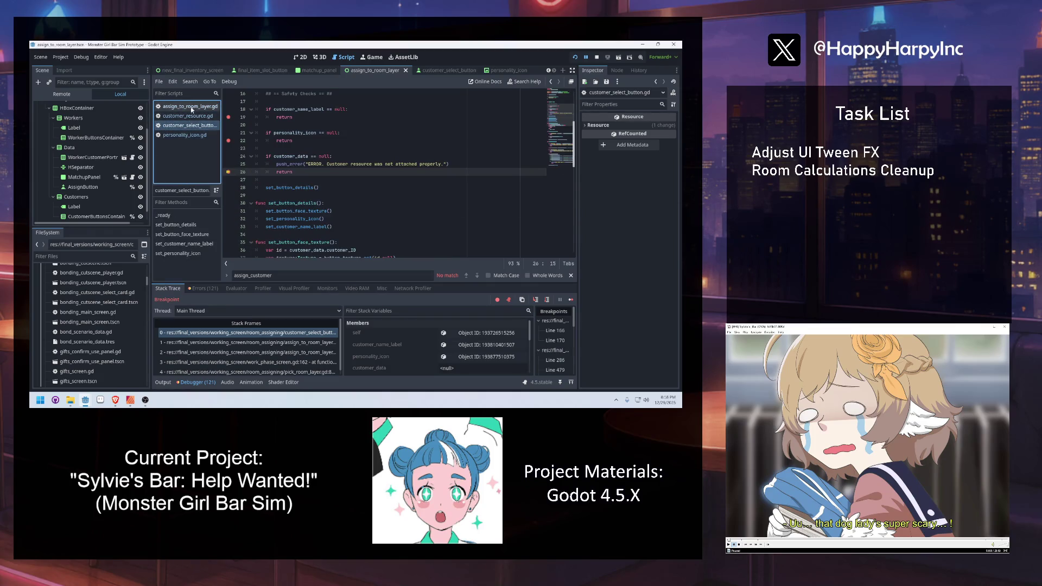
Add 'b.customer_data = i' above b.pressed.connect in assign_to_room_layer.gd and restart the game.
click(191, 107)
click(346, 157)
click(295, 180)
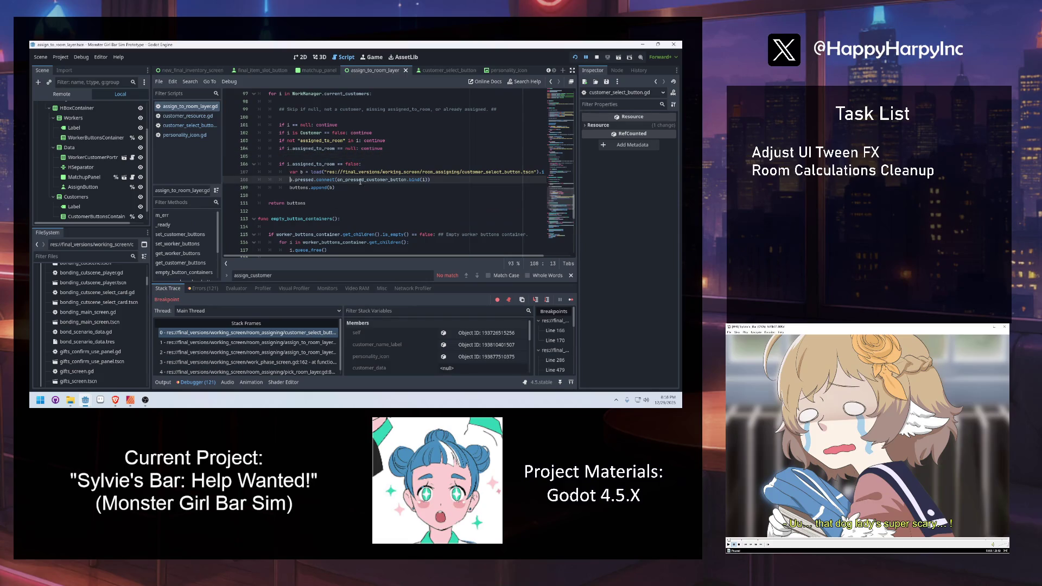
key(ctrl+shift+Return)
text(b.customer_data)
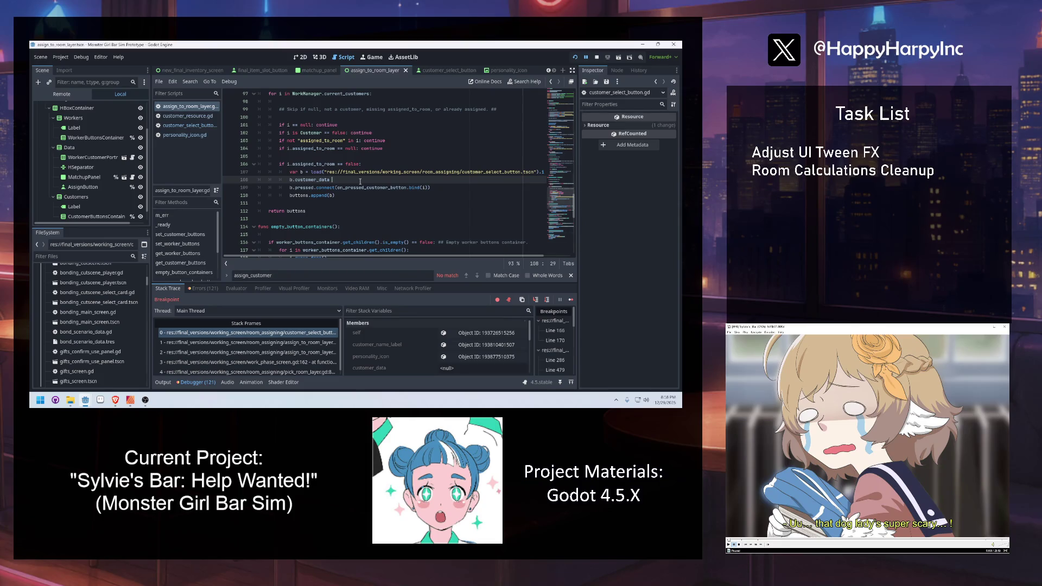
text(i)
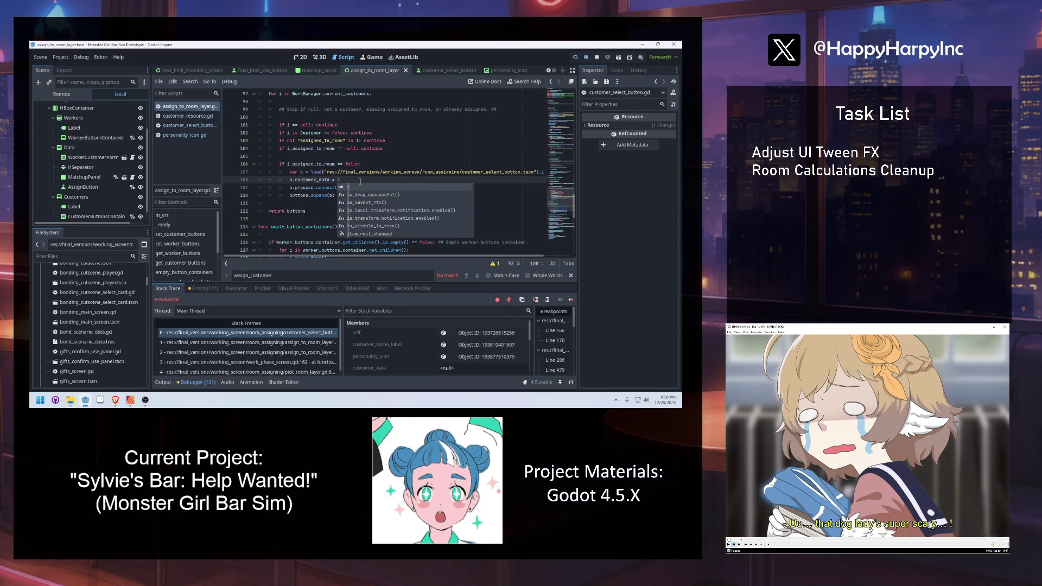
key(Escape)
click(576, 58)
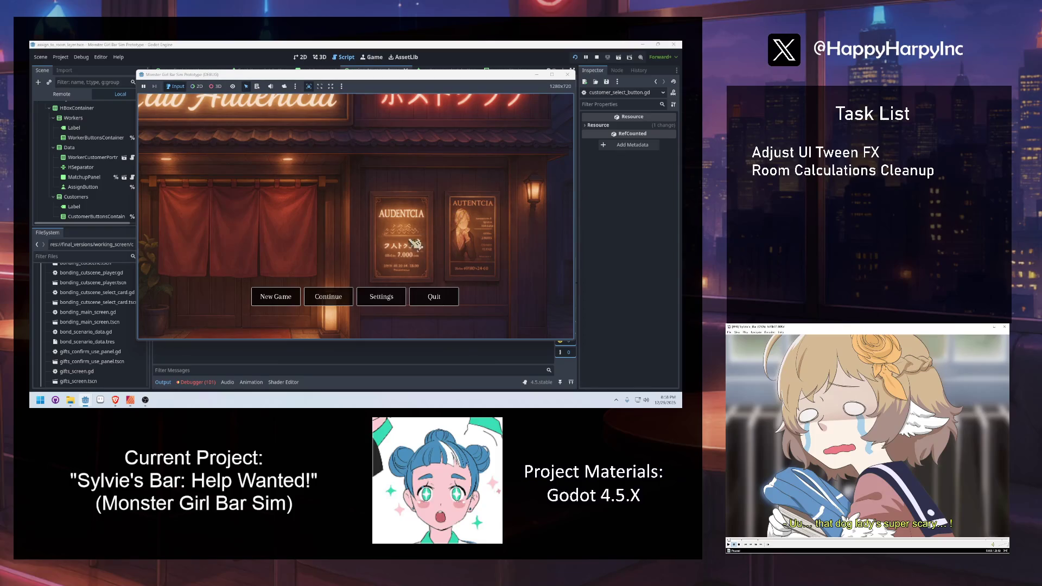
Continue the save, end the day early, and open ROOM 1 to see the customer buttons.
click(347, 296)
click(239, 198)
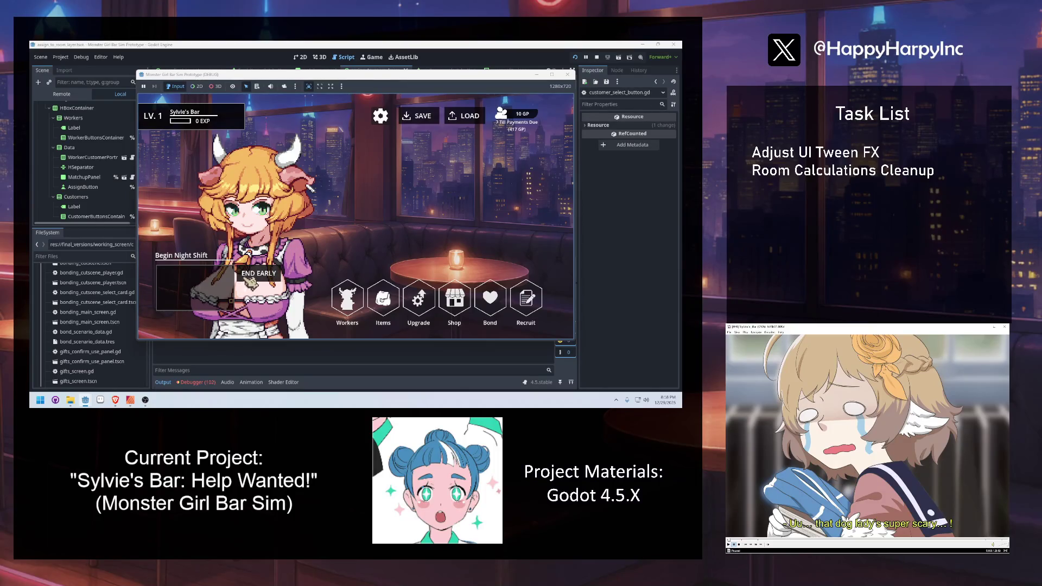
click(249, 278)
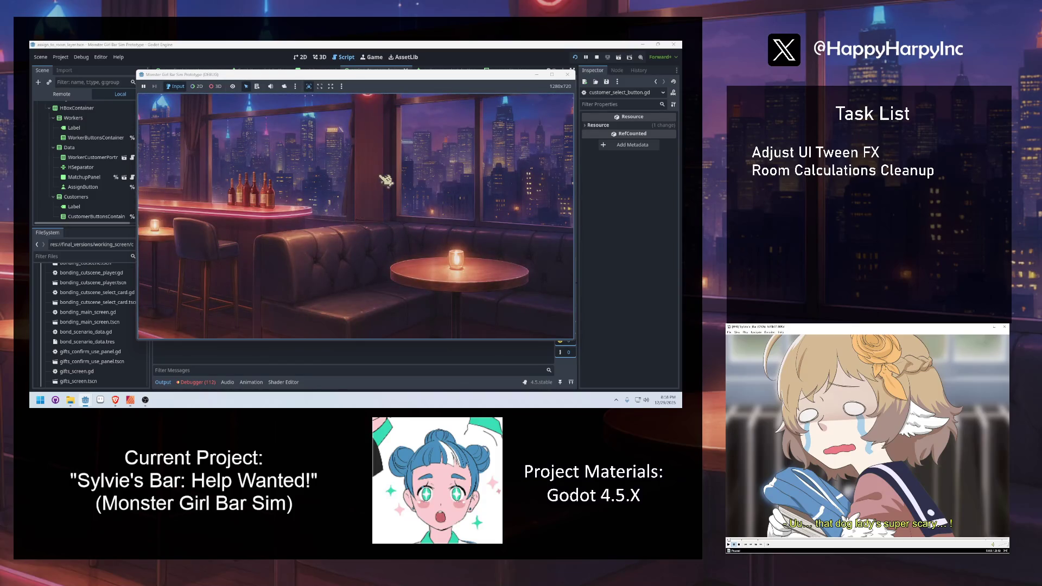
click(526, 156)
click(505, 278)
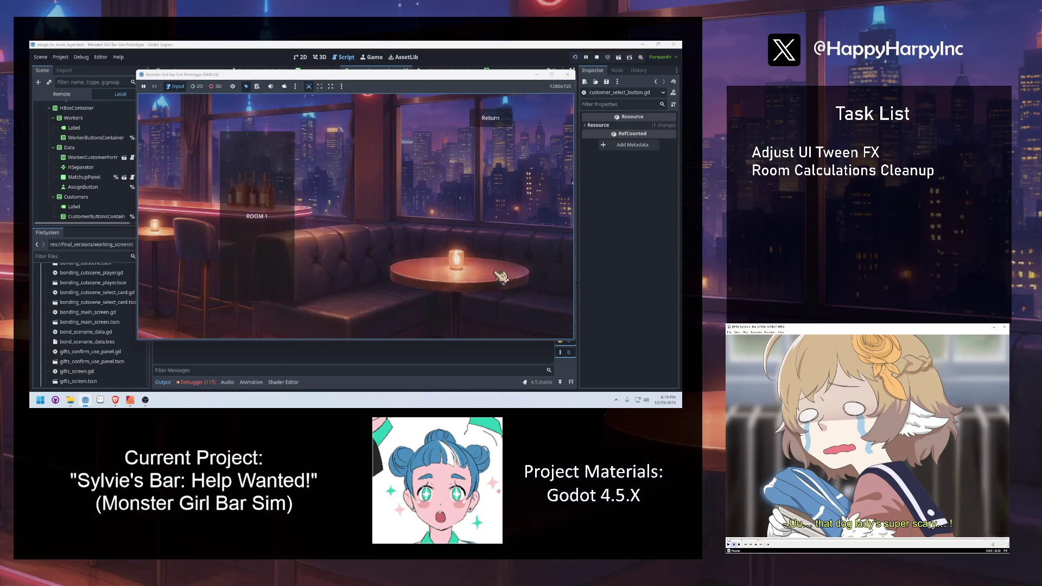
click(299, 231)
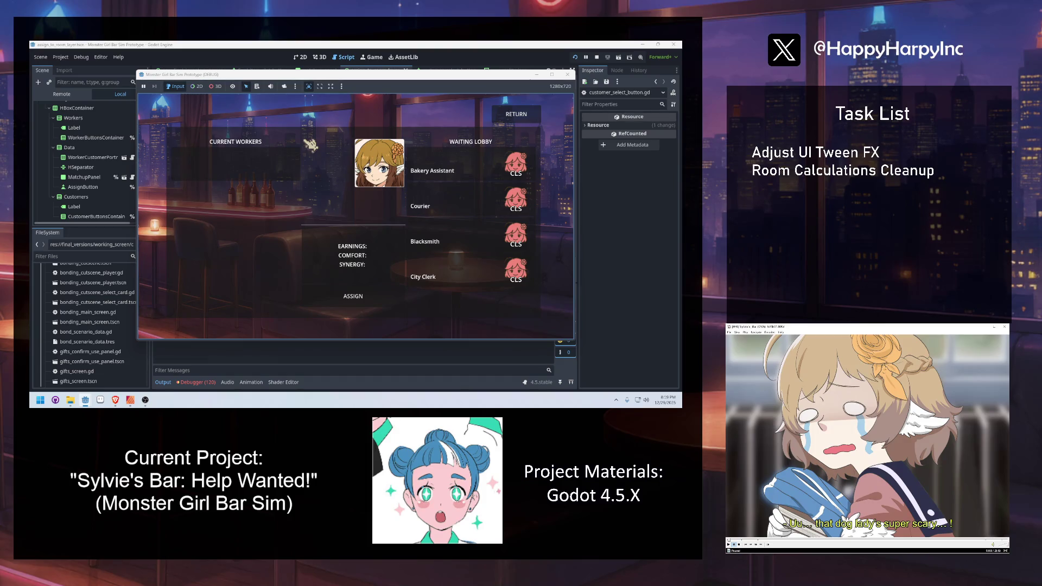
Pair a worker with the City Clerk and Bakery Assistant customers in turn to compare their stars.
click(434, 162)
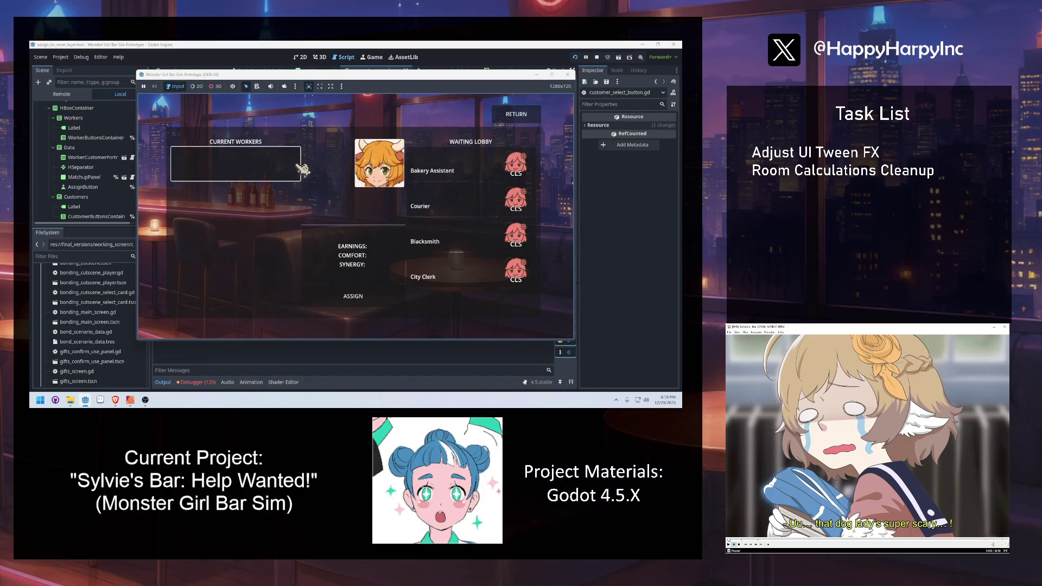
click(457, 274)
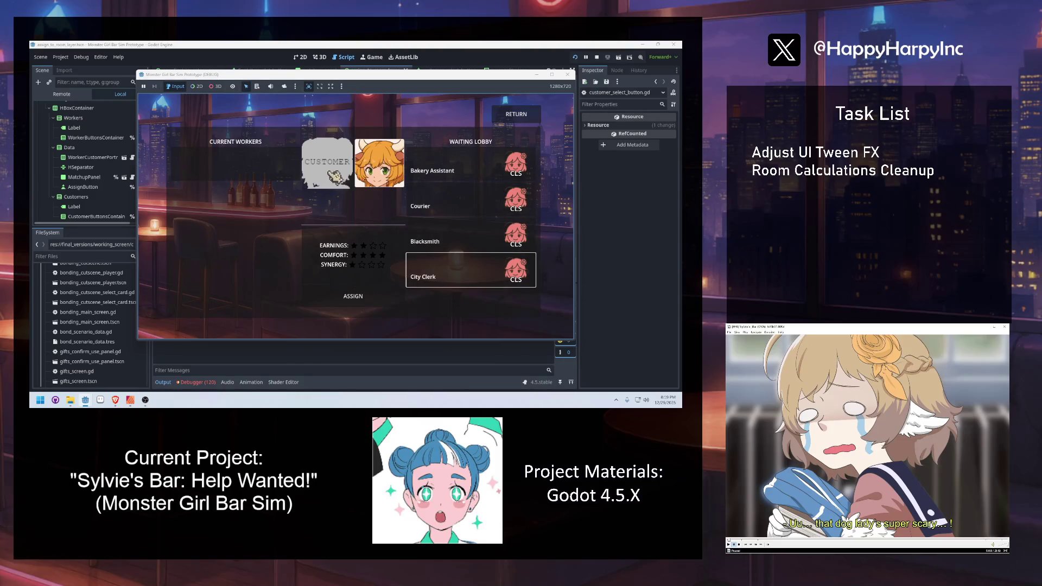
click(470, 159)
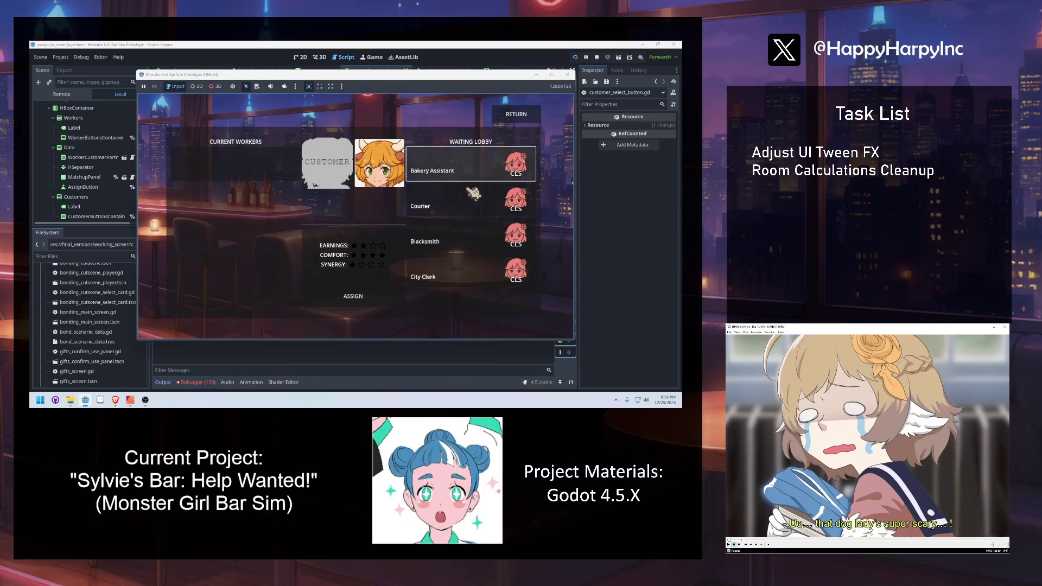
click(473, 271)
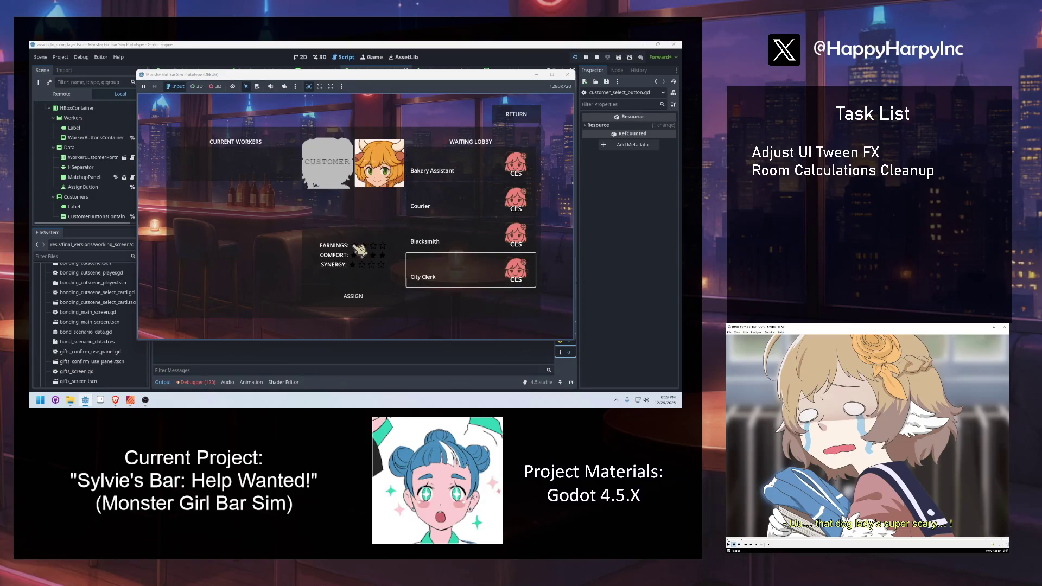
click(462, 165)
click(478, 271)
Reselect the workers slot, end the test run and start a text search in the script.
click(266, 167)
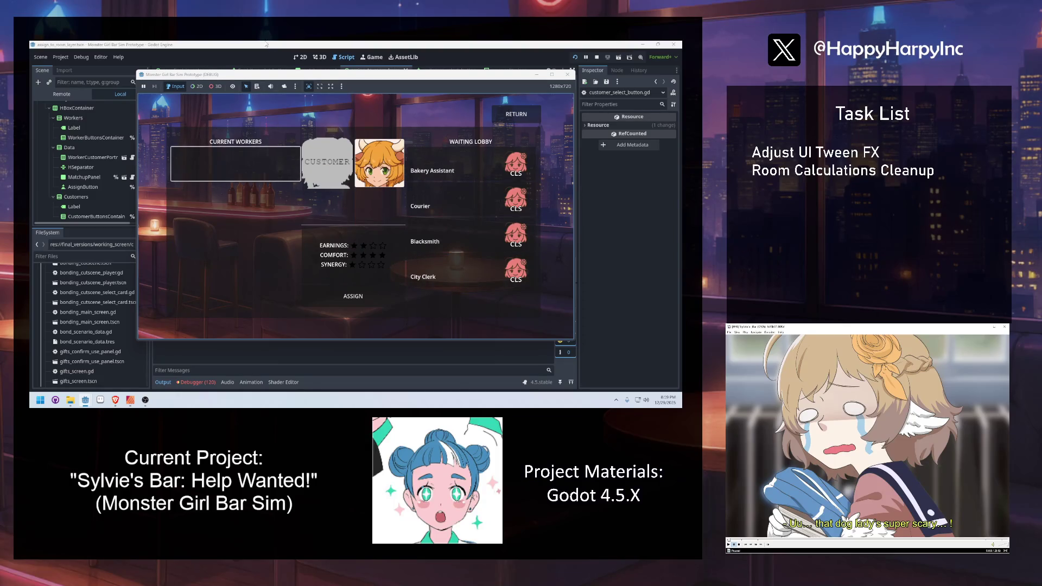
click(413, 157)
key(ctrl+f)
scroll(413, 157, down, 10)
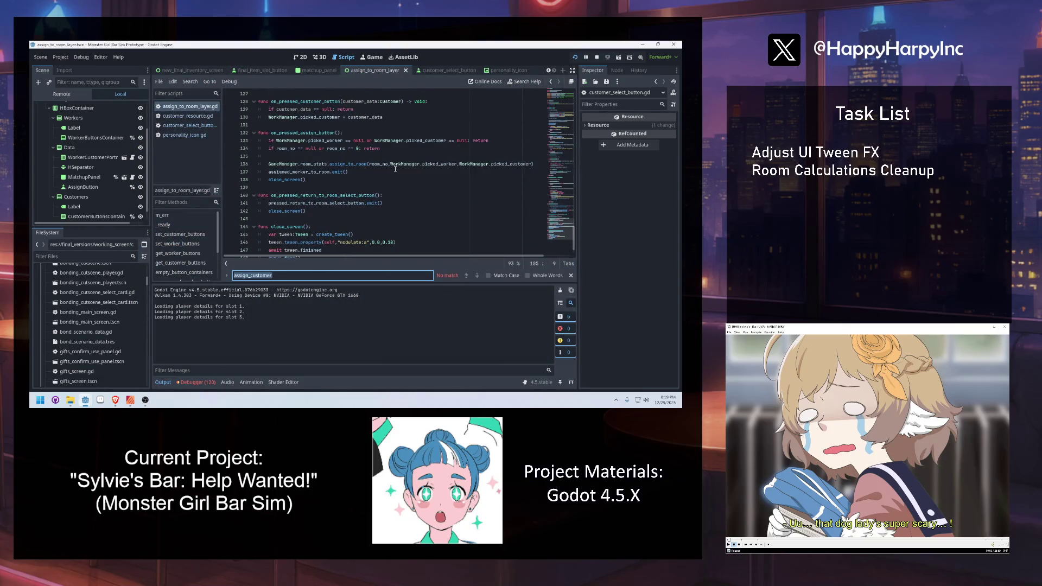
Find the 'worker_button' and 'minimu' occurrences in the script, then open the customer_select_button scene.
text(worker_button)
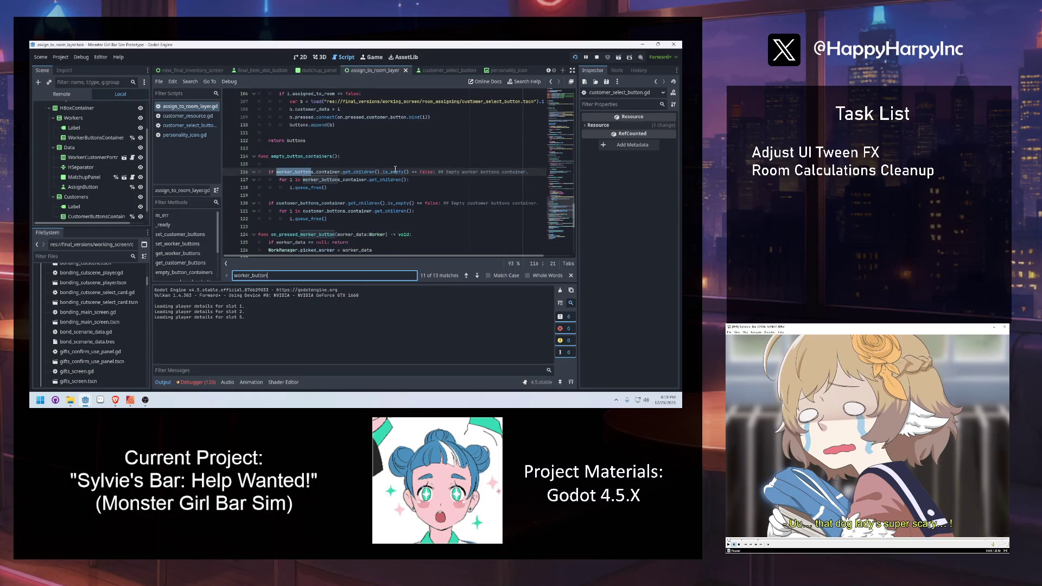
key(Return)
key(Return)
key(Return)
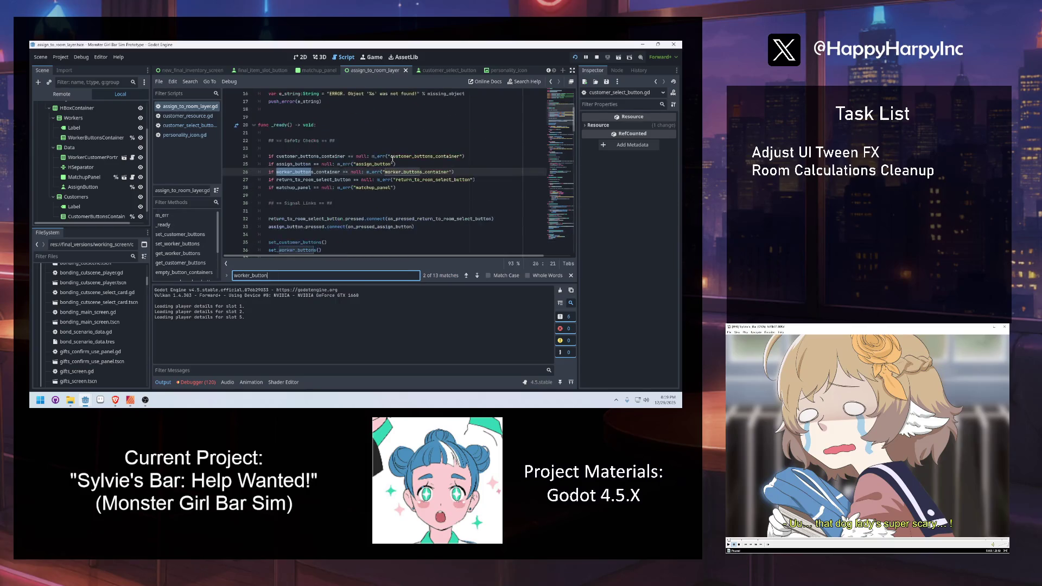
key(ctrl+a)
text(mi)
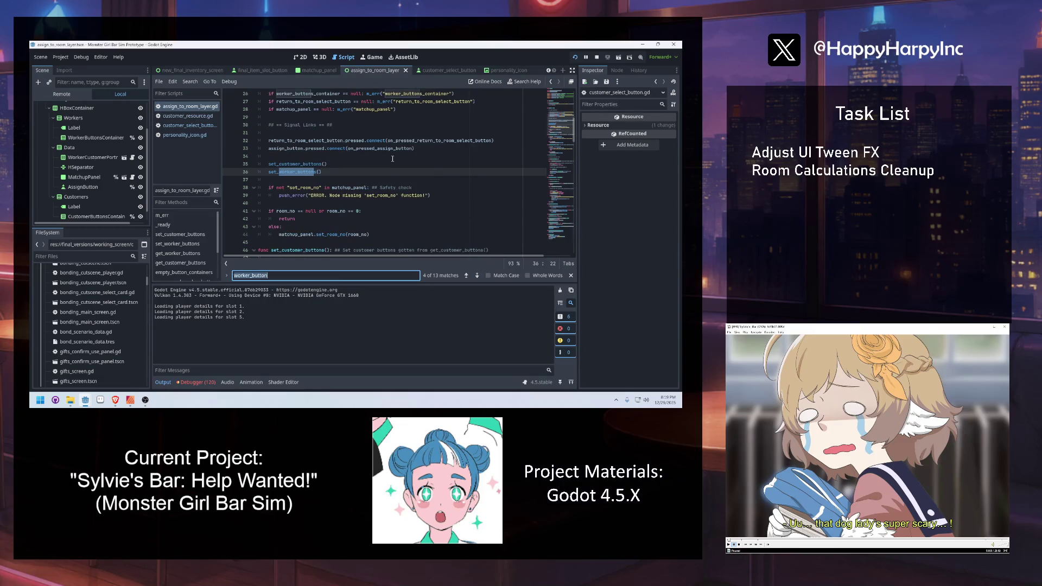
text(nimum)
key(Escape)
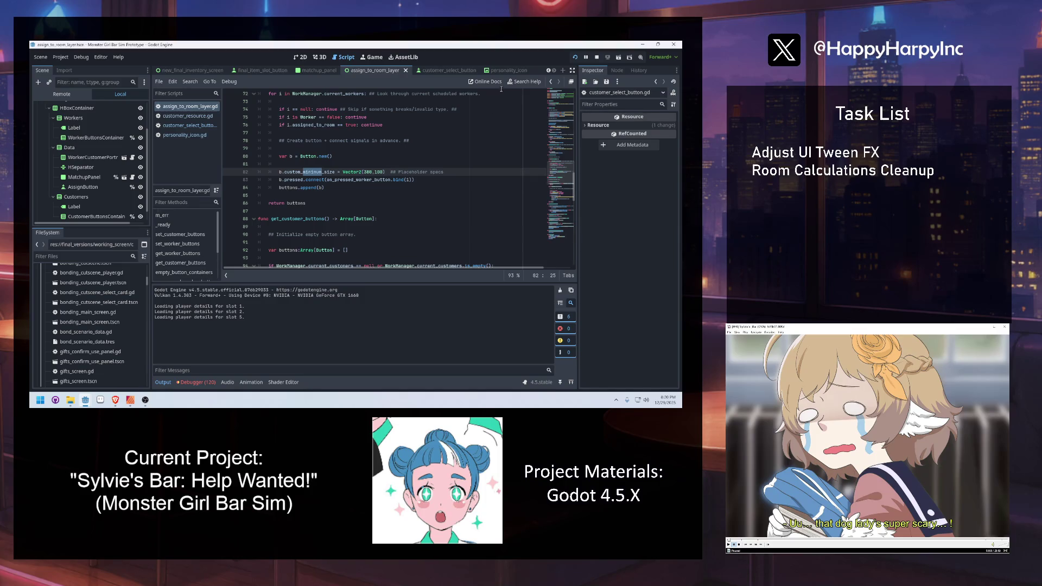
click(443, 70)
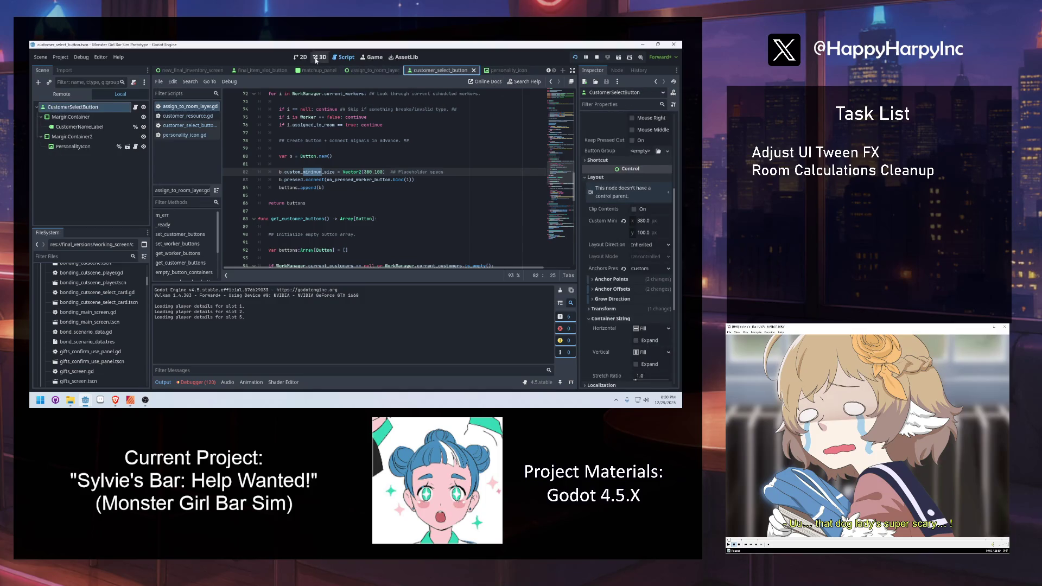
Save a copy of the customer select button scene as worker_select_button.
click(303, 58)
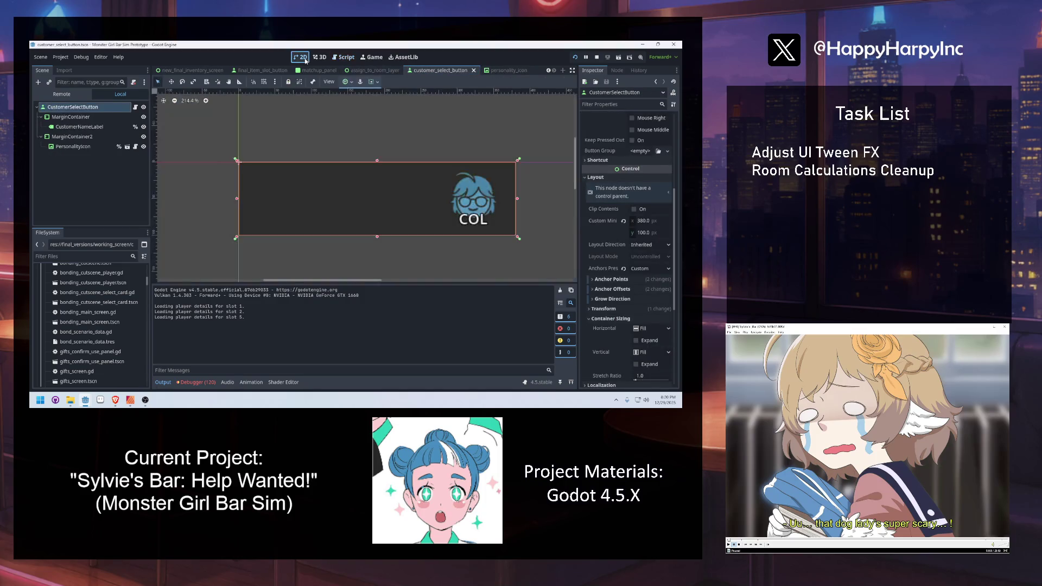
click(41, 57)
click(81, 127)
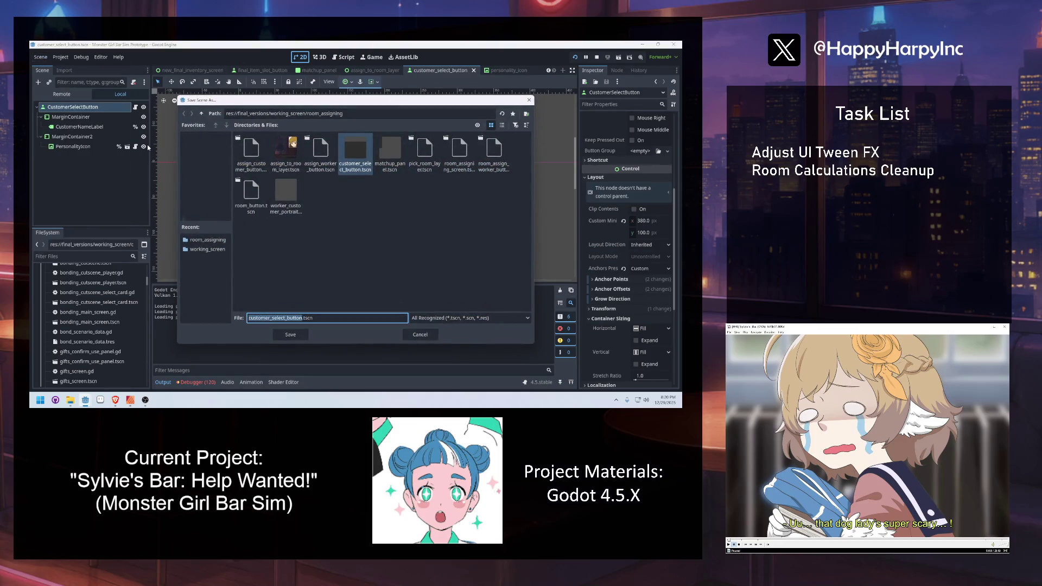
key(Home)
key(Return)
Rename the root node to WorkerSelectButton and the name label to WorkerNameLabel.
click(73, 107)
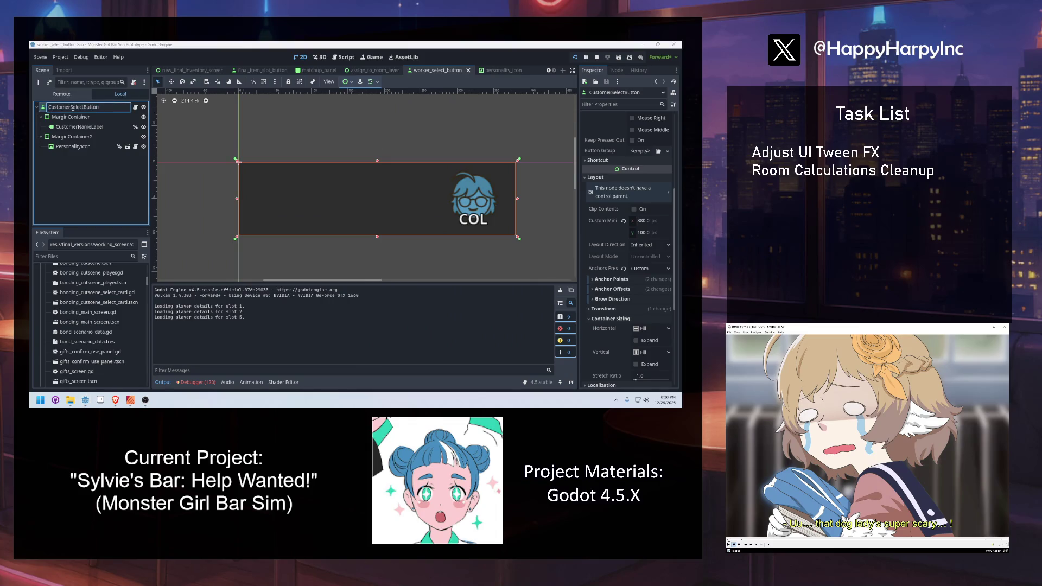
text(W)
key(Return)
click(82, 118)
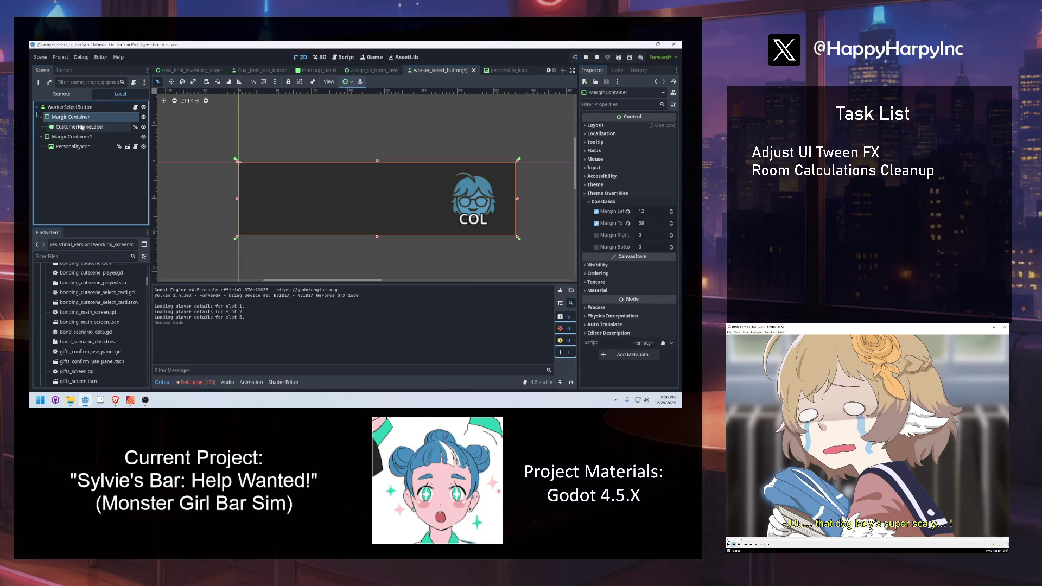
double_click(81, 127)
text(WorkerNameLabel)
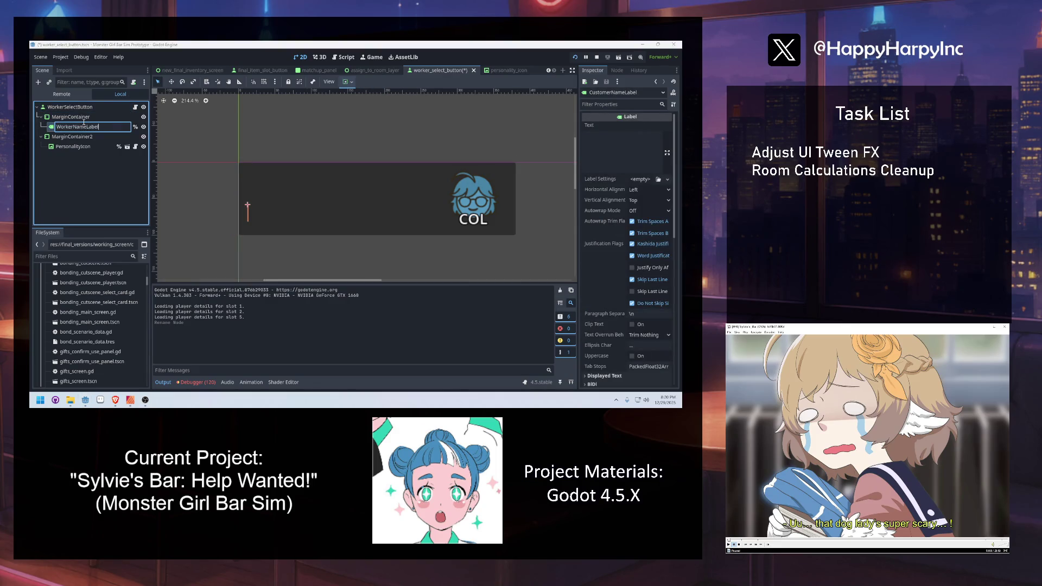
key(Return)
Detach the old script from the WorkerSelectButton root and begin attaching a new one.
click(86, 108)
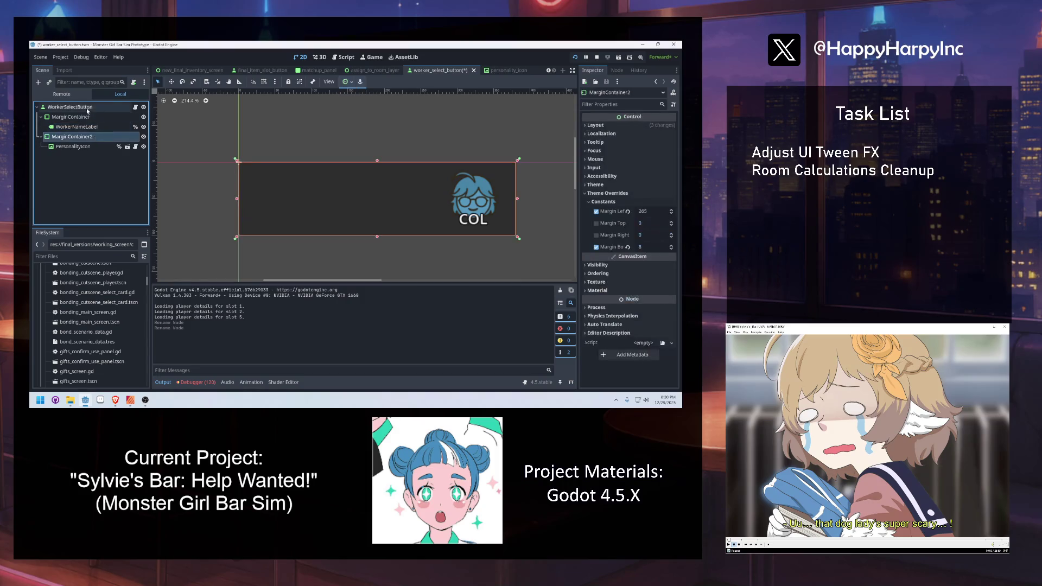
click(132, 82)
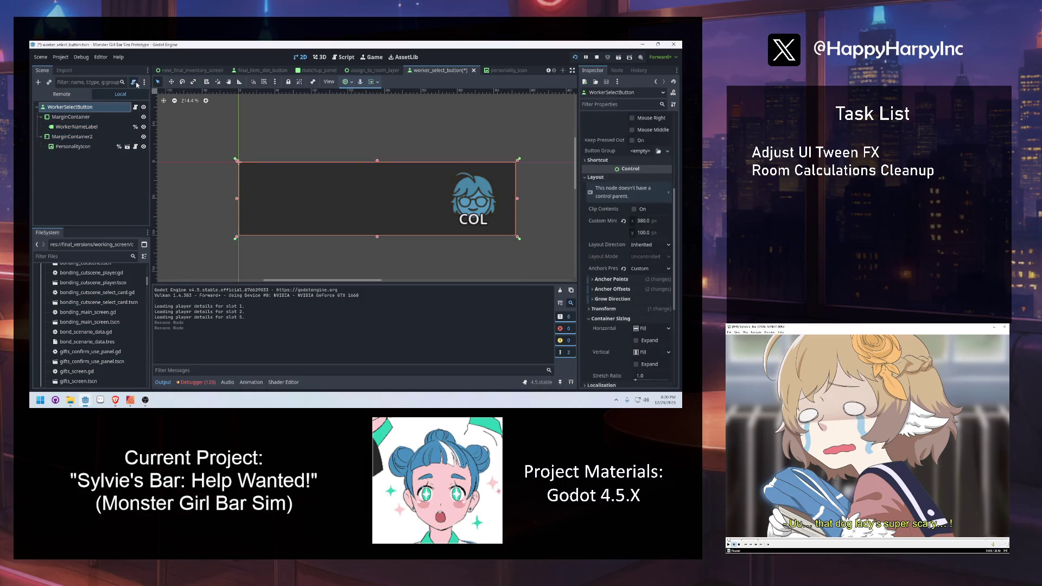
click(133, 82)
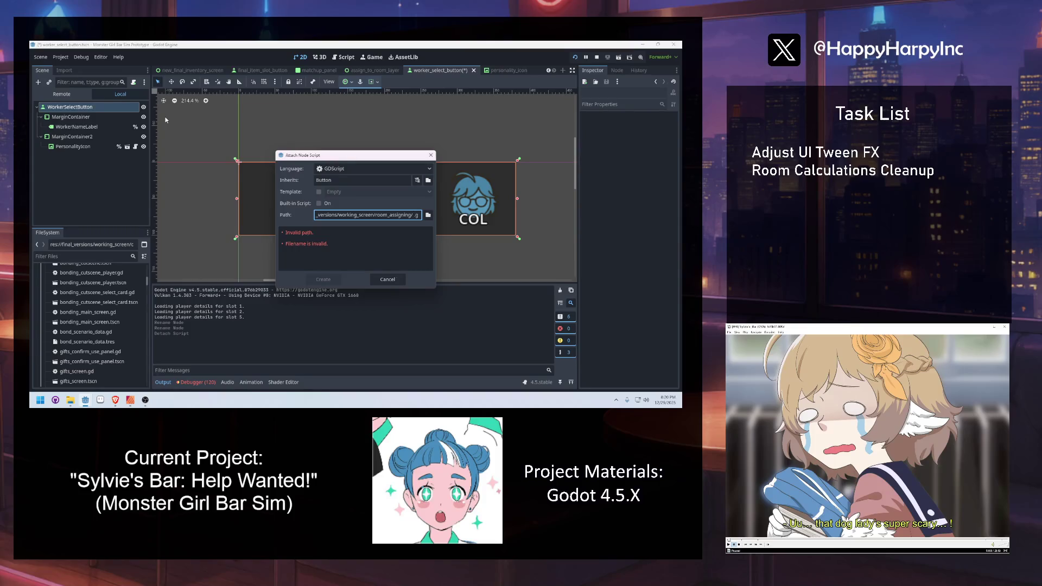
Create and attach worker_select_button.gd with 'class_name WorkerSelectButton', then save it.
text(worker_select_button)
key(Return)
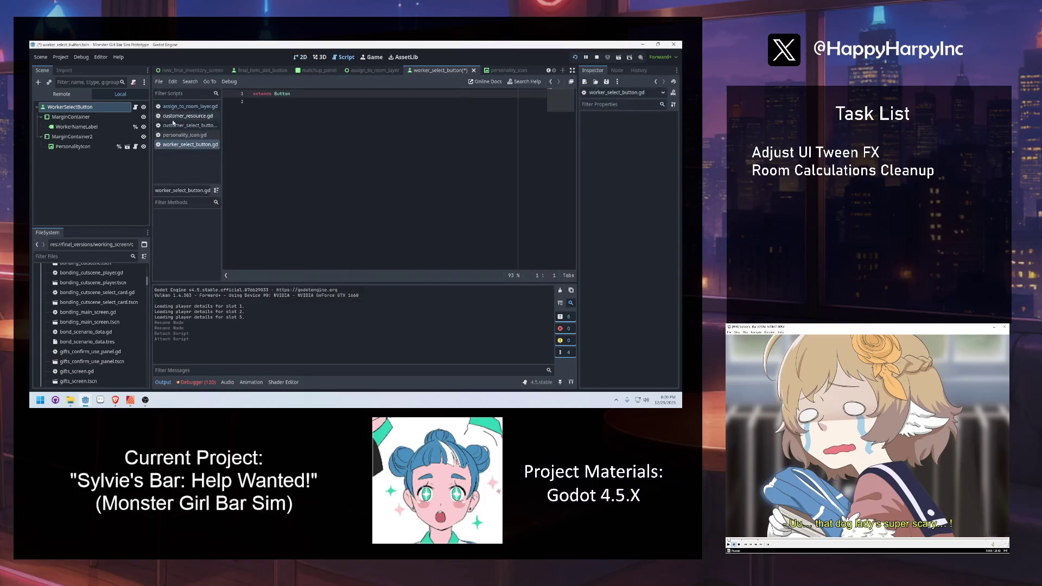
text(class_nam)
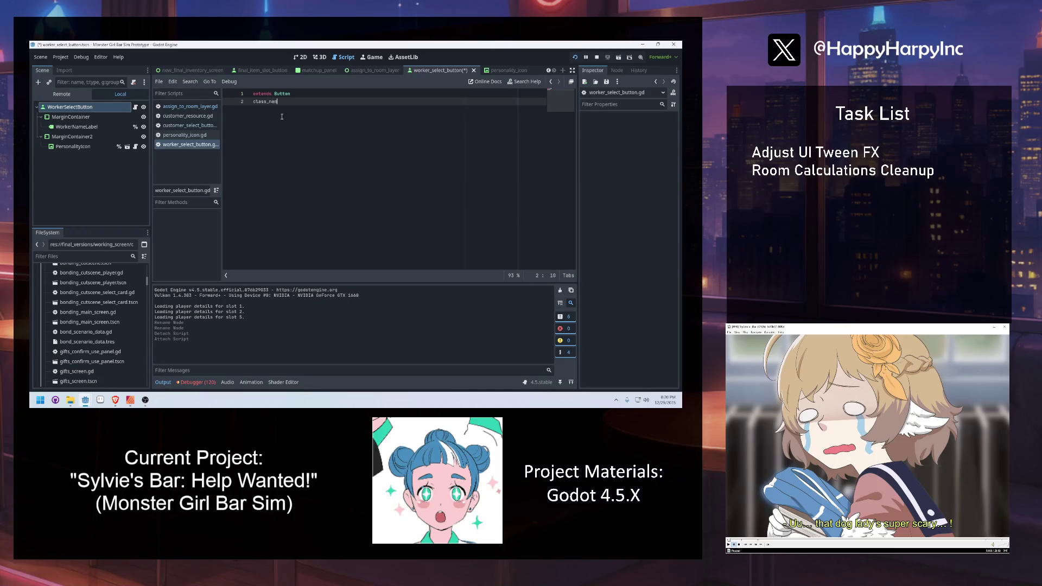
text(e WorkerSelectButton)
key(Return)
key(Return)
key(BackSpace)
key(ctrl+s)
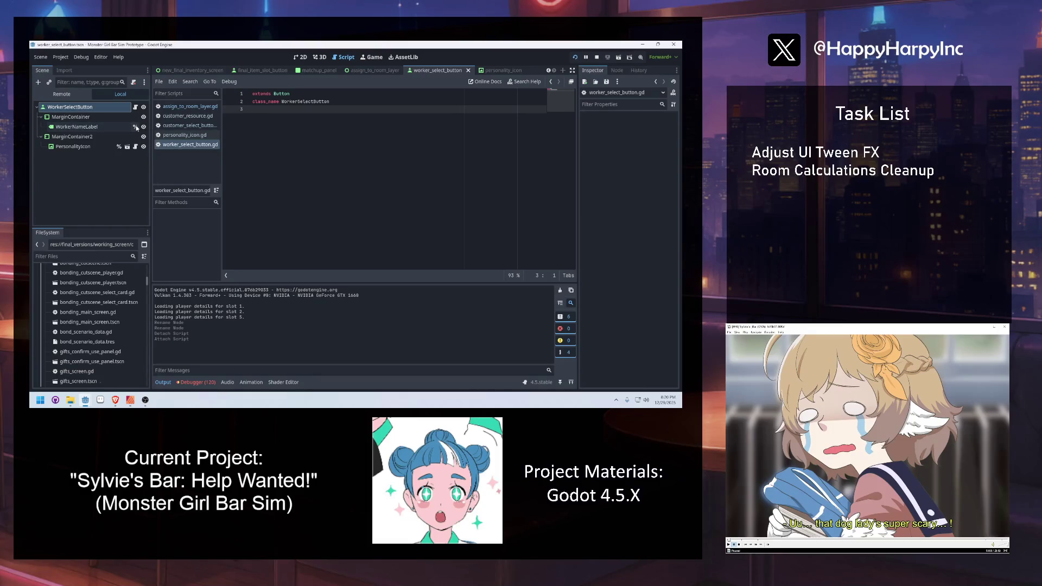
click(302, 57)
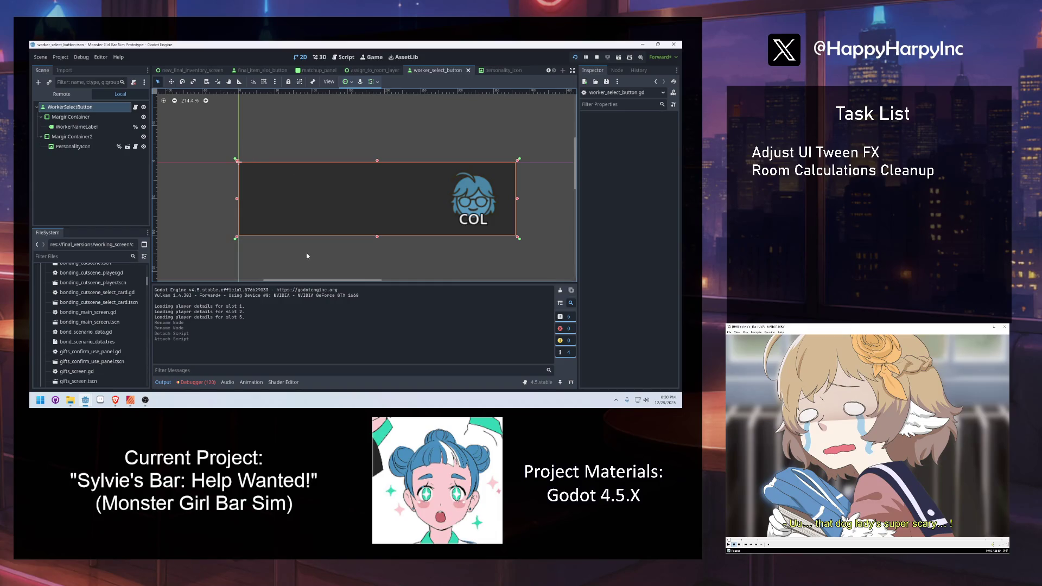
Preview the sample names Bern, Grace and Winny in WorkerNameLabel, then clear its text.
click(214, 213)
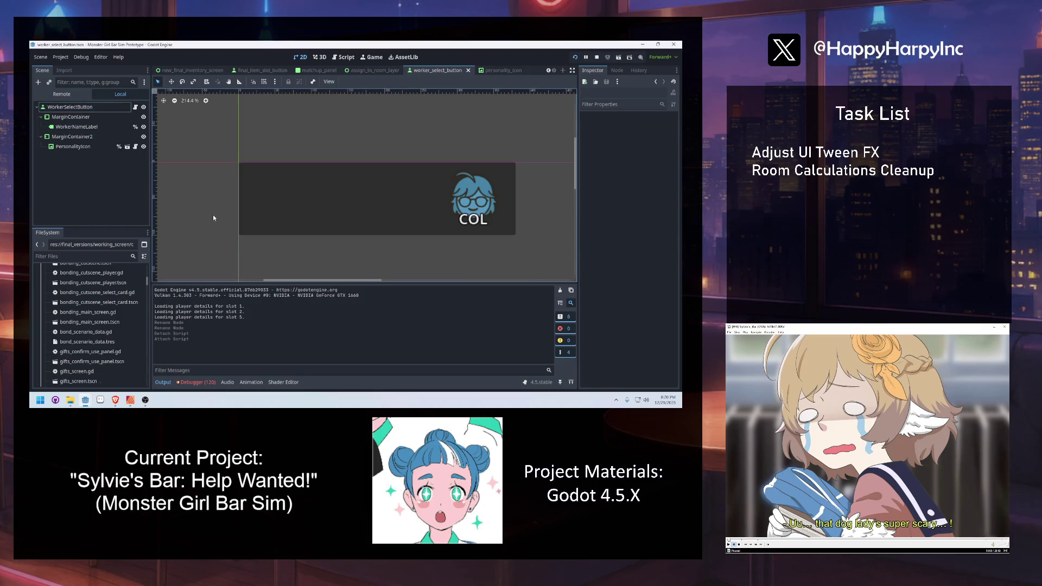
click(76, 127)
click(610, 146)
text(Bern)
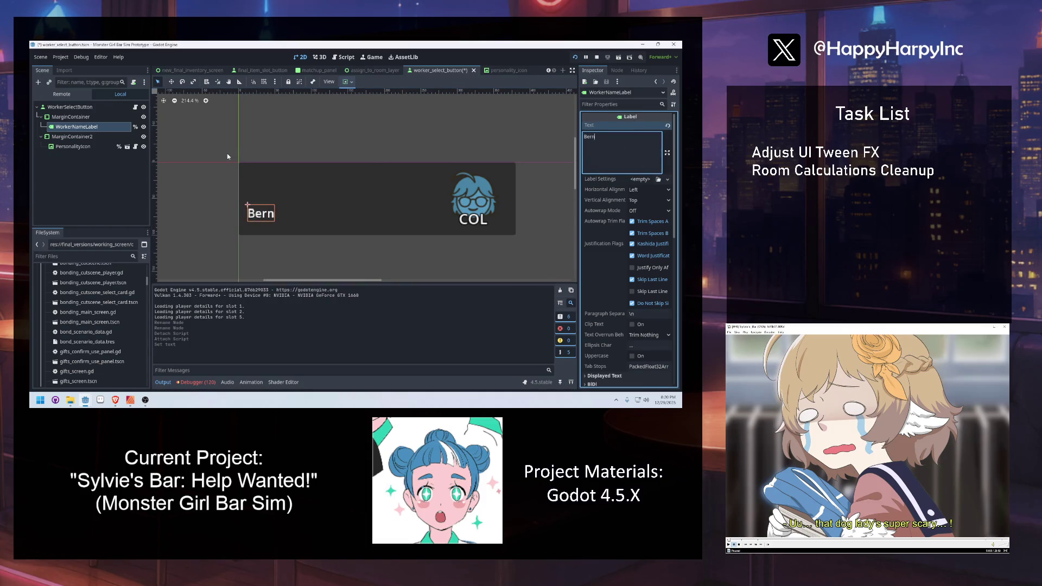
key(ctrl+a)
text(Grace)
key(ctrl+a)
text(Winny)
key(ctrl+a)
key(BackSpace)
Adjust the MarginContainer's left margin and save the scene.
click(71, 117)
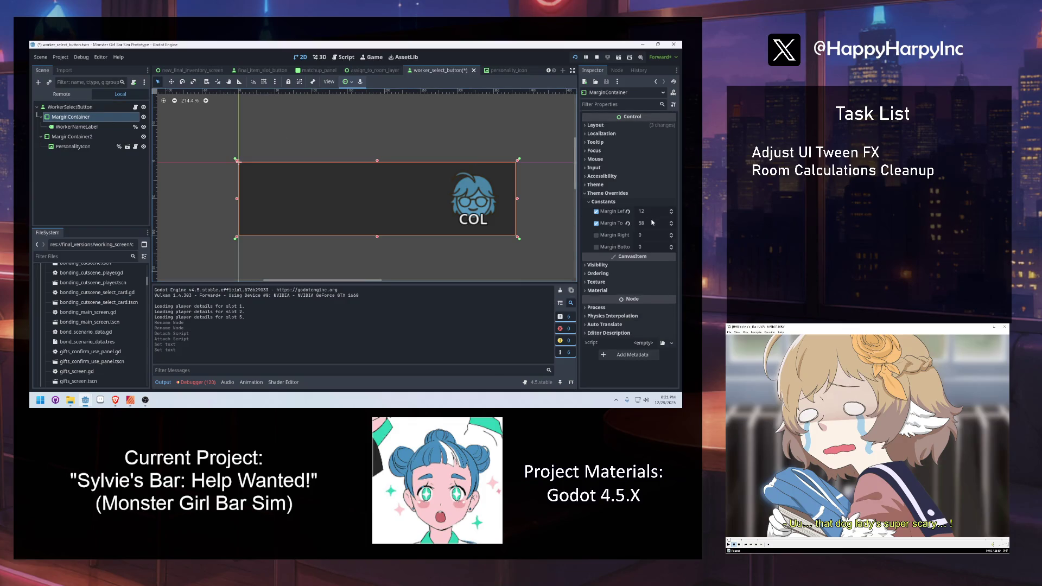
click(649, 211)
key(Return)
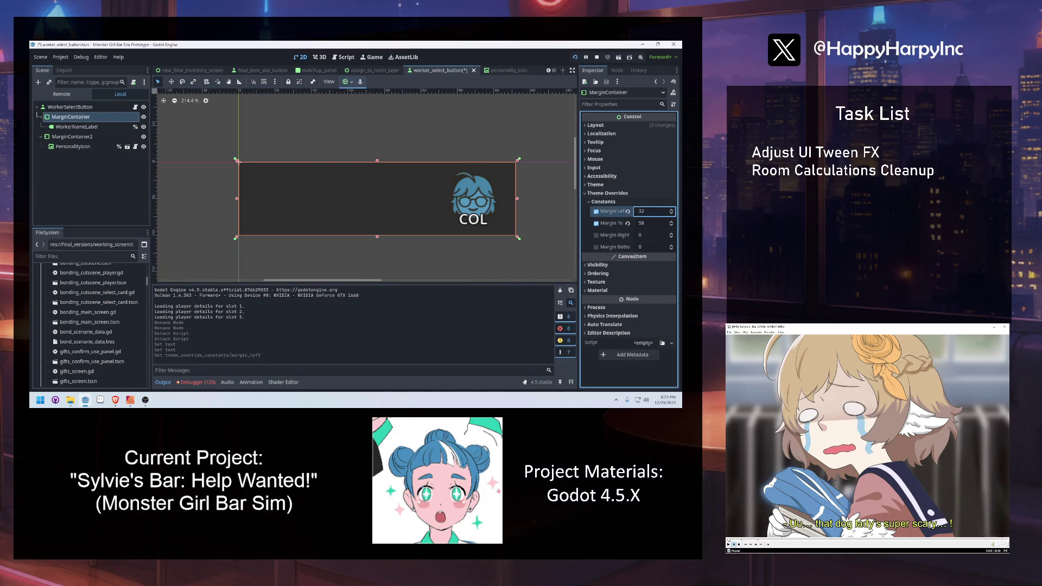
key(ctrl+s)
Preview the names Winny, Grace and Helga in WorkerNameLabel, leave it empty, and open worker_select_button.gd.
click(87, 127)
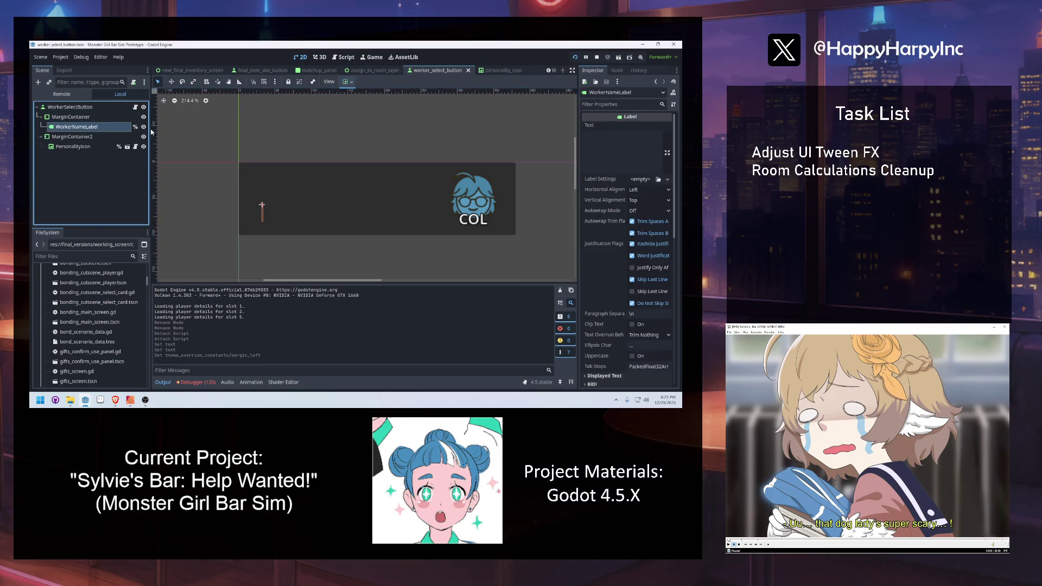
click(610, 153)
text(Winny)
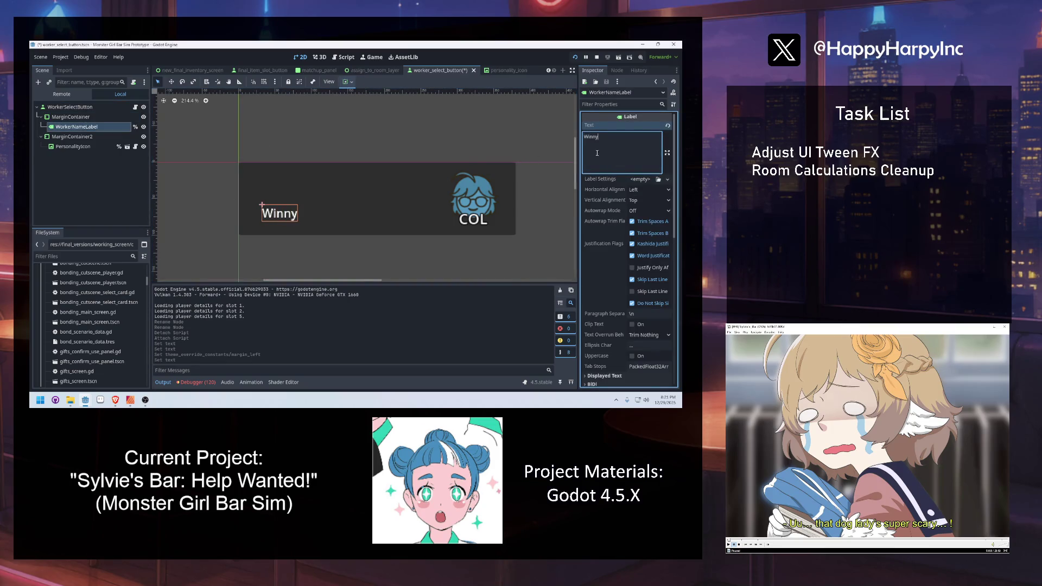
key(ctrl+a)
text(Grace)
key(ctrl+a)
text(Helga)
key(ctrl+a)
key(BackSpace)
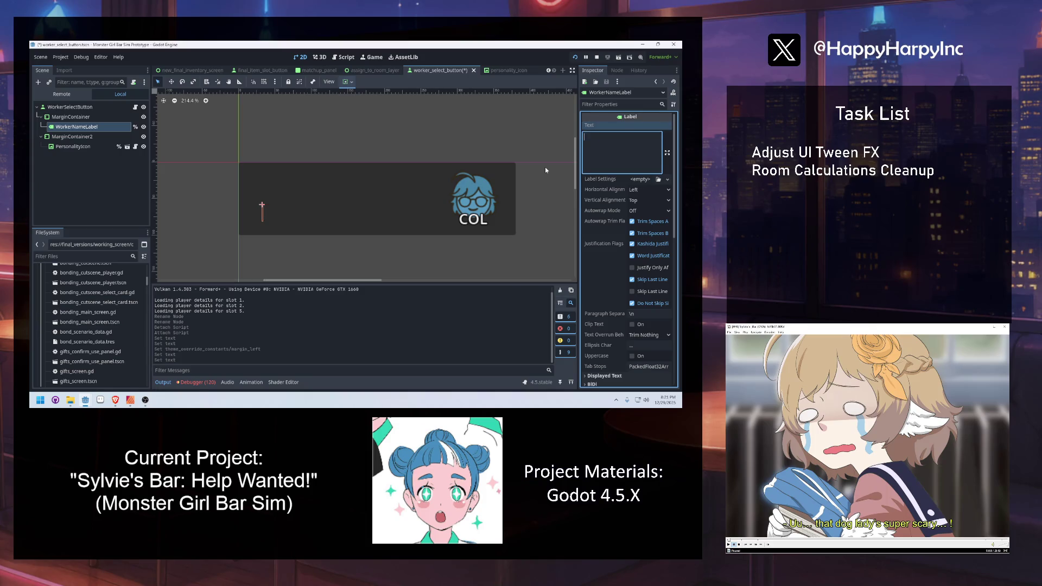
click(307, 145)
click(135, 107)
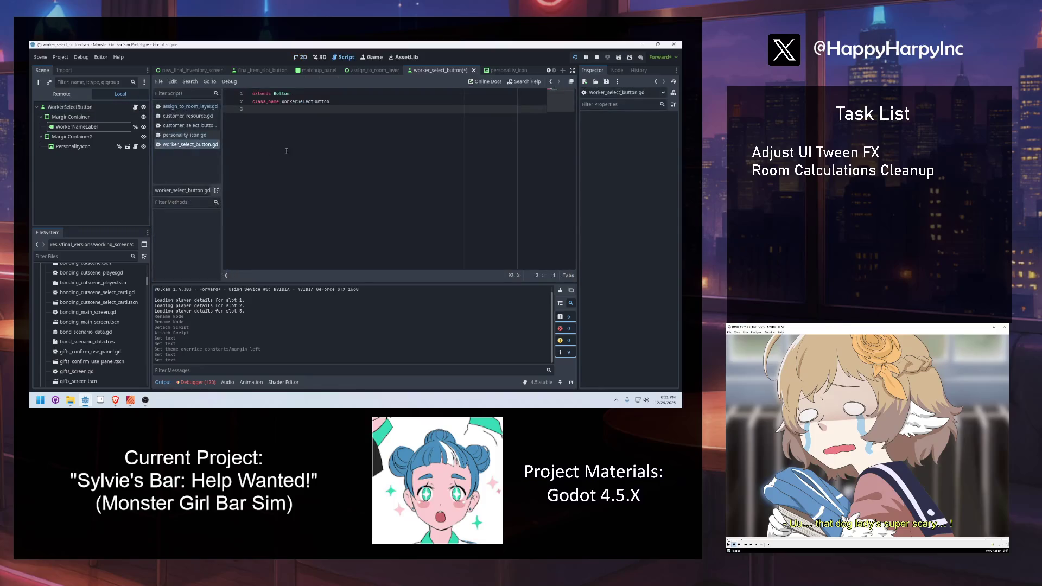
Copy the customer_select_button.gd code into worker_select_button.gd.
key(ctrl+s)
click(194, 125)
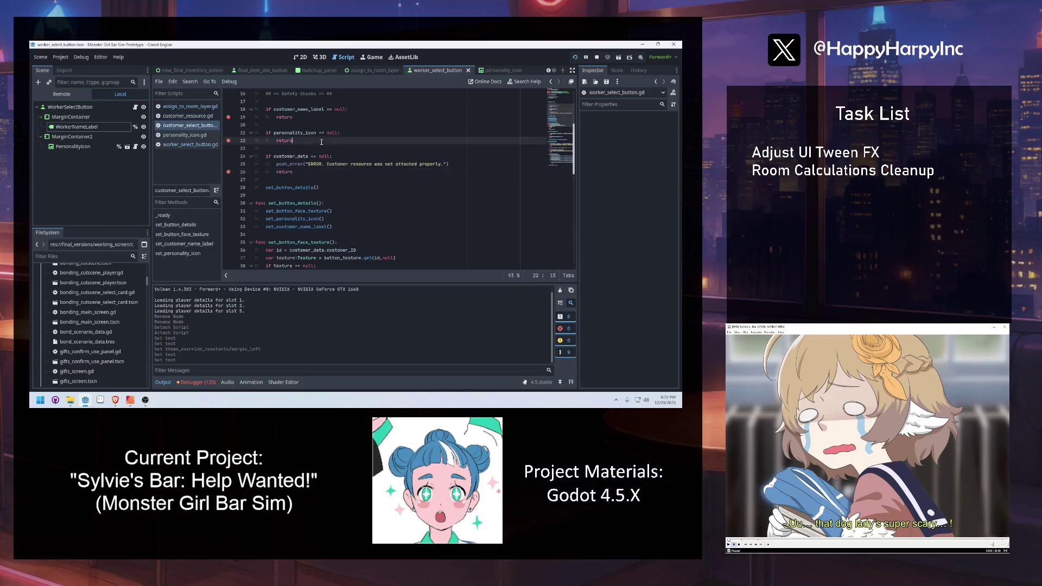
scroll(304, 165, down, 5)
mouse_move(393, 263)
mouse_down()
mouse_move(233, 86)
mouse_move(68, 41)
mouse_up()
click(190, 144)
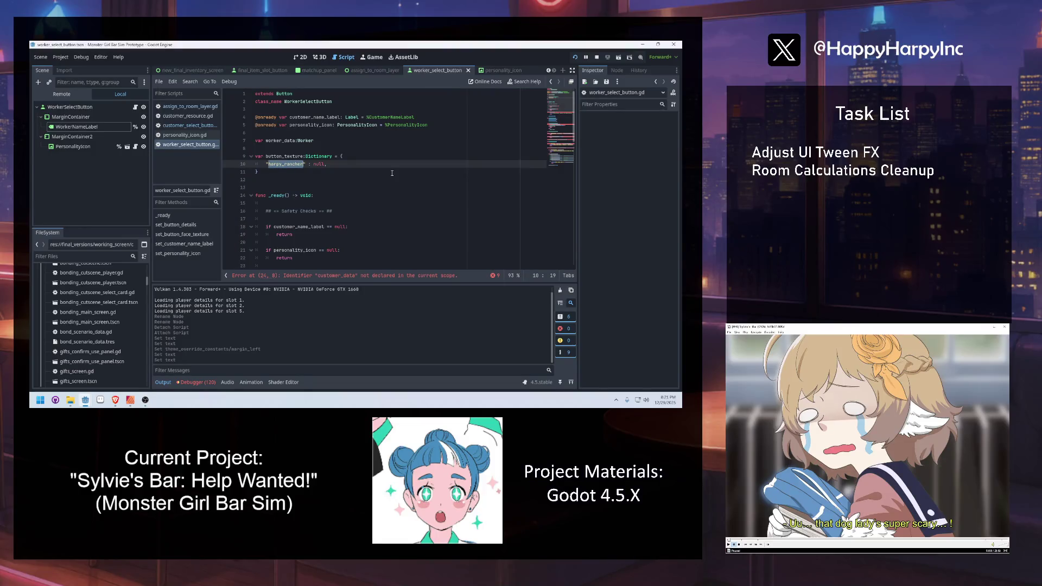
text(len_to)
scroll(305, 195, down, 5)
scroll(302, 124, up, 5)
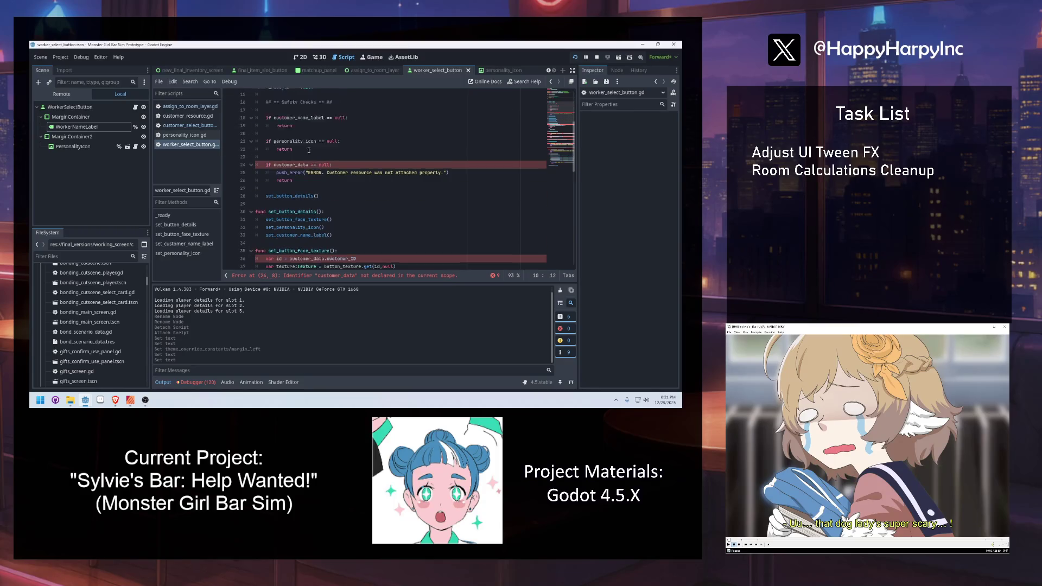
Rename customer_name_label to worker_name_label with node path WorkerNameLabel, including the null check.
double_click(307, 117)
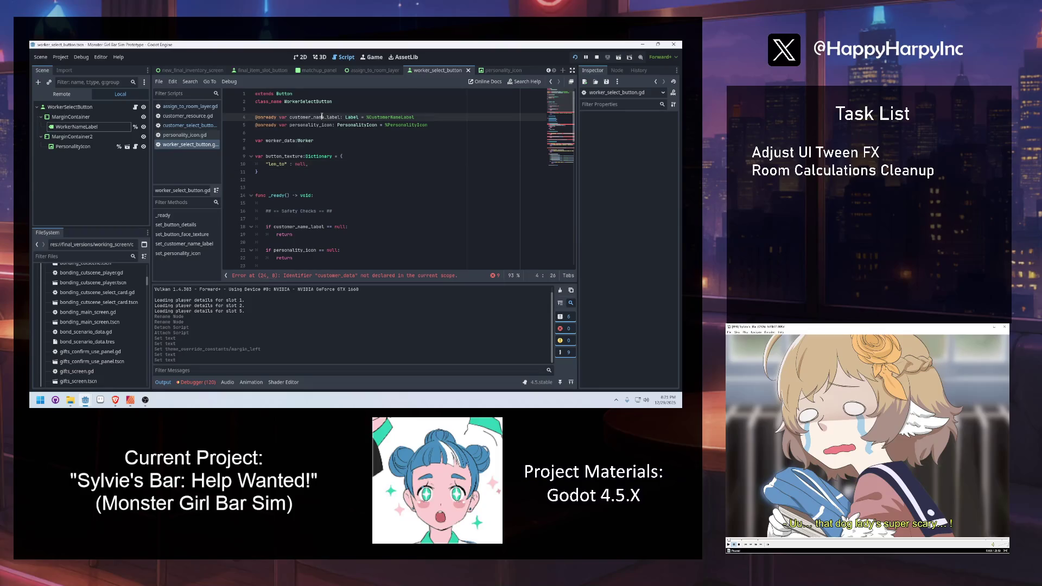
text(worker_name_lab)
text(el)
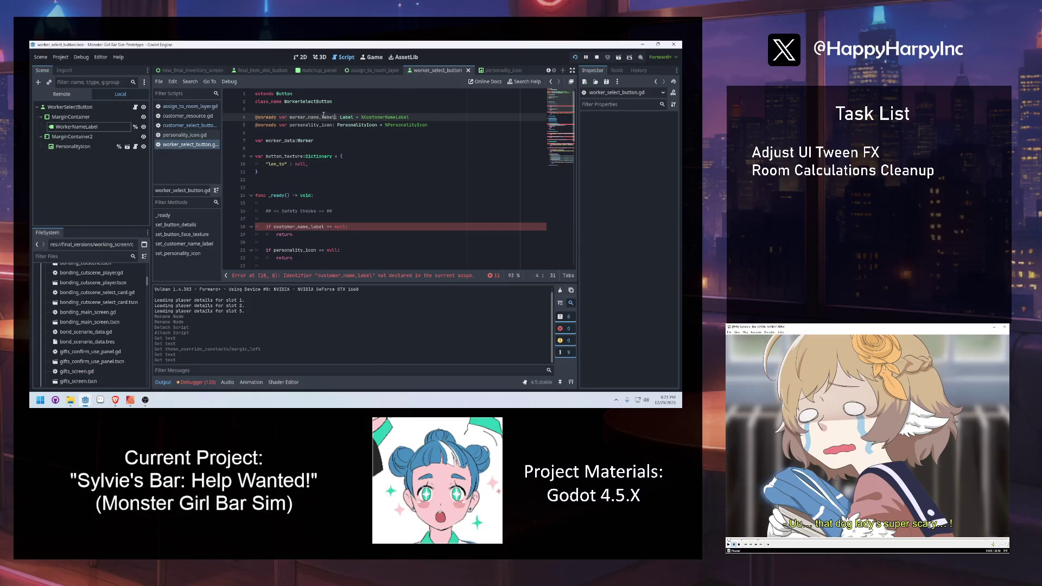
drag(364, 117, 386, 116)
text(Worker)
click(313, 135)
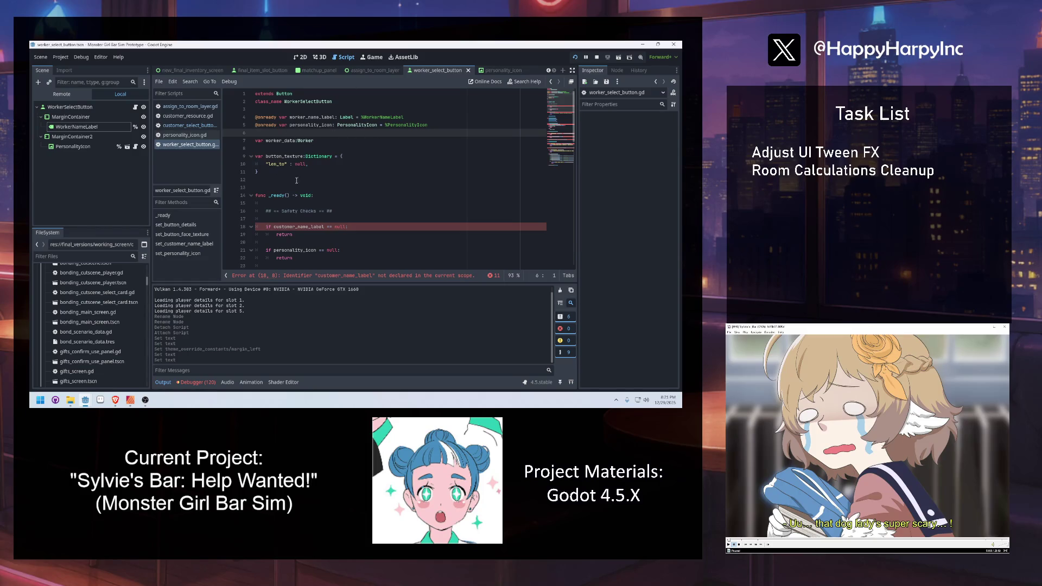
double_click(301, 117)
key(ctrl+c)
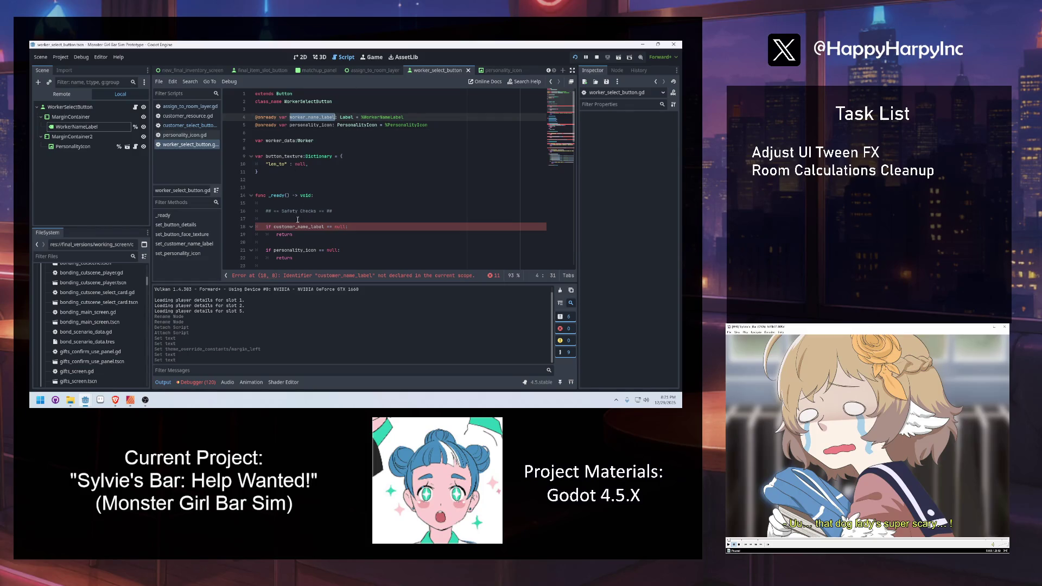
double_click(298, 227)
key(ctrl+v)
click(353, 187)
Replace customer_data and customer_ID with worker_data and worker_id in the resource check and texture id line.
scroll(378, 203, down, 3)
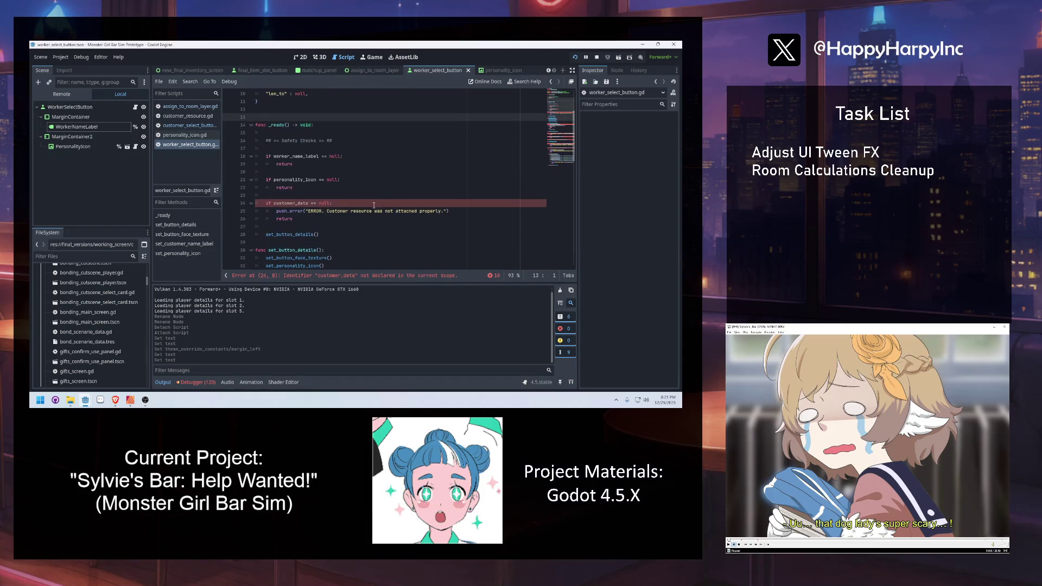
double_click(300, 203)
text(worker_data)
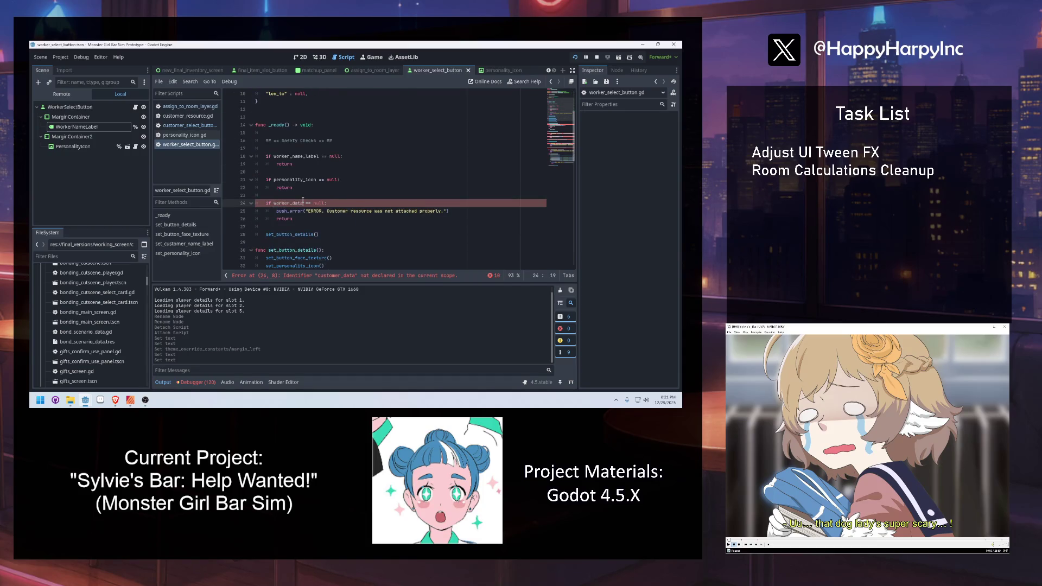
scroll(352, 205, down, 3)
click(342, 194)
double_click(316, 226)
text(worker)
key(Return)
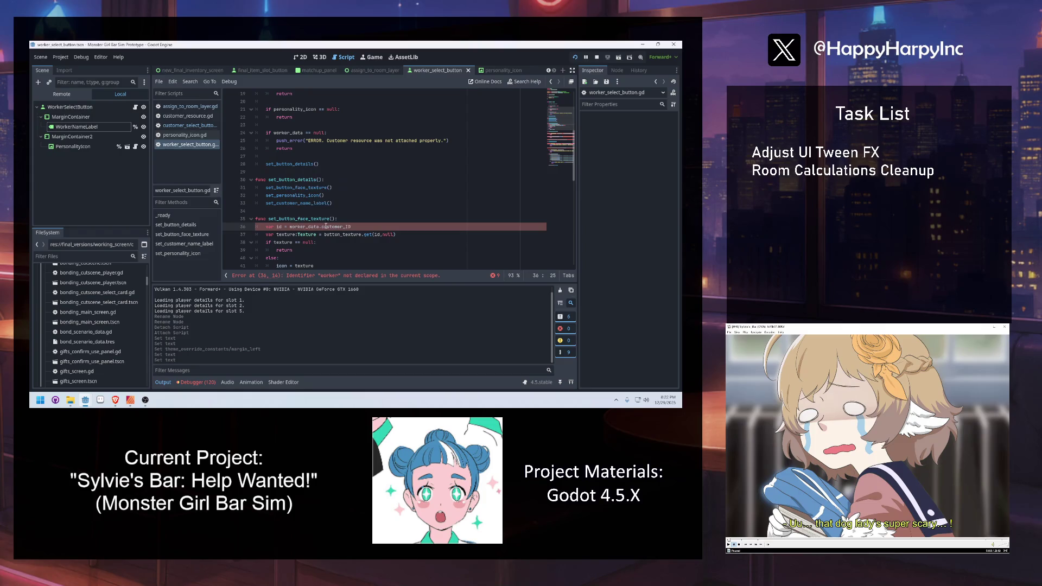
double_click(326, 226)
text(worker_id)
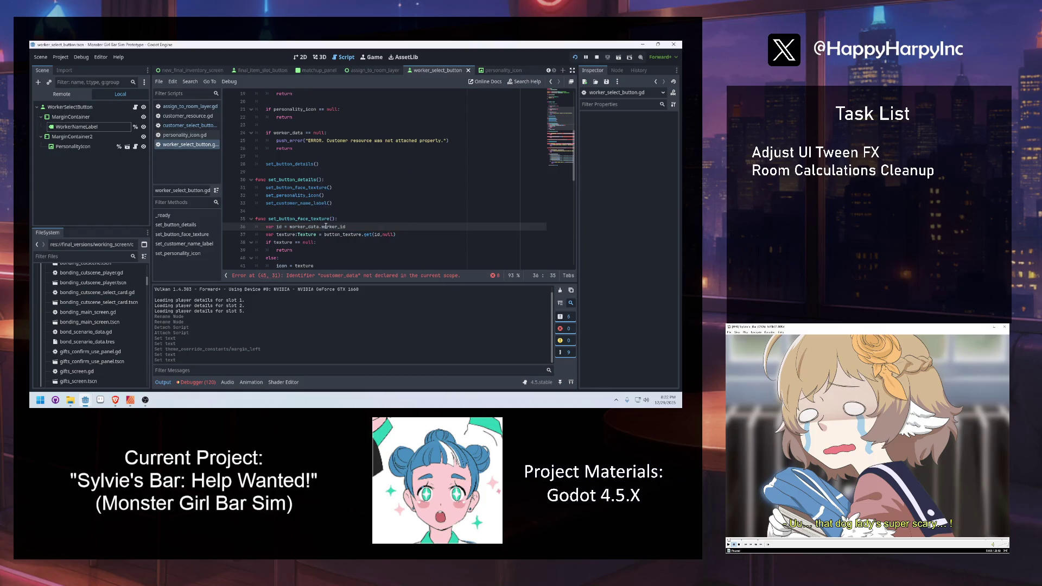
click(367, 216)
scroll(322, 228, down, 3)
Switch the line 45 name-label check to use worker_name and worker_data.
double_click(313, 226)
text(worker_name)
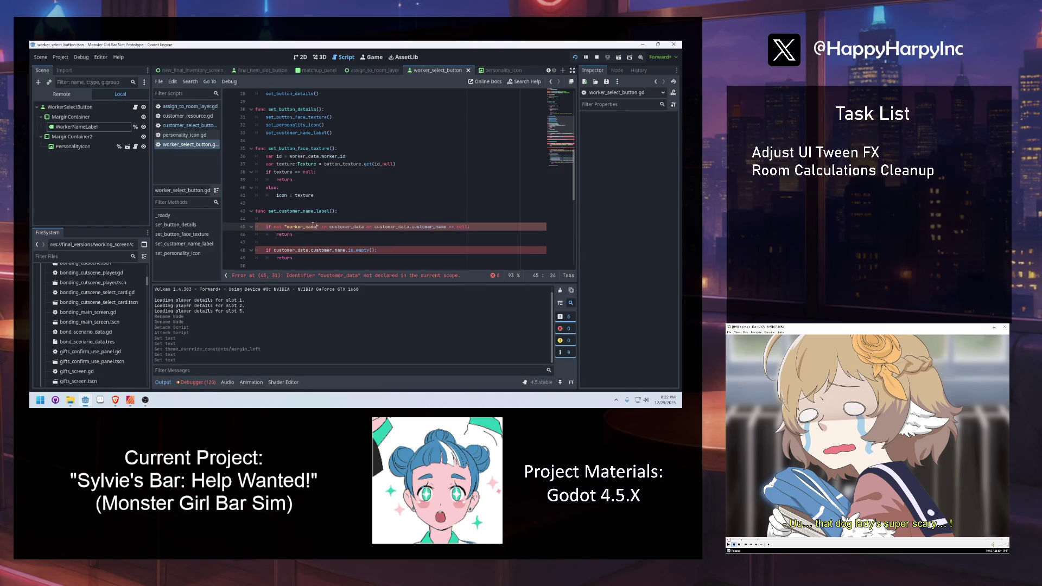
double_click(348, 226)
text(worker_data)
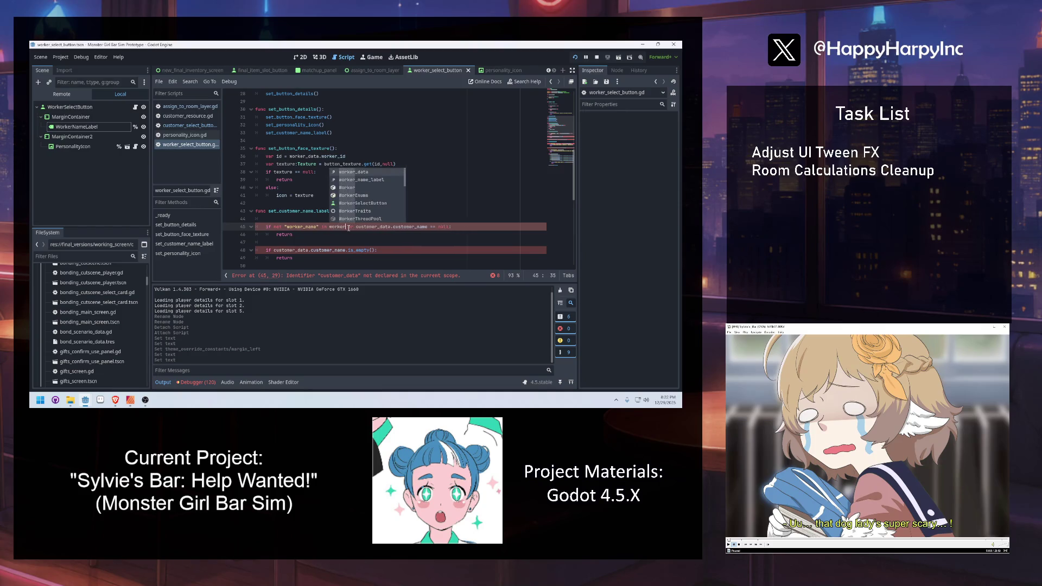
double_click(384, 227)
text(worker_data)
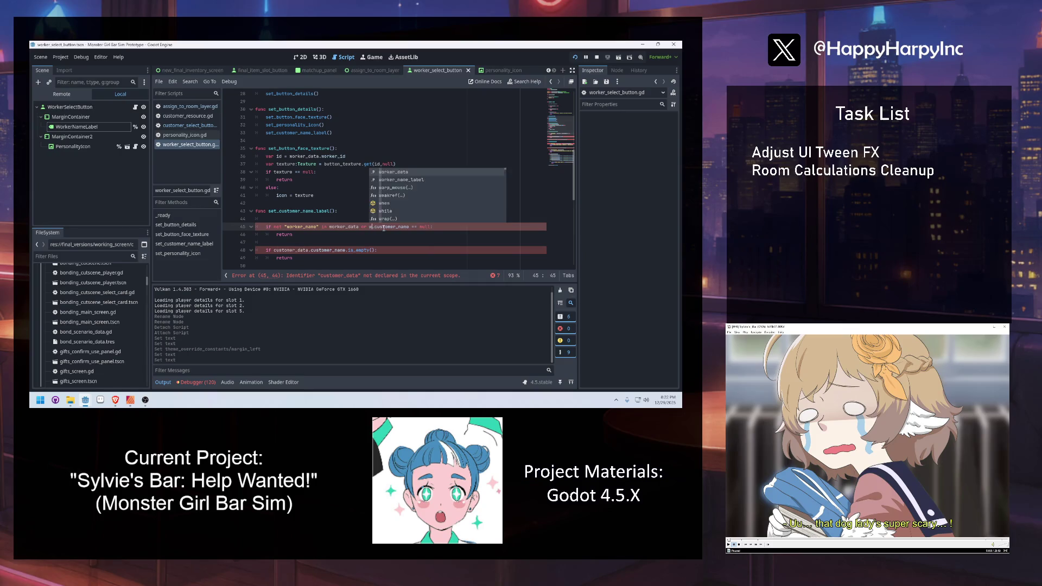
double_click(418, 227)
text(worker_name)
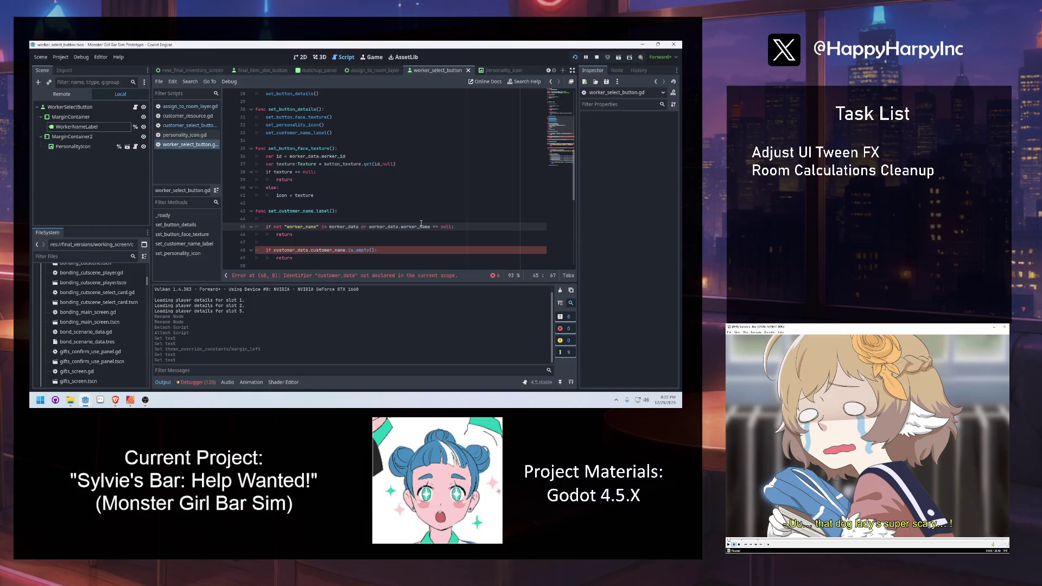
Change the line 48 empty-name check to worker_data.worker_name.
double_click(305, 250)
text(worke)
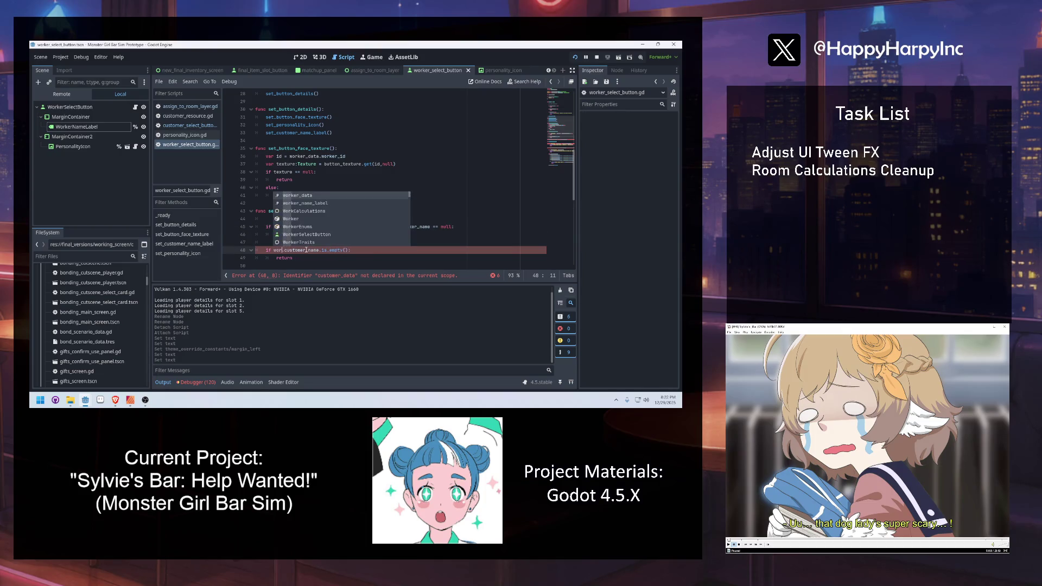
key(Return)
double_click(326, 250)
text(worker)
key(Down)
key(Down)
key(Down)
key(Down)
key(Return)
click(368, 205)
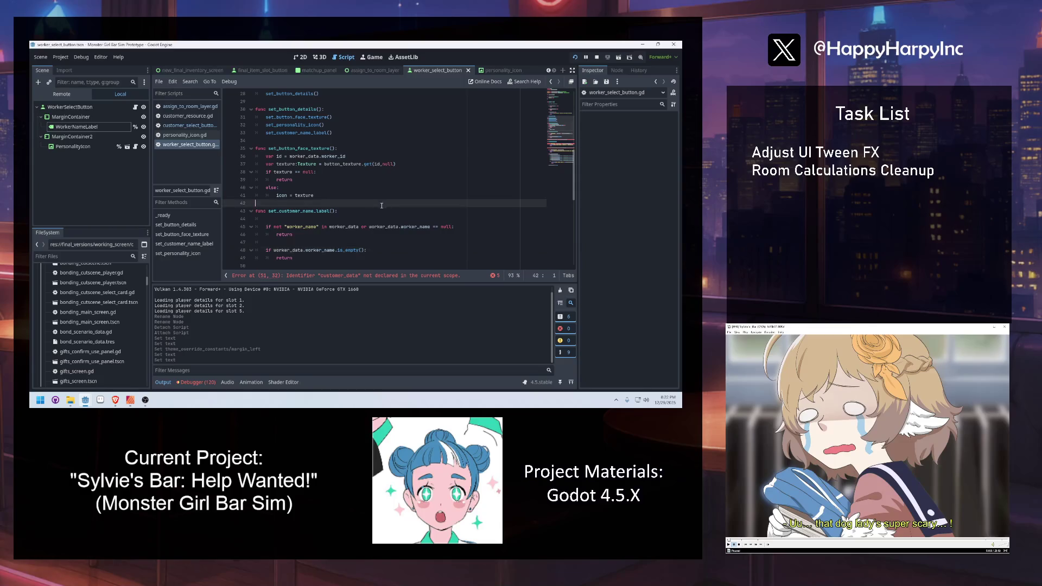
Make line 51 set worker_name_label's text from worker_data.worker_name.
scroll(375, 214, down, 2)
double_click(300, 226)
text(worker.text = customer_data.customer_name)
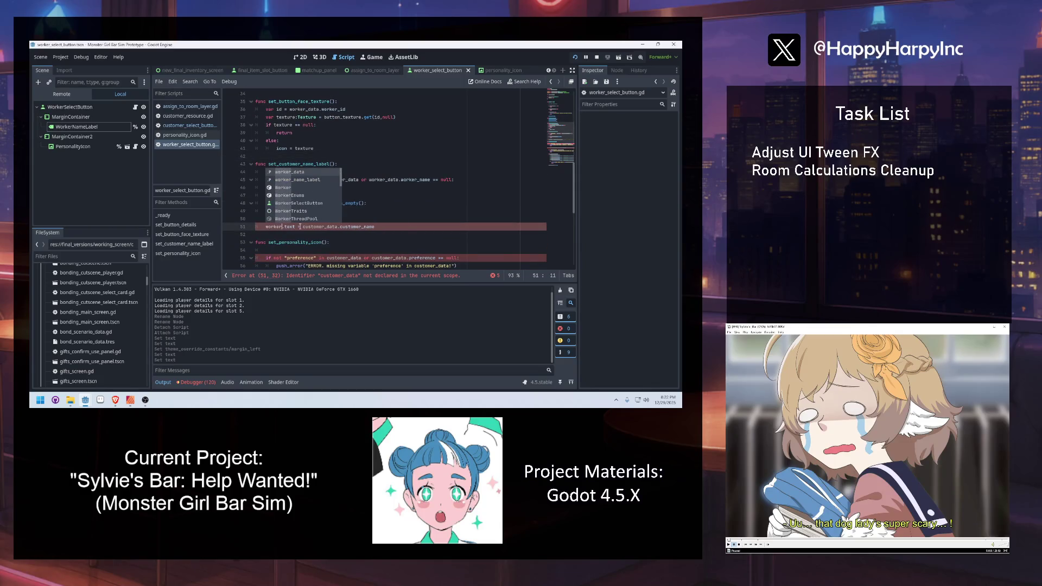
key(Down)
key(Return)
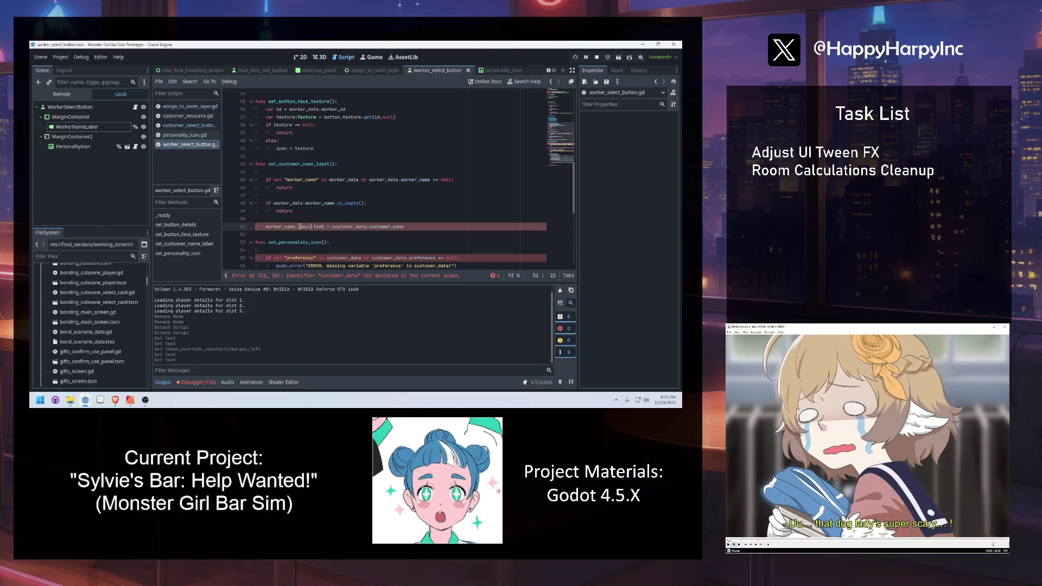
double_click(351, 228)
text(wroe)
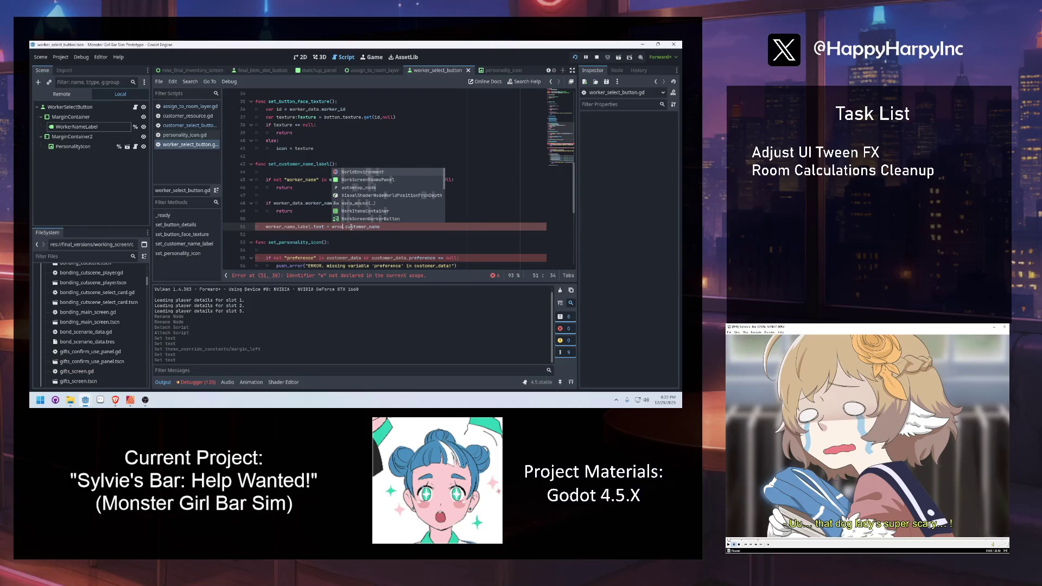
key(BackSpace)
key(BackSpace)
key(BackSpace)
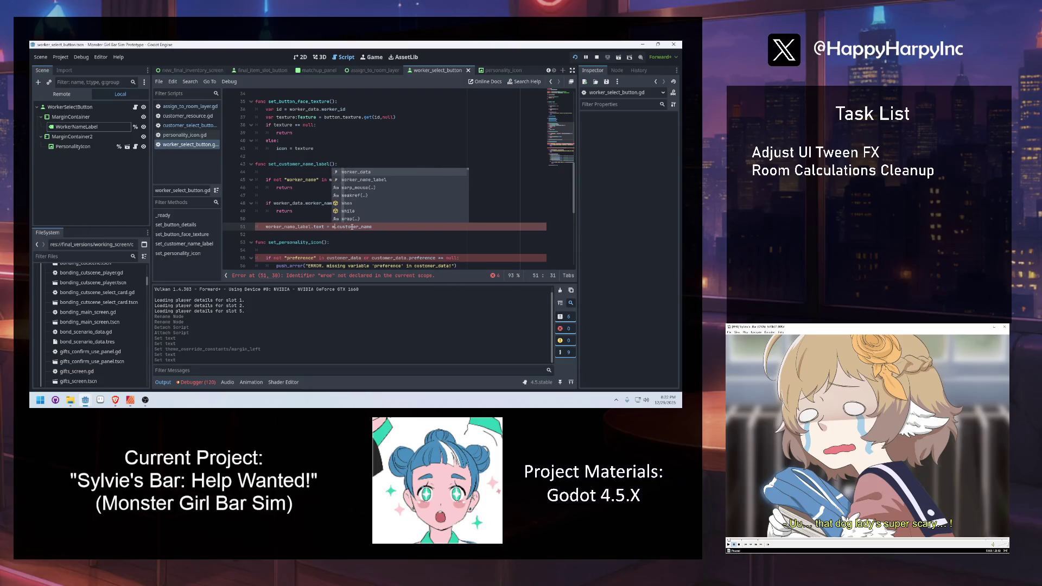
text(orker)
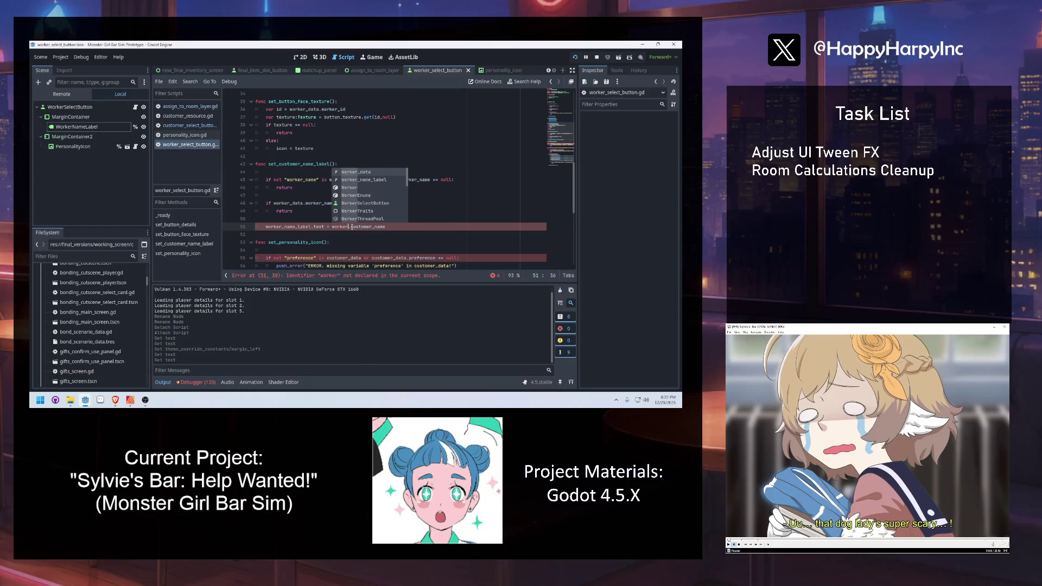
shift+click(383, 227)
text(_data.worker_n)
key(Return)
key(Up)
key(Up)
Replace both customer_data references on line 55 with worker_data.
click(351, 257)
key(ctrl+Delete)
text(w)
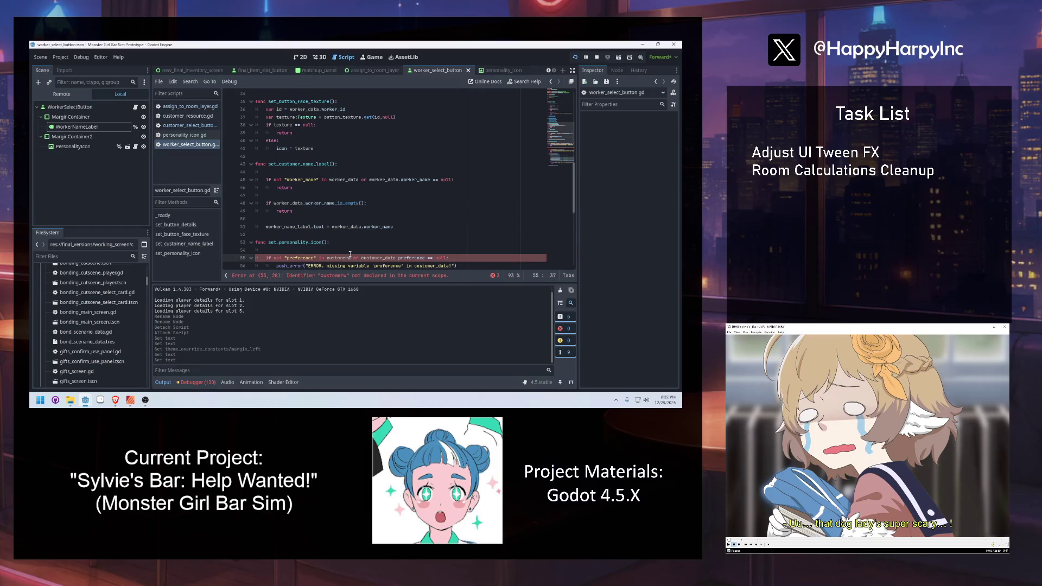
key(ctrl+BackSpace)
text(work)
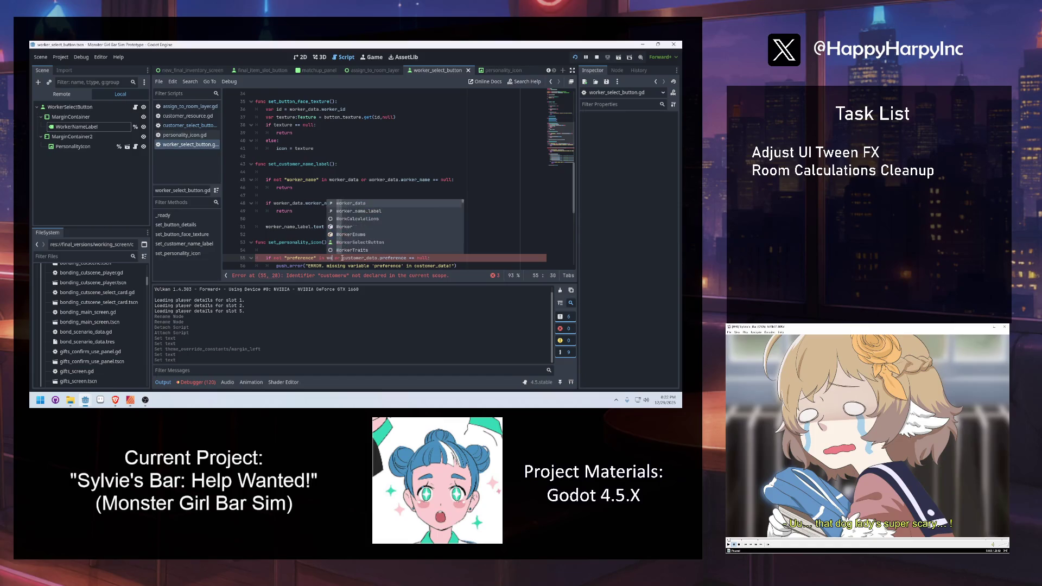
key(Return)
double_click(354, 257)
key(ctrl+c)
double_click(392, 258)
key(ctrl+v)
scroll(344, 216, down, 3)
double_click(312, 218)
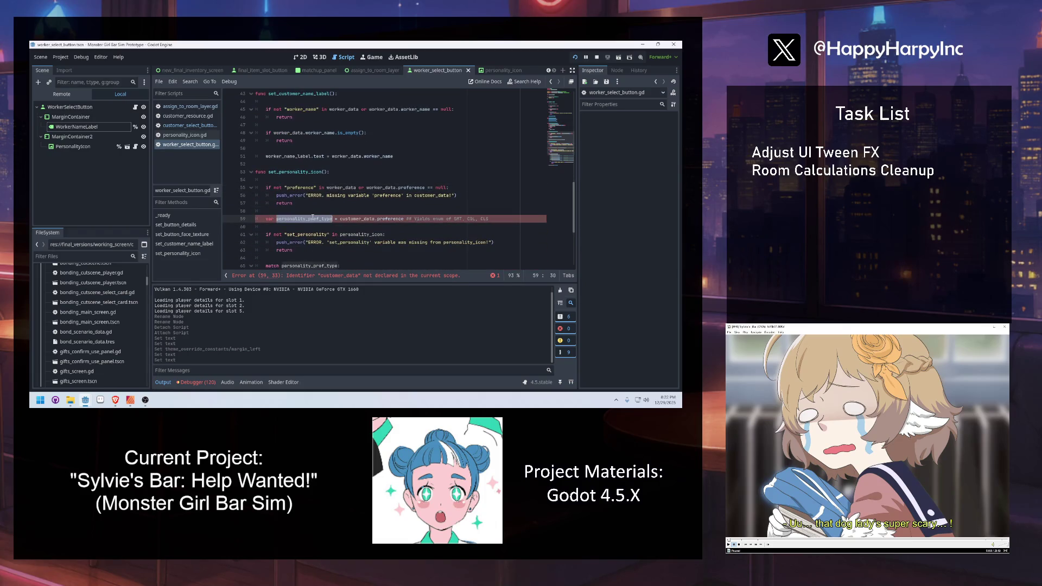
Replace customer_data with worker_data and make the first match case Worker with type_preference SMT.
double_click(357, 219)
key(ctrl+v)
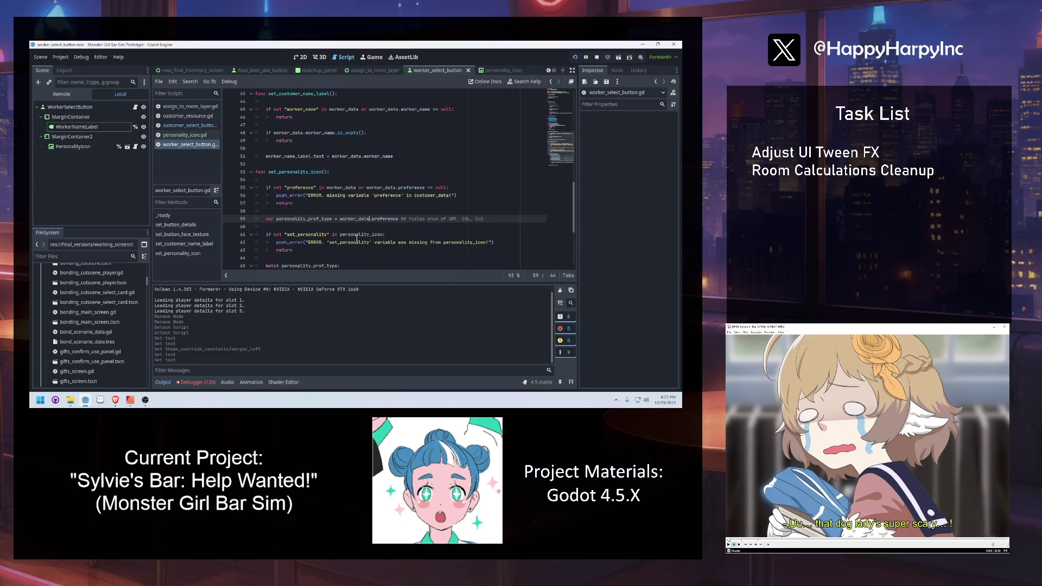
scroll(342, 218, down, 3)
double_click(288, 203)
text(Worker.type_preference.SMT:)
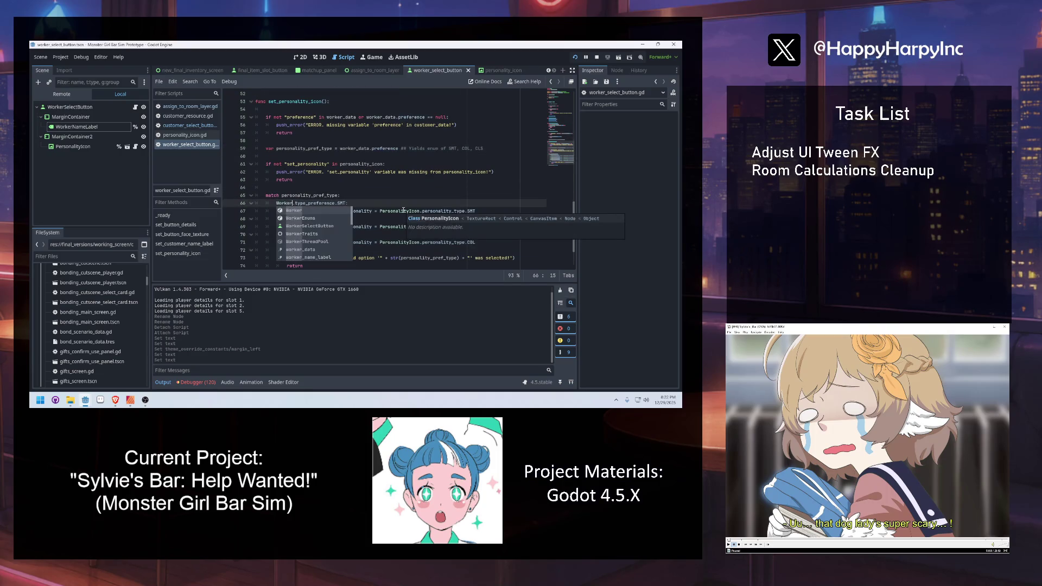
double_click(325, 201)
text(type_preference)
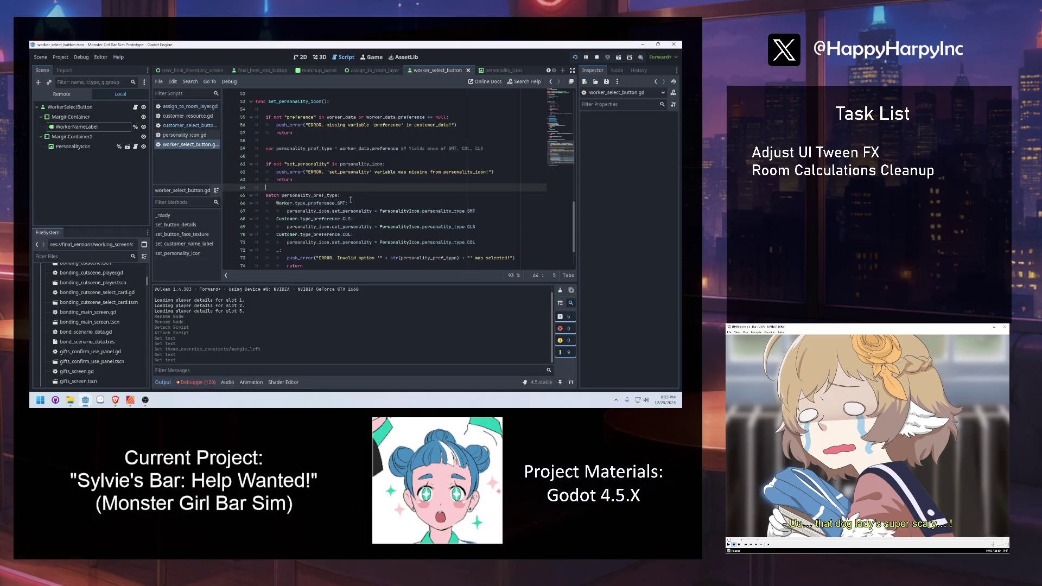
double_click(344, 202)
text(SMT)
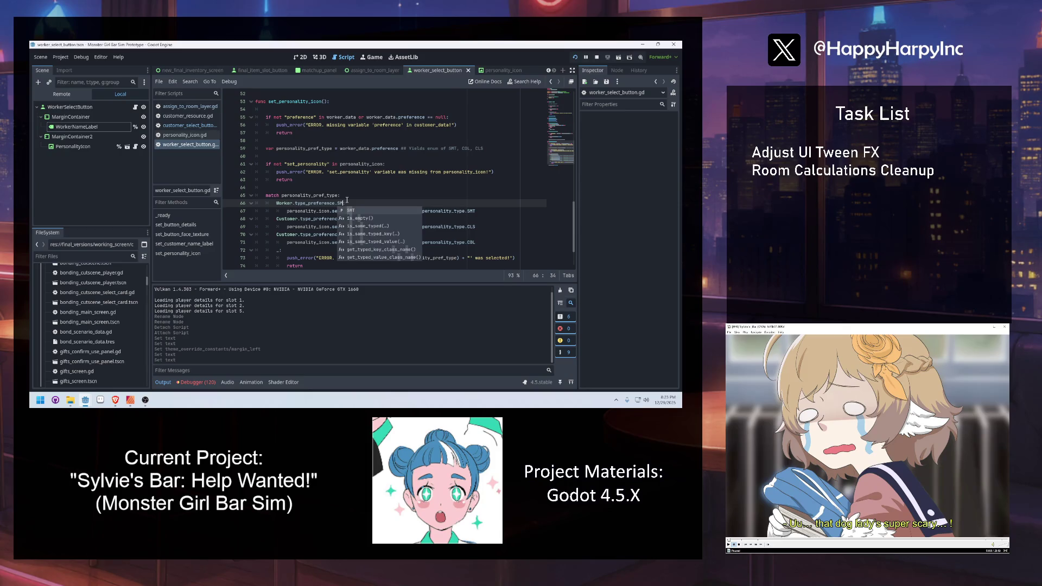
Change the remaining Customer match cases on lines 68 and 70 to Worker.
double_click(285, 218)
key(ctrl+v)
double_click(283, 234)
key(ctrl+v)
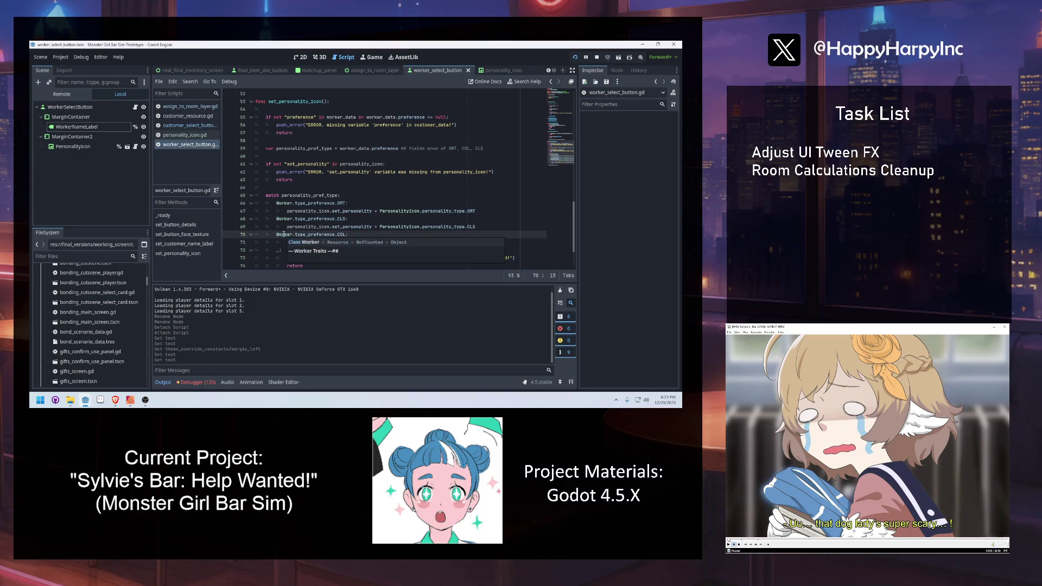
Delete the extra blank line 13 and save worker_select_button.gd.
click(395, 188)
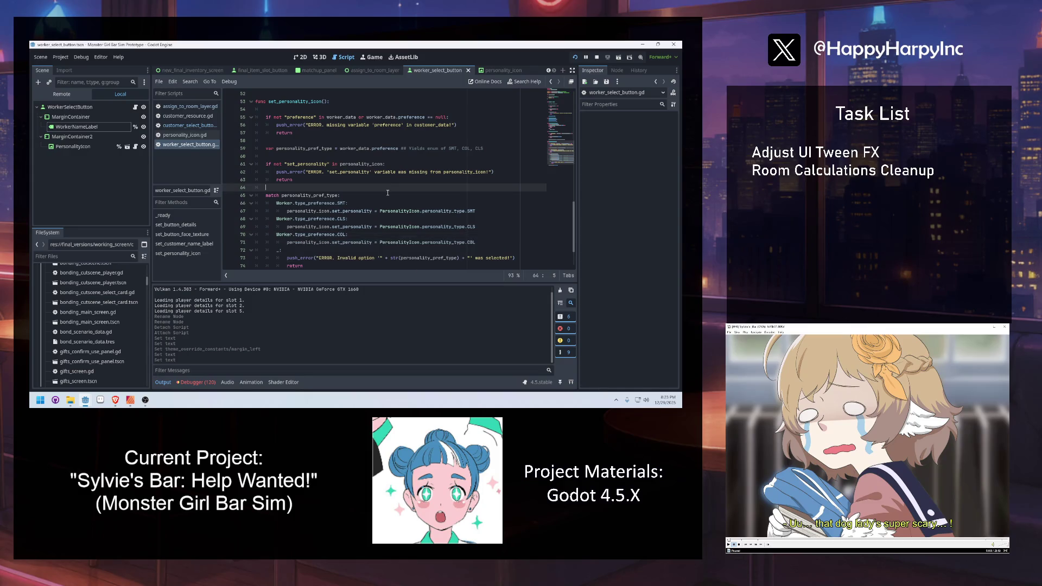
scroll(406, 229, down, 2)
click(361, 237)
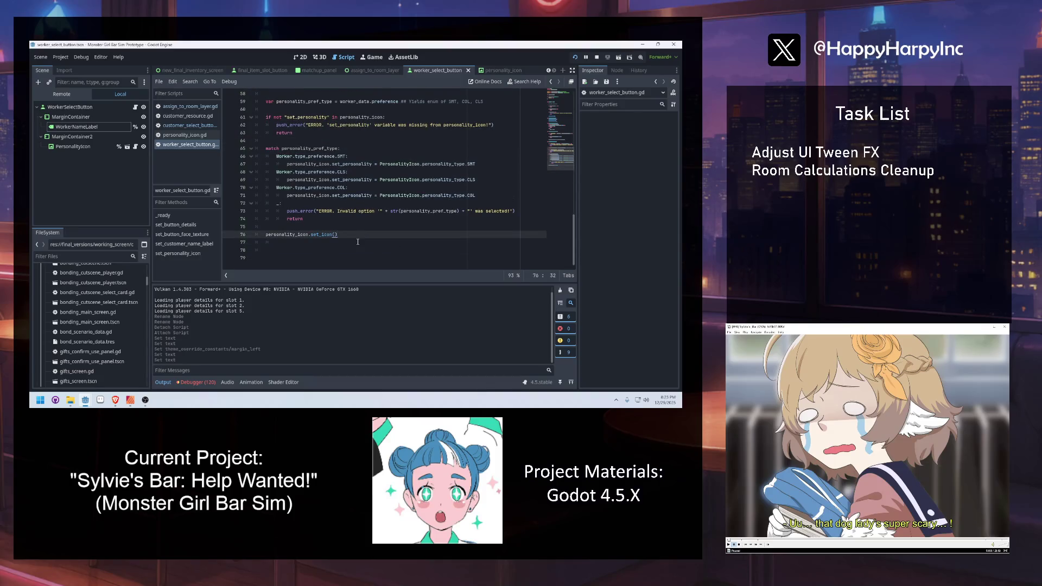
scroll(351, 245, up, 14)
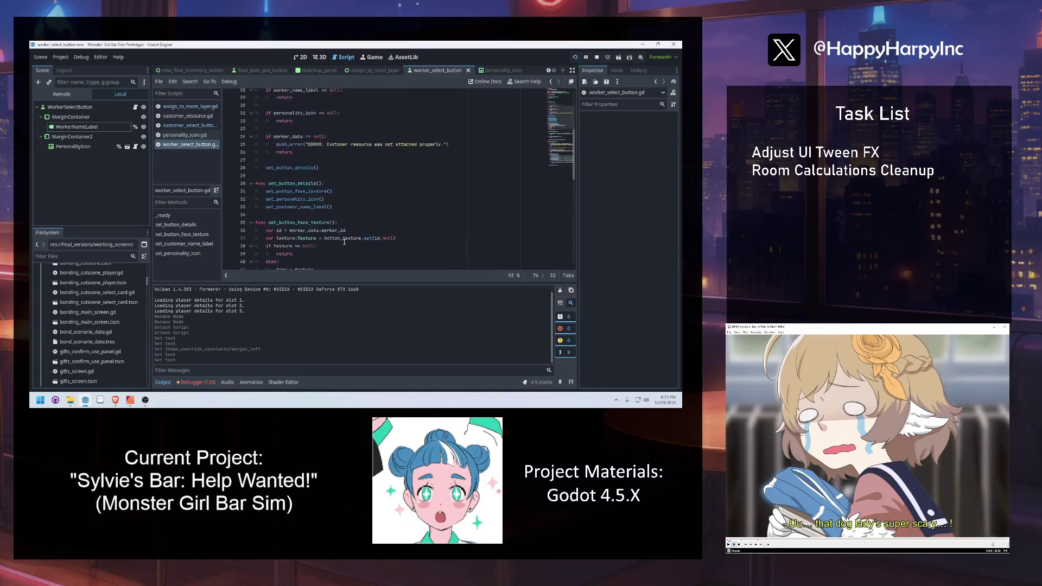
scroll(345, 247, up, 5)
click(328, 188)
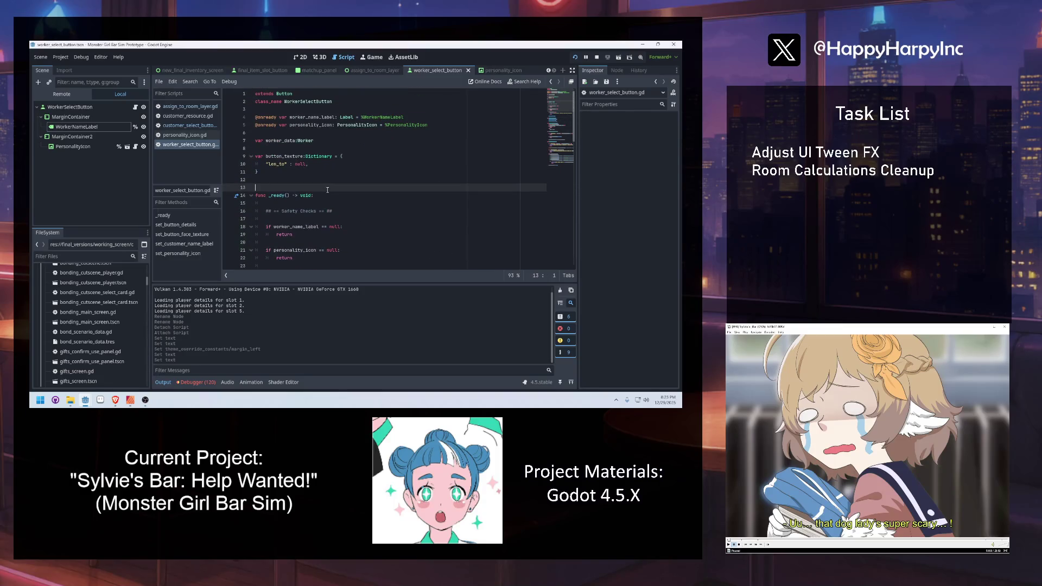
key(BackSpace)
key(ctrl+s)
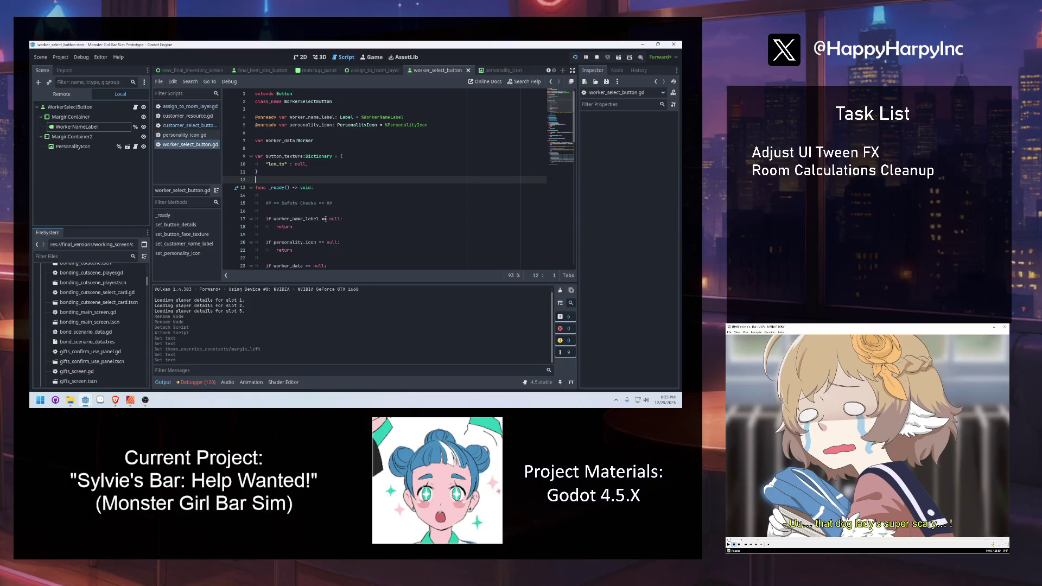
Look over the push_error safety check and the set_button_face_texture call.
scroll(304, 215, down, 2)
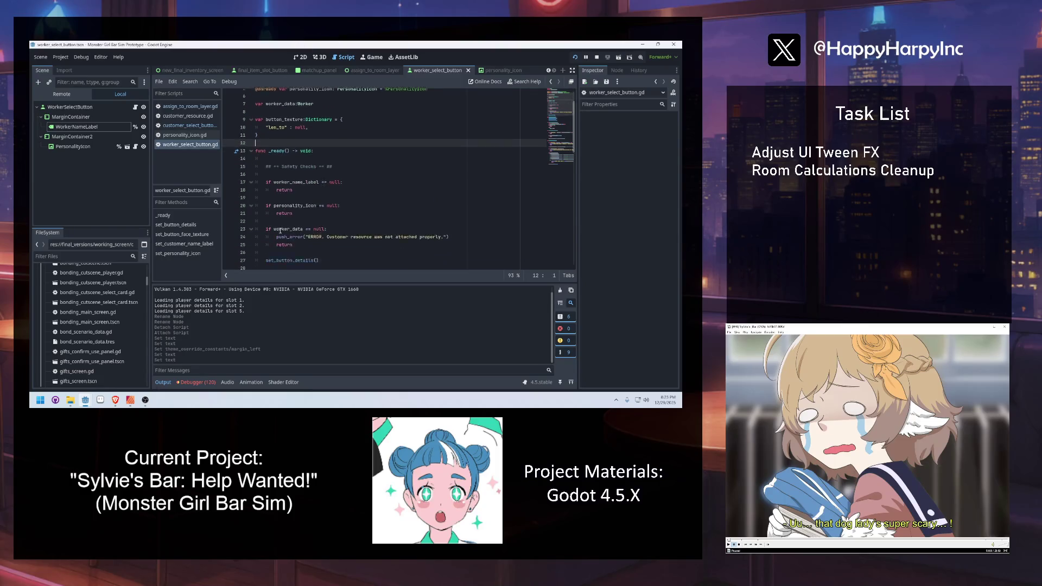
click(322, 204)
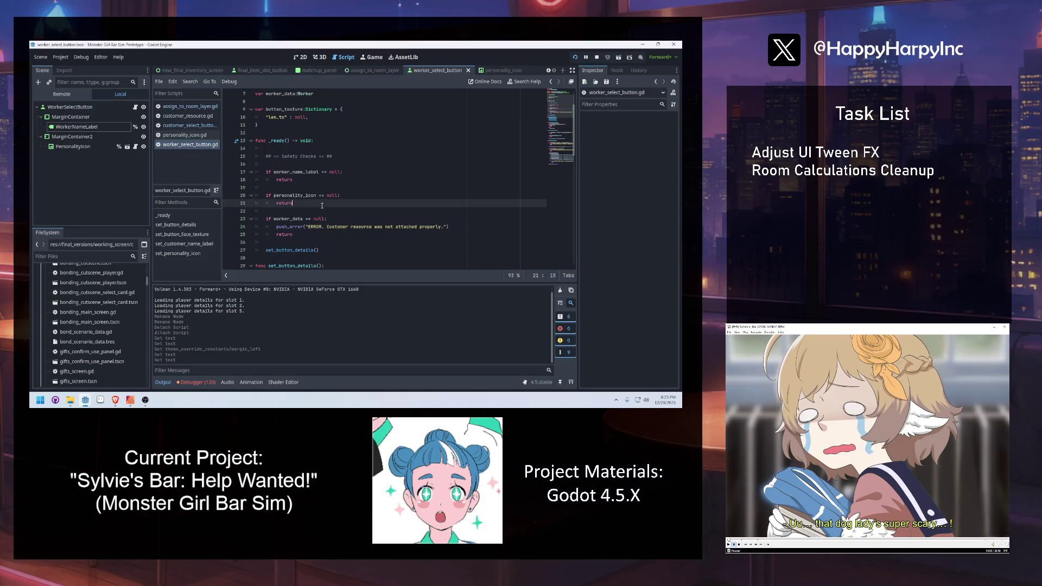
click(290, 227)
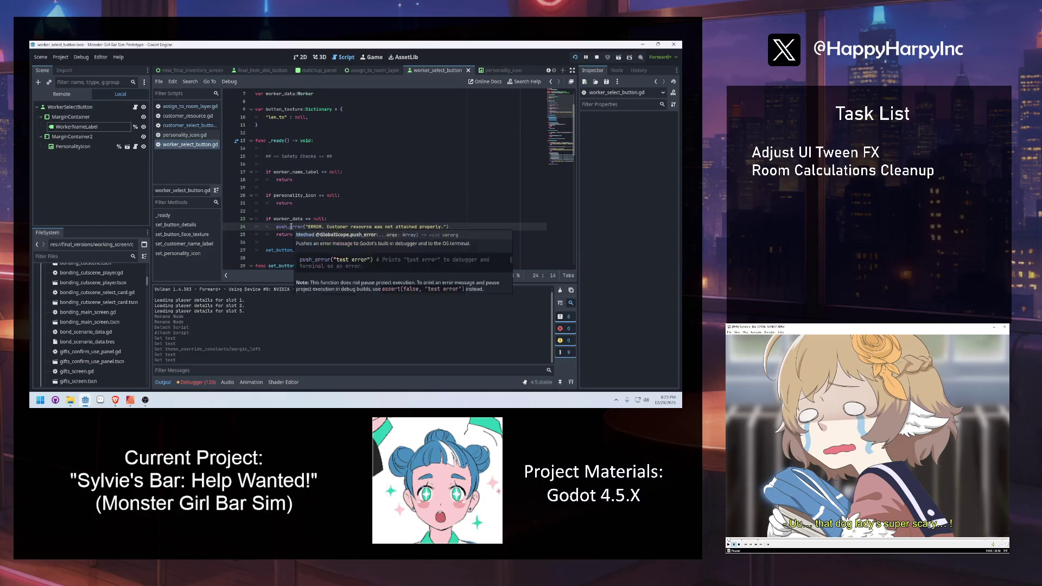
scroll(325, 231, down, 2)
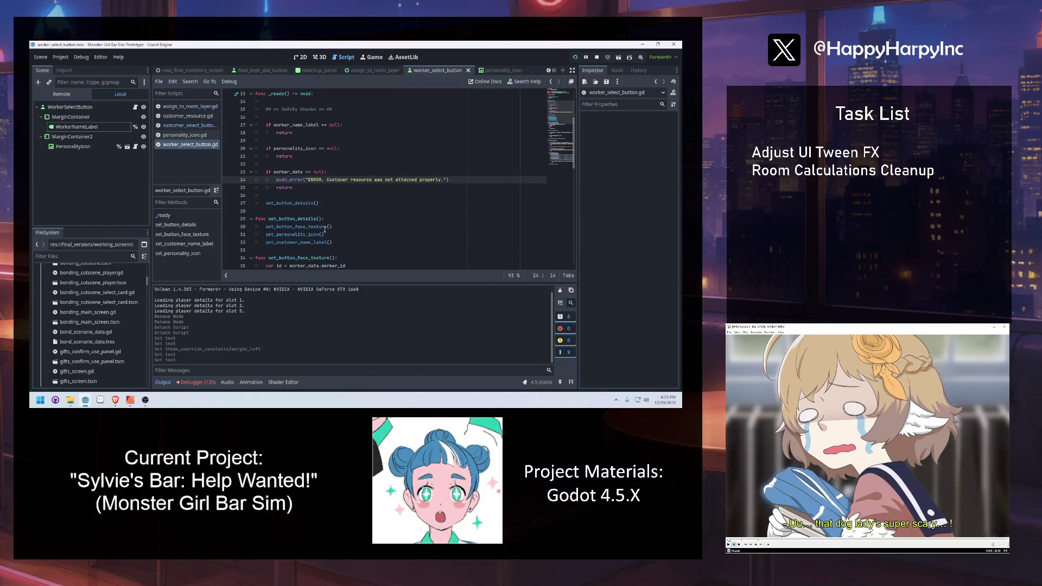
double_click(284, 227)
key(End)
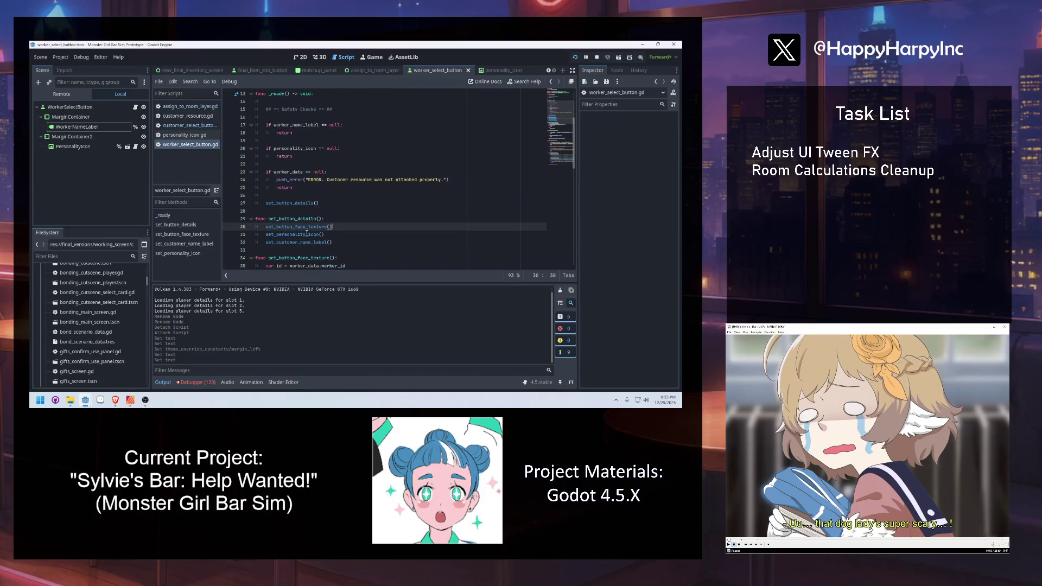
scroll(302, 233, down, 3)
click(298, 178)
Rename set_customer_name_label to set_worker_name_label in both the call and the function definition.
double_click(295, 172)
text(set_work)
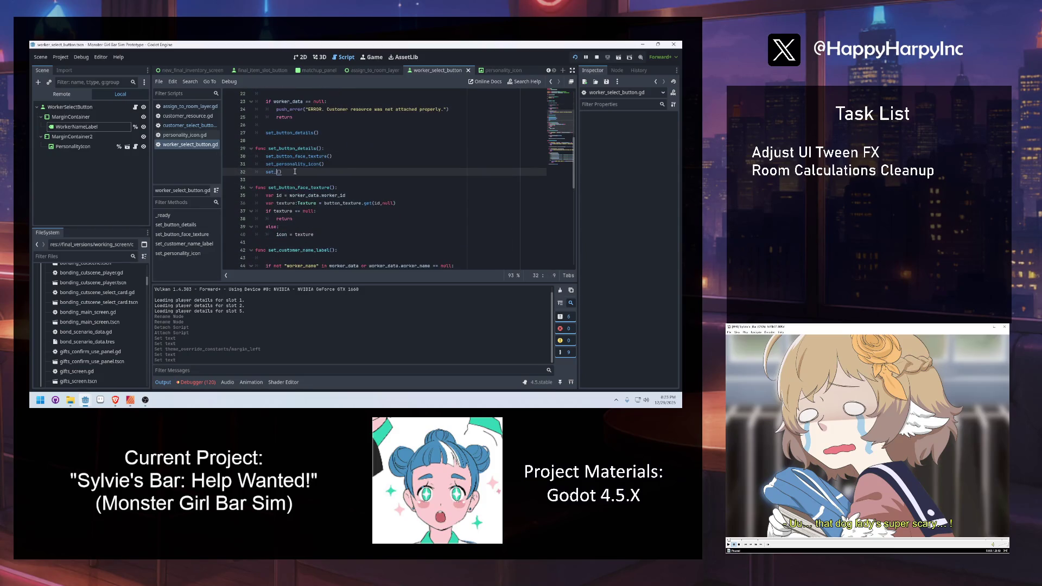
text(er_name_label)
double_click(296, 172)
key(ctrl+c)
double_click(302, 249)
key(ctrl+v)
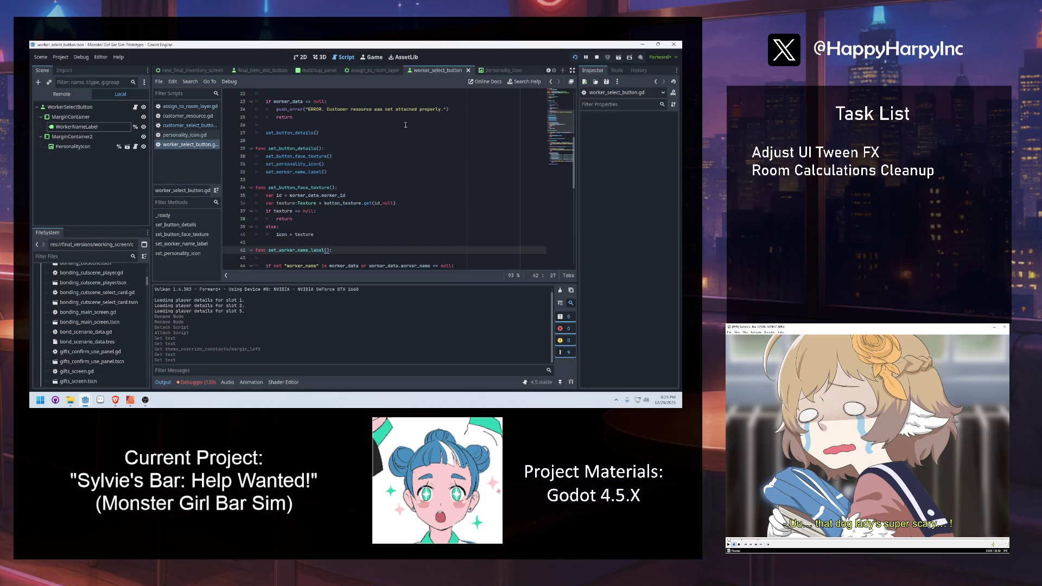
Stop the running game and save the scene and scripts.
key(F8)
click(388, 140)
key(ctrl+s)
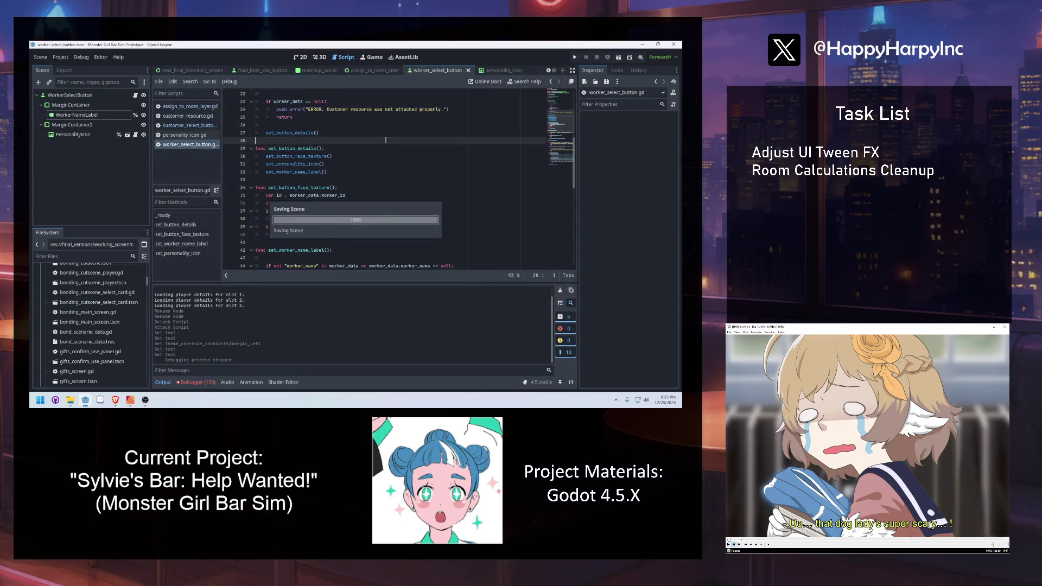
In assign_to_room_layer.gd, add b.worker_data = i after Button.new().
click(185, 126)
click(190, 107)
click(359, 188)
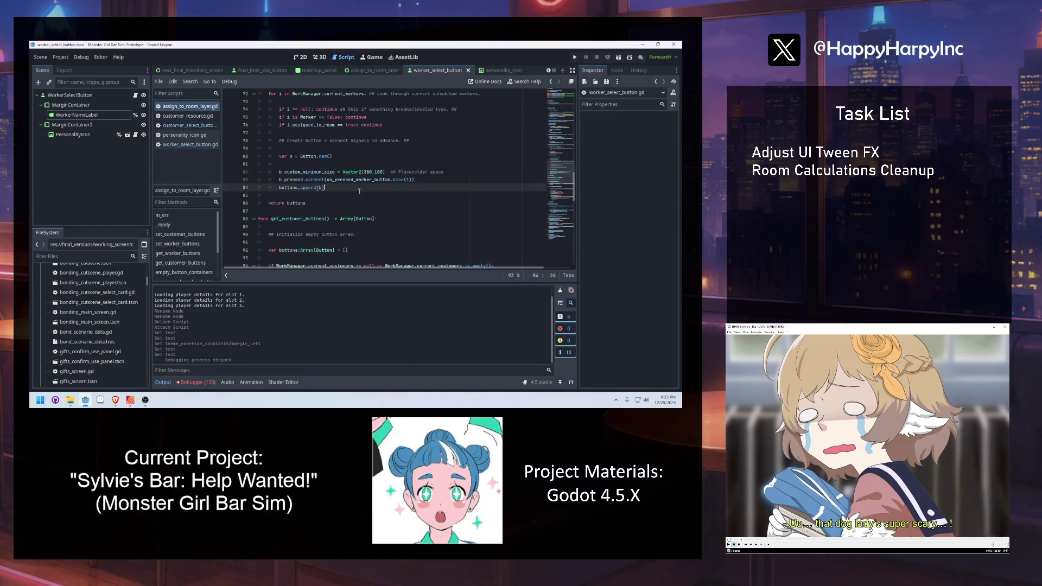
click(295, 163)
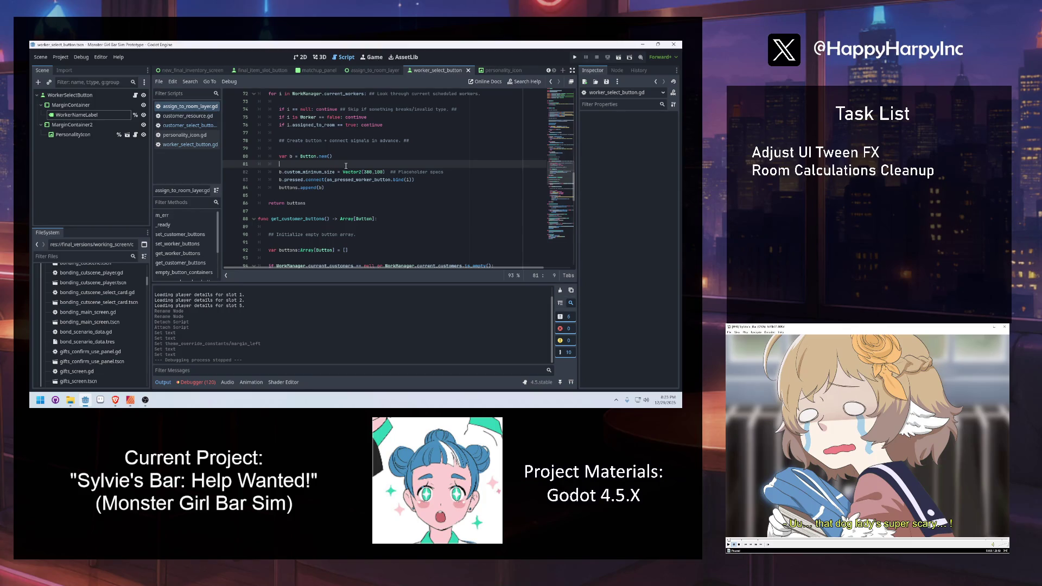
text(b.worker_)
text(i)
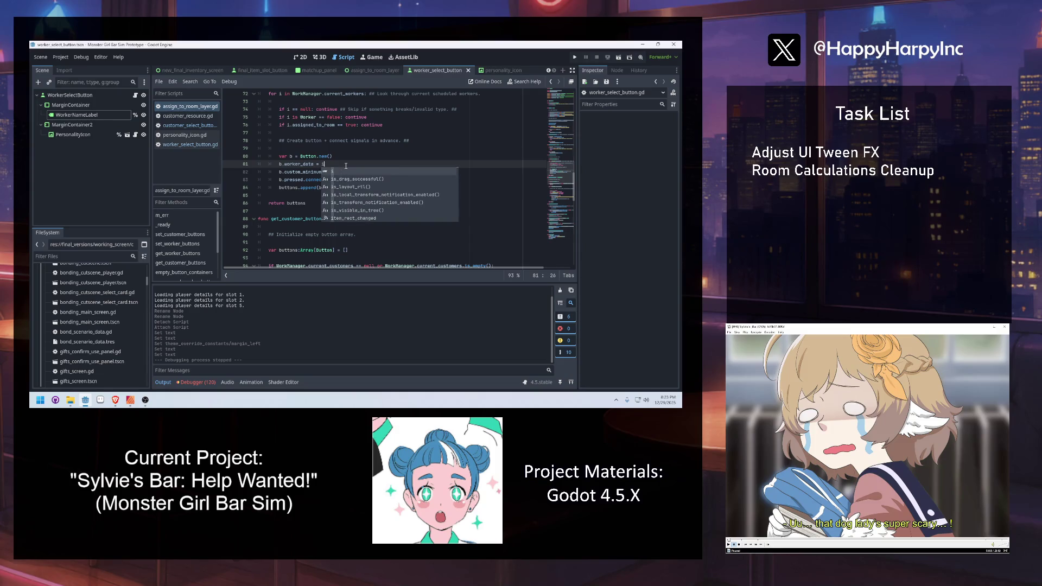
key(Escape)
Delete the custom_minimum_size line and run the project.
drag(444, 172, 241, 170)
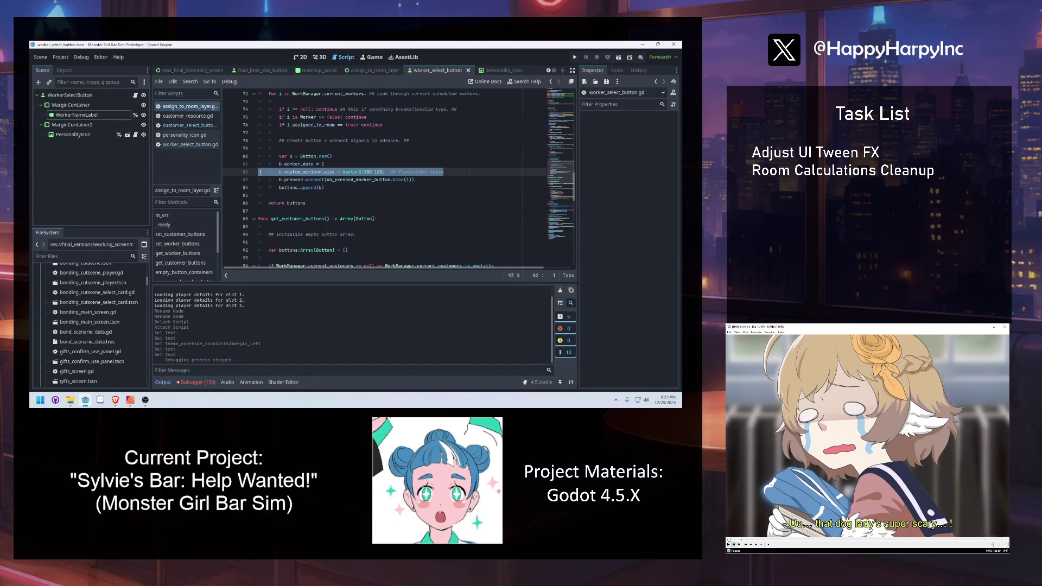
key(BackSpace)
key(BackSpace)
click(362, 151)
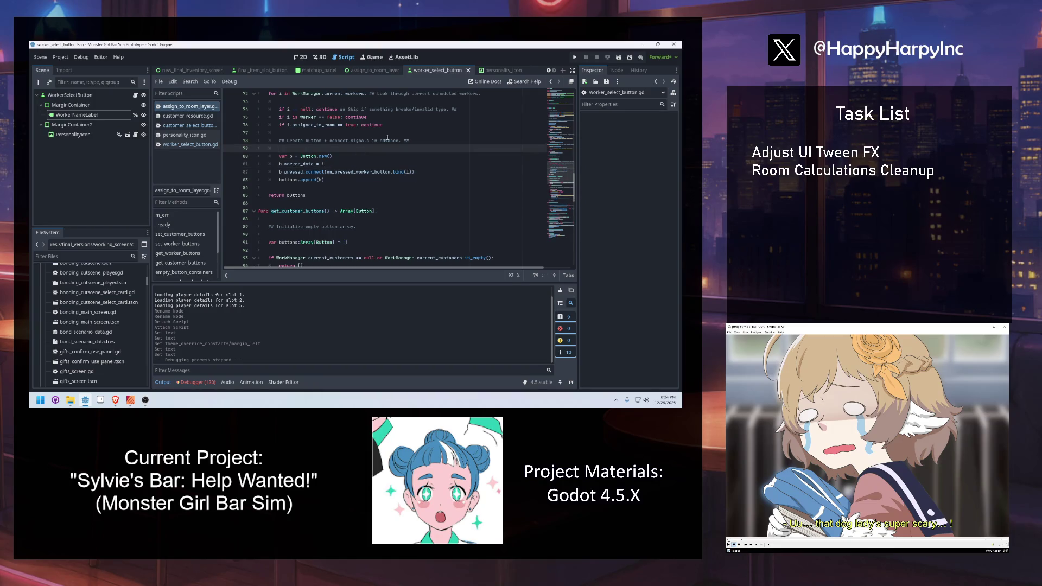
click(373, 133)
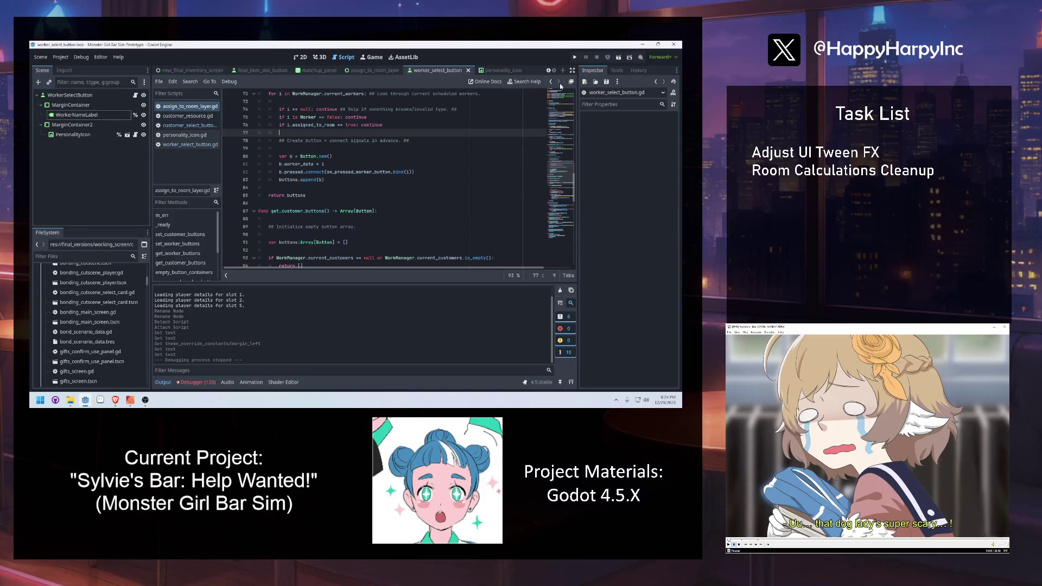
click(575, 57)
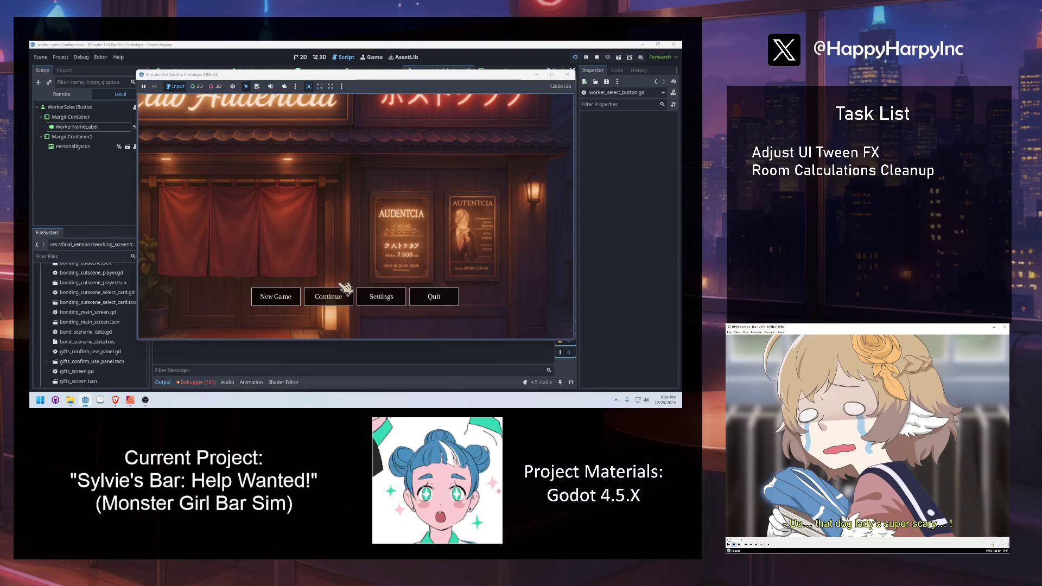
Continue from the top-left save, begin the night shift, proceed to work and click Assign.
click(343, 296)
click(251, 211)
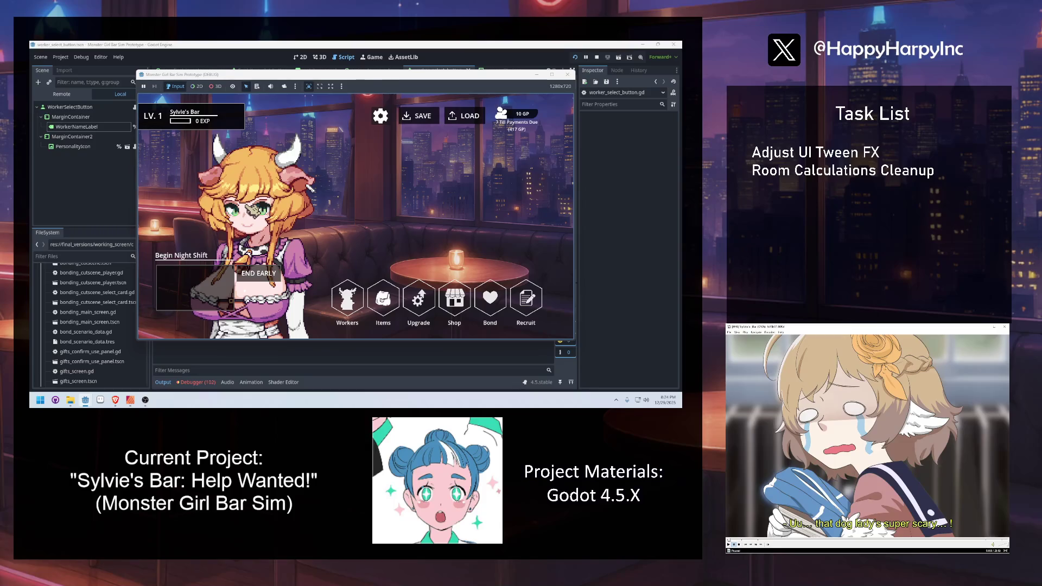
click(210, 269)
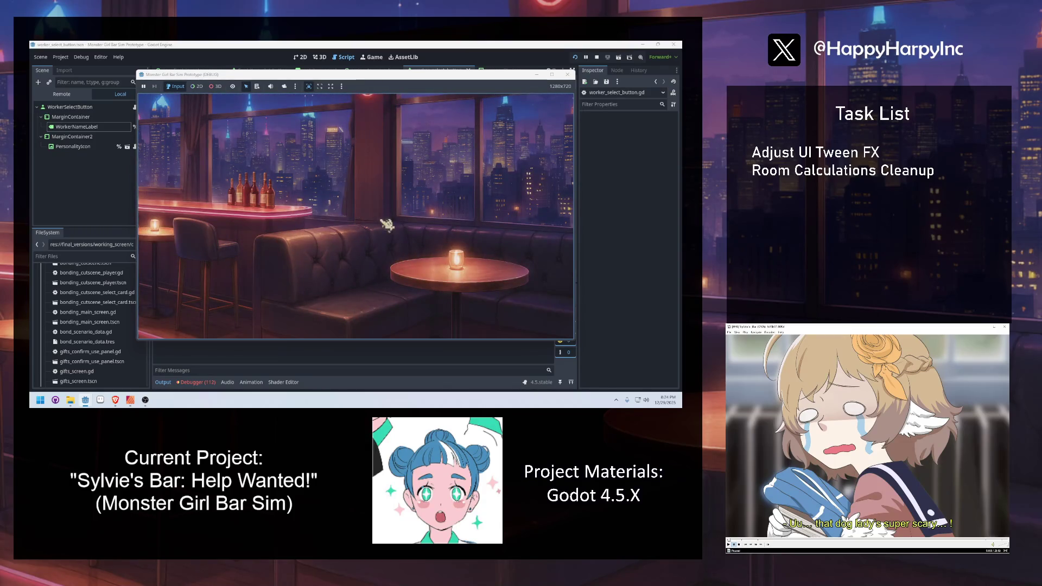
click(538, 163)
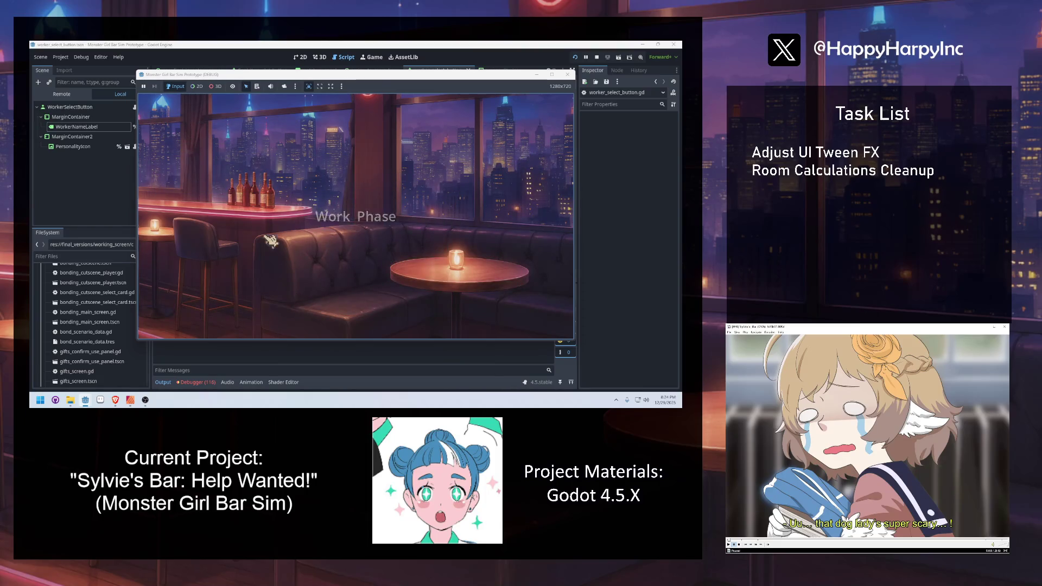
click(527, 274)
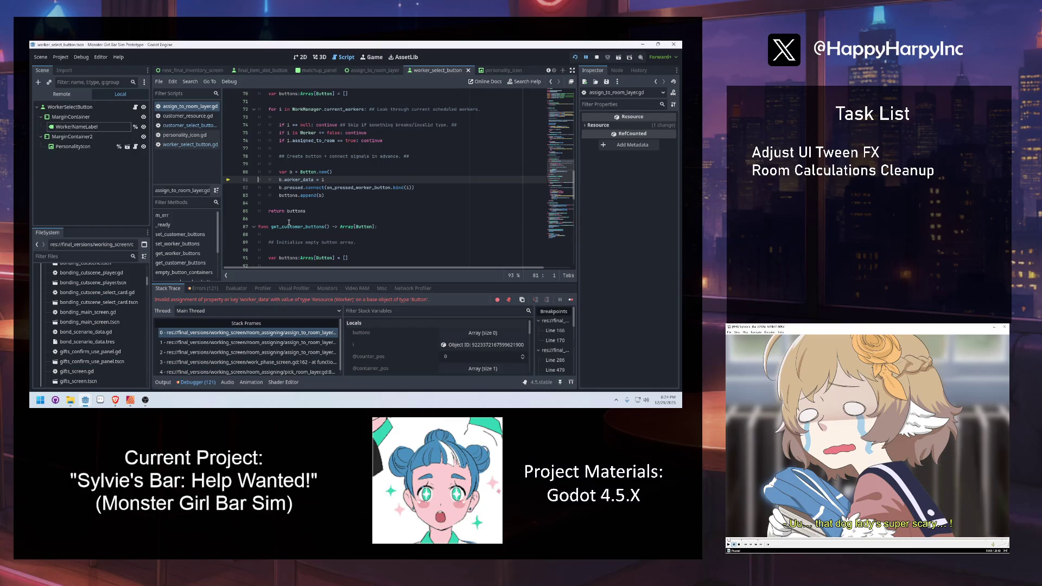
Replace Button.new() on line 80 with load() of the worker_select_button.tscn path.
scroll(289, 222, up, 8)
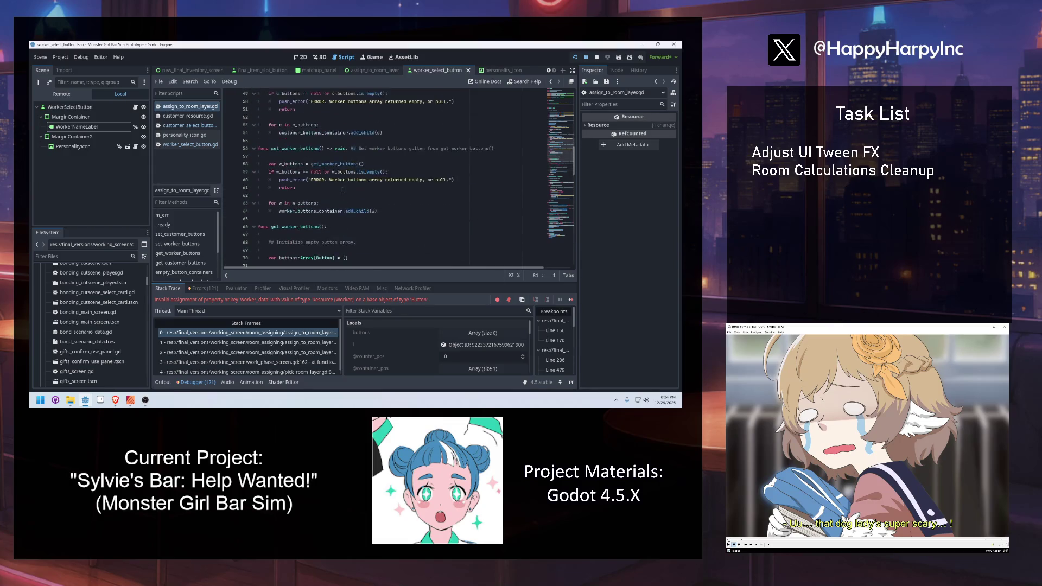
scroll(346, 196, down, 5)
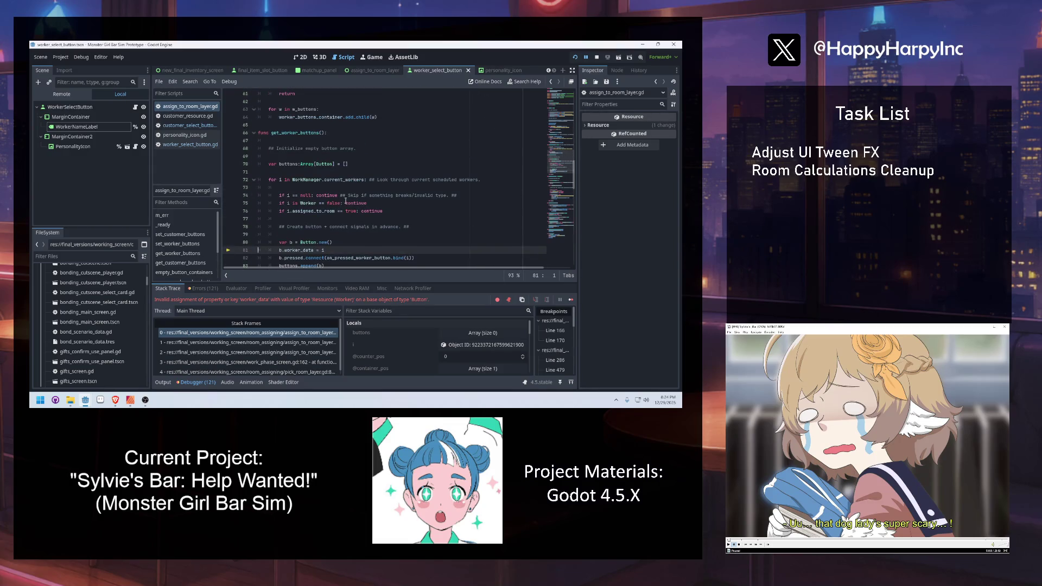
scroll(346, 199, down, 4)
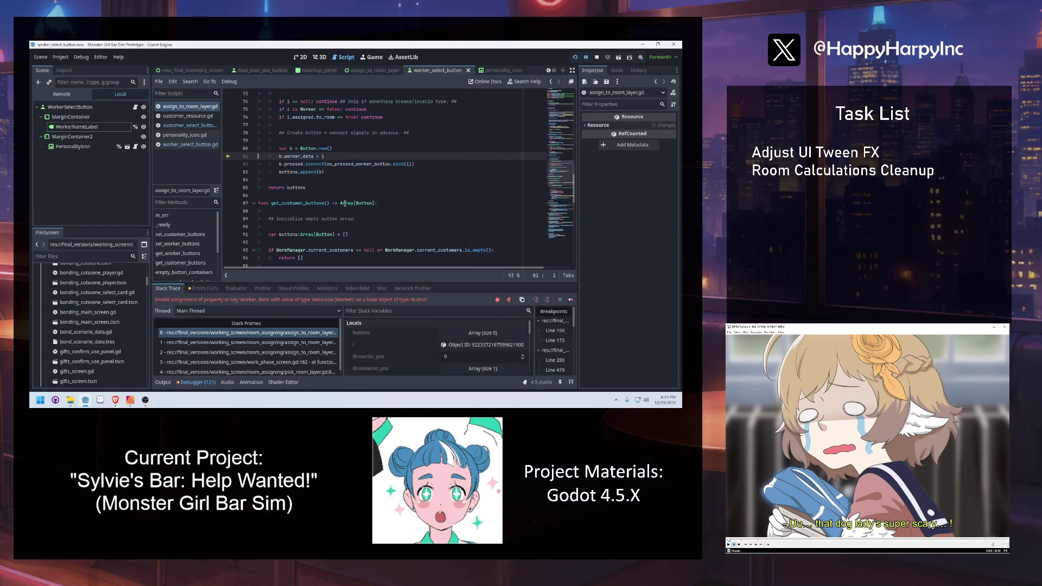
drag(341, 148, 301, 148)
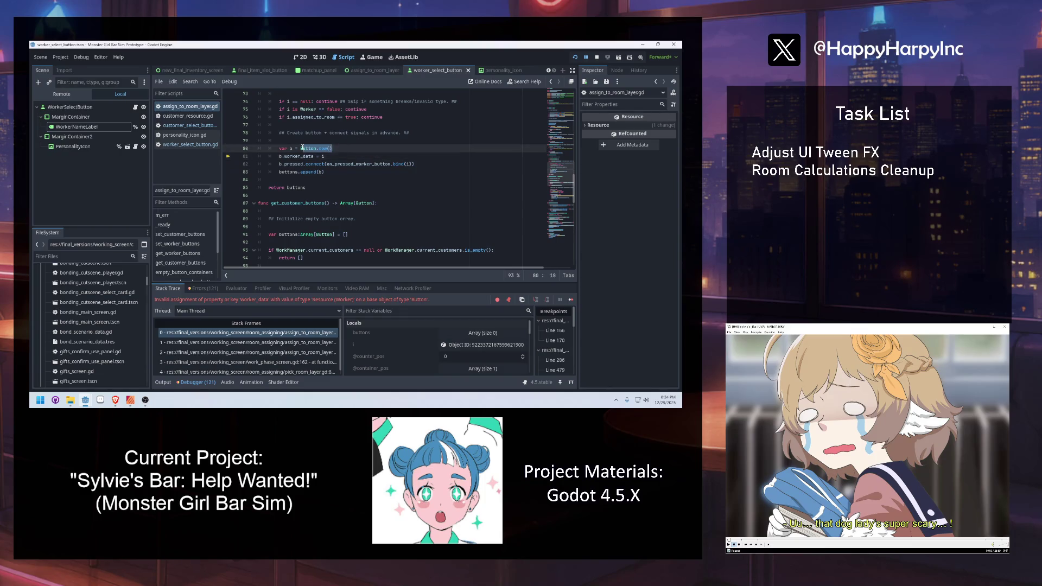
text(load(sele)
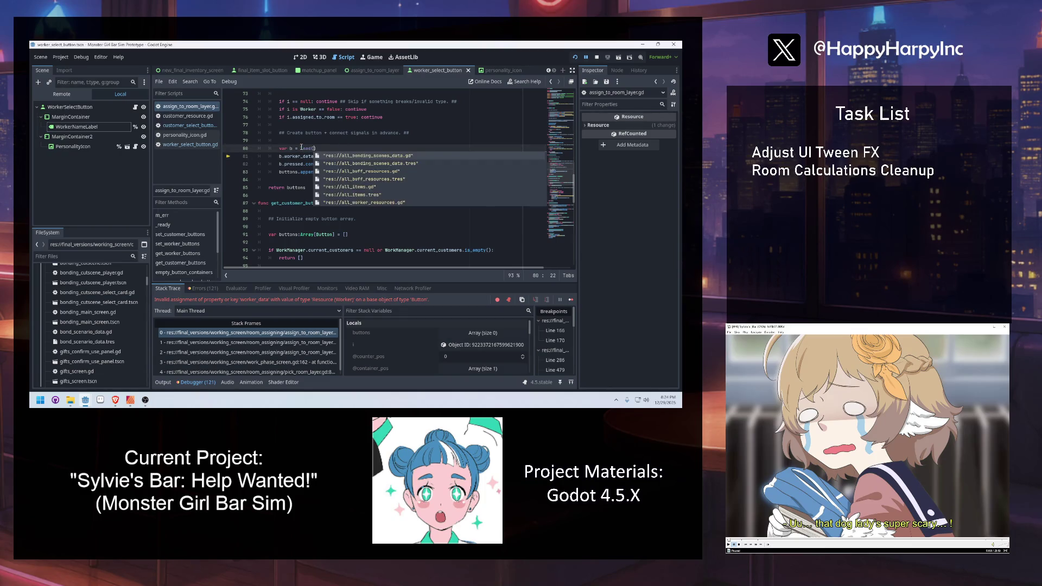
text(ct)
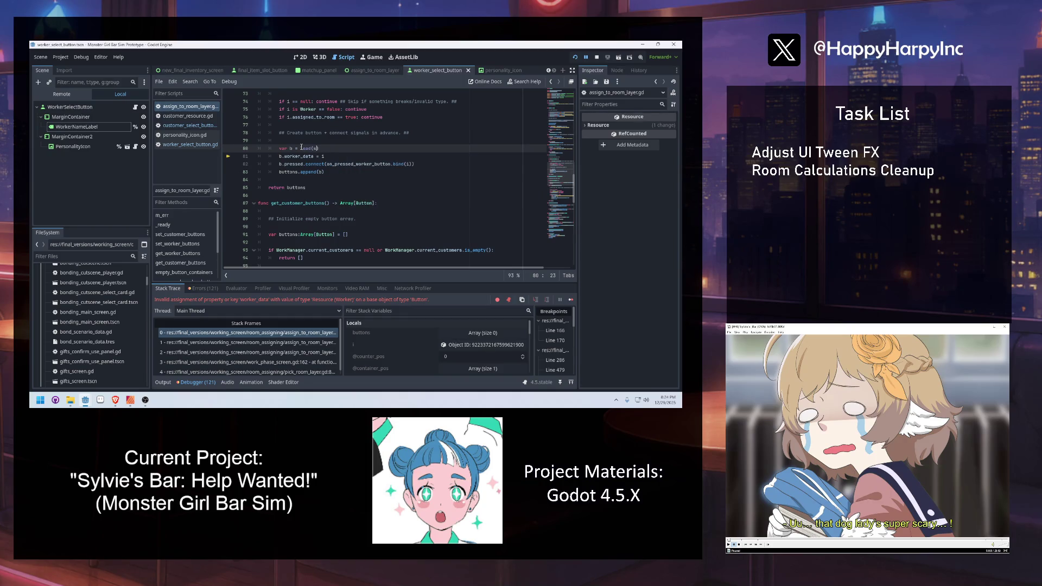
text(elec_)
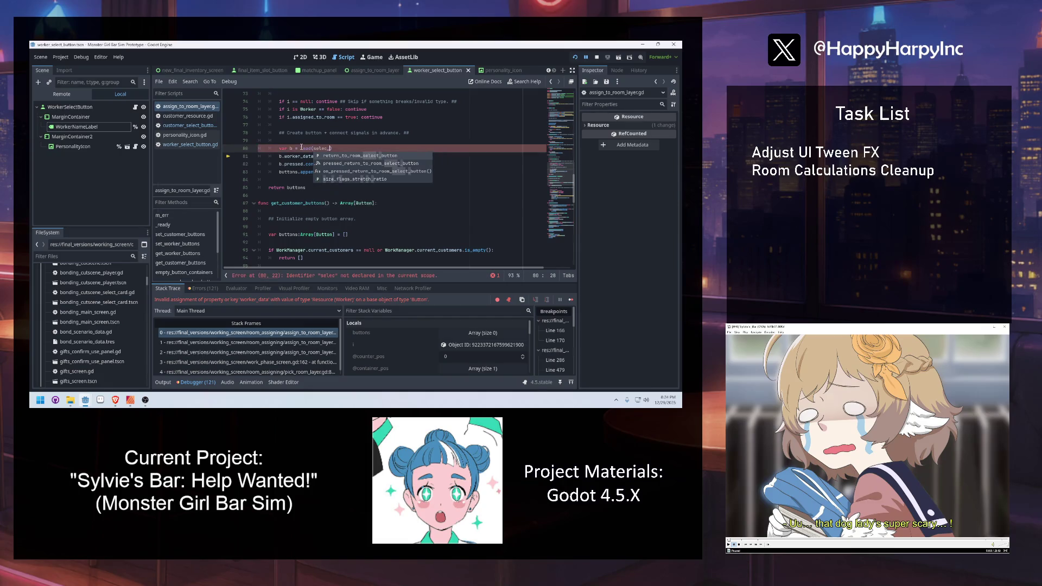
key(BackSpace)
key(BackSpace)
key(BackSpace)
key(BackSpace)
key(BackSpace)
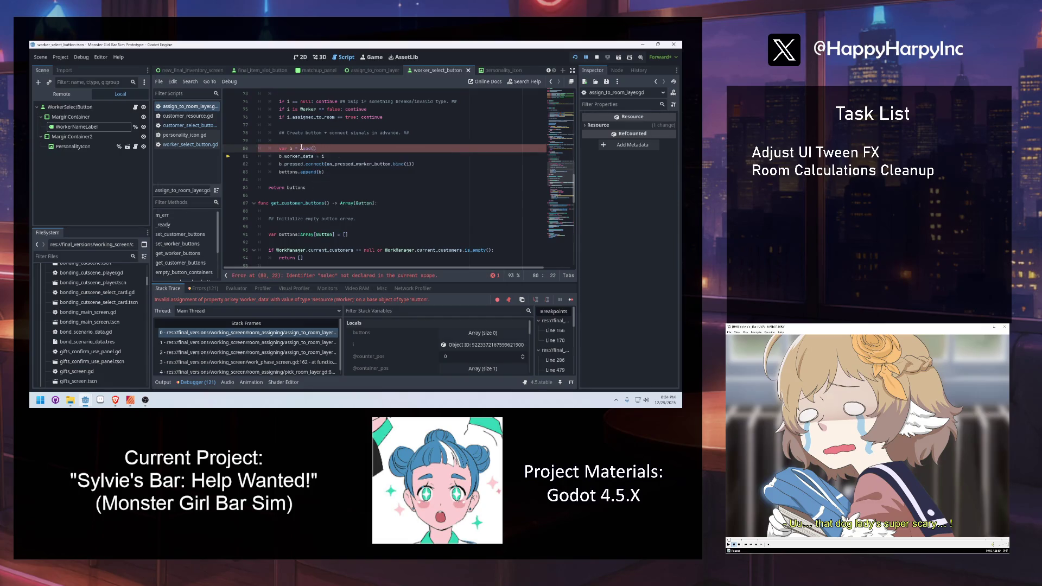
text((select_w)
text(worker_sele)
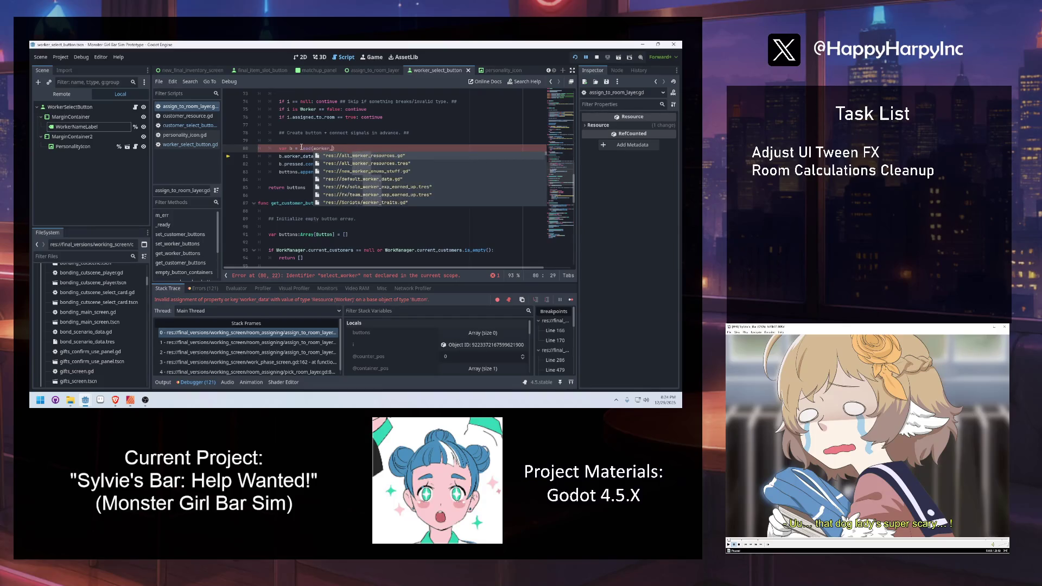
key(Down)
key(Down)
key(Down)
key(Return)
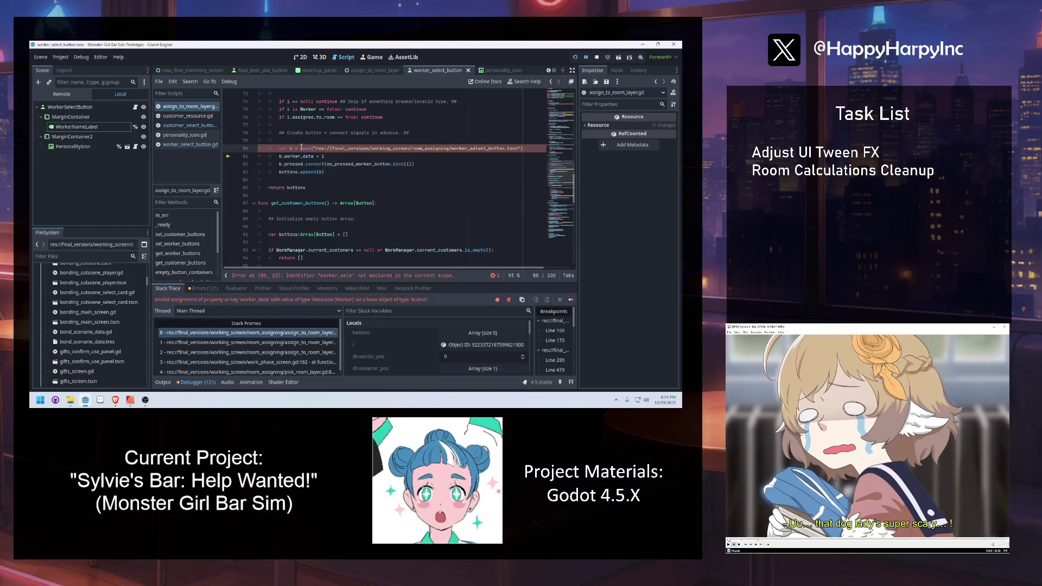
Append .instantiate() to the load call.
text(.instna)
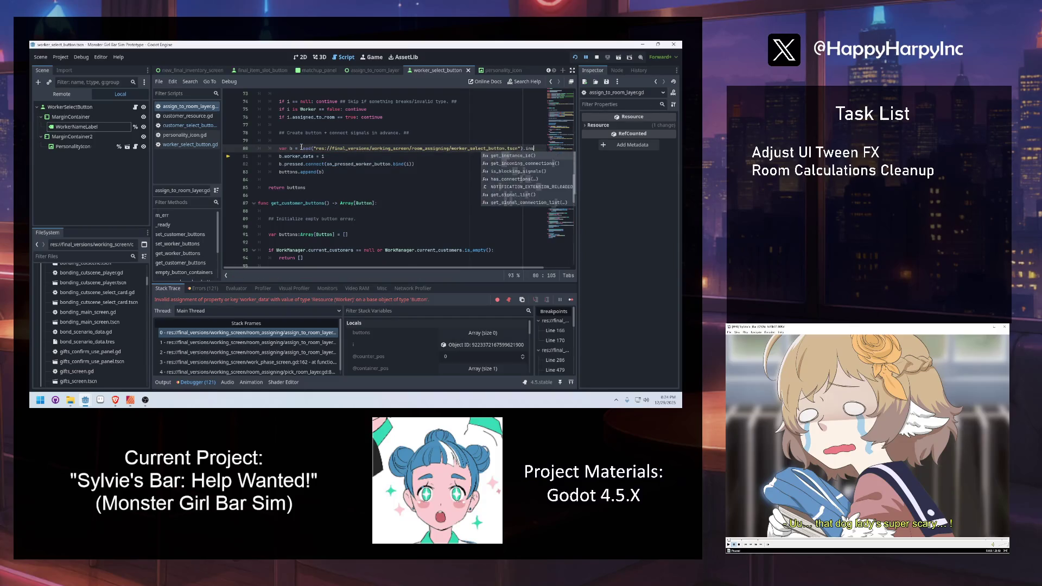
key(BackSpace)
key(BackSpace)
key(Return)
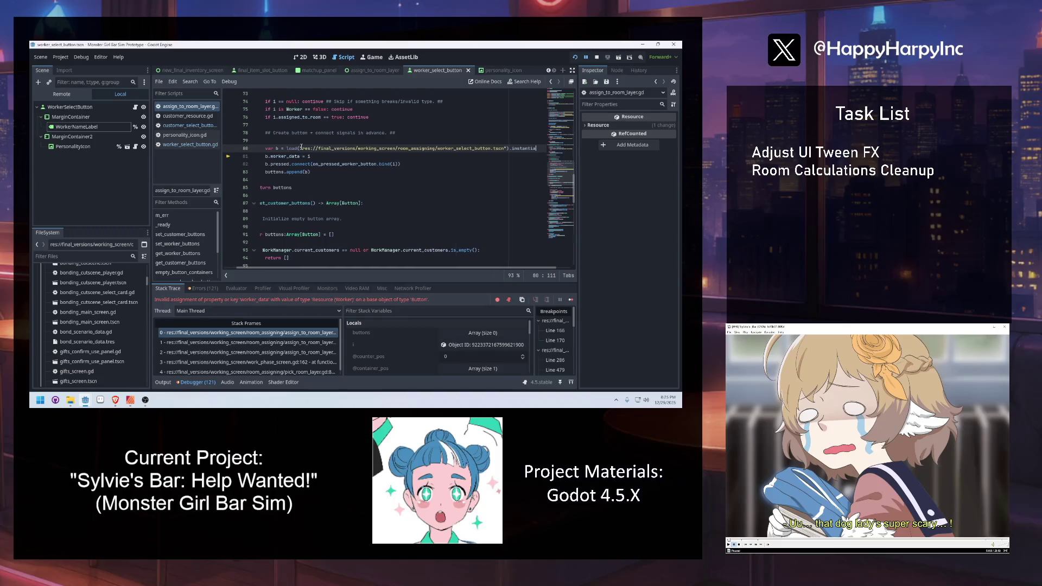
Rerun the game, continue the 10 GP Sylvie's Bar save, proceed to work and click Assign.
click(575, 58)
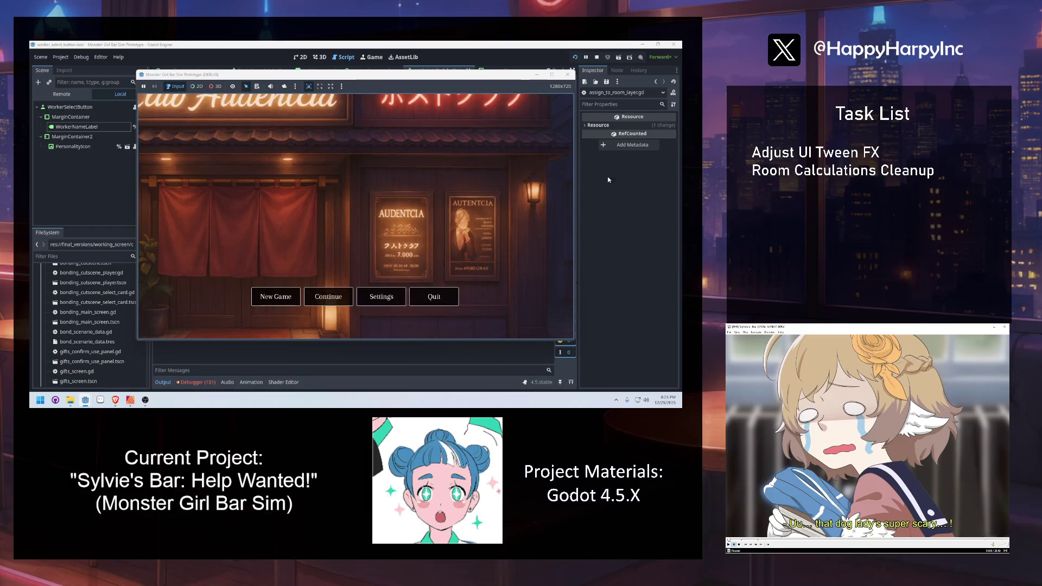
click(332, 299)
click(241, 206)
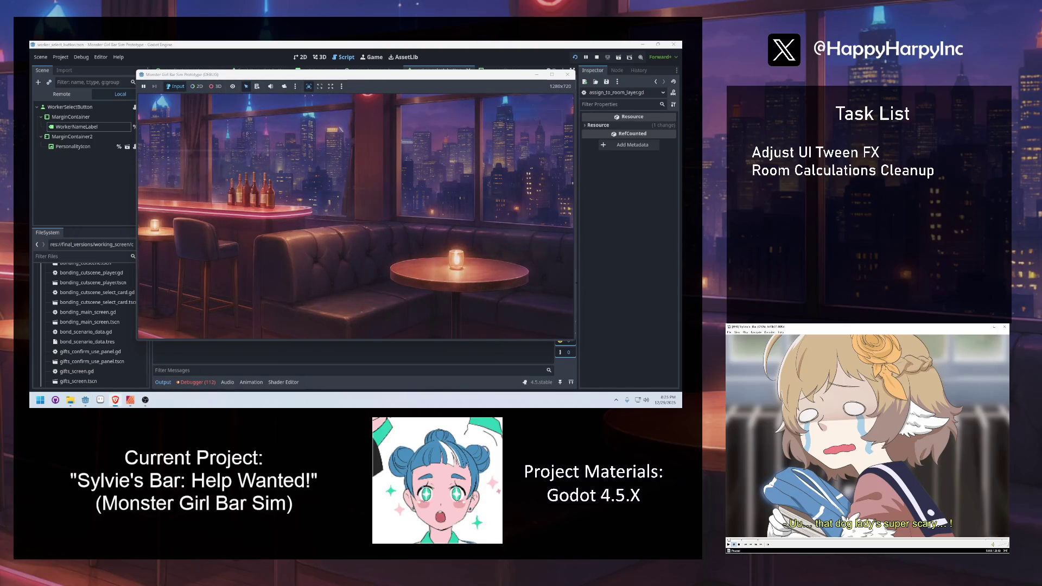
click(528, 157)
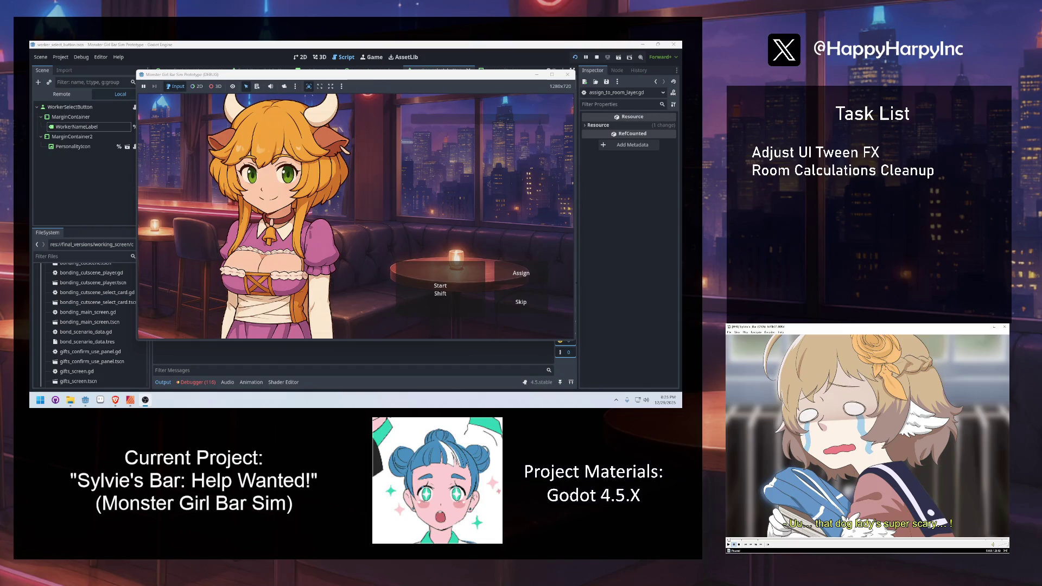
click(524, 276)
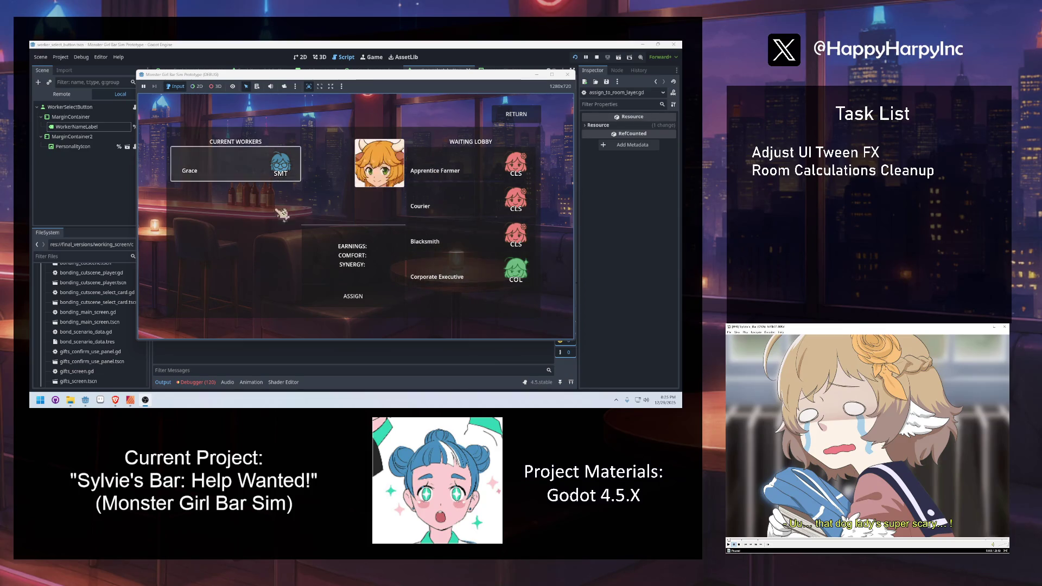
Compare Apprentice Farmer, Blacksmith and Corporate Executive ratings with the worker card, then Return.
click(456, 174)
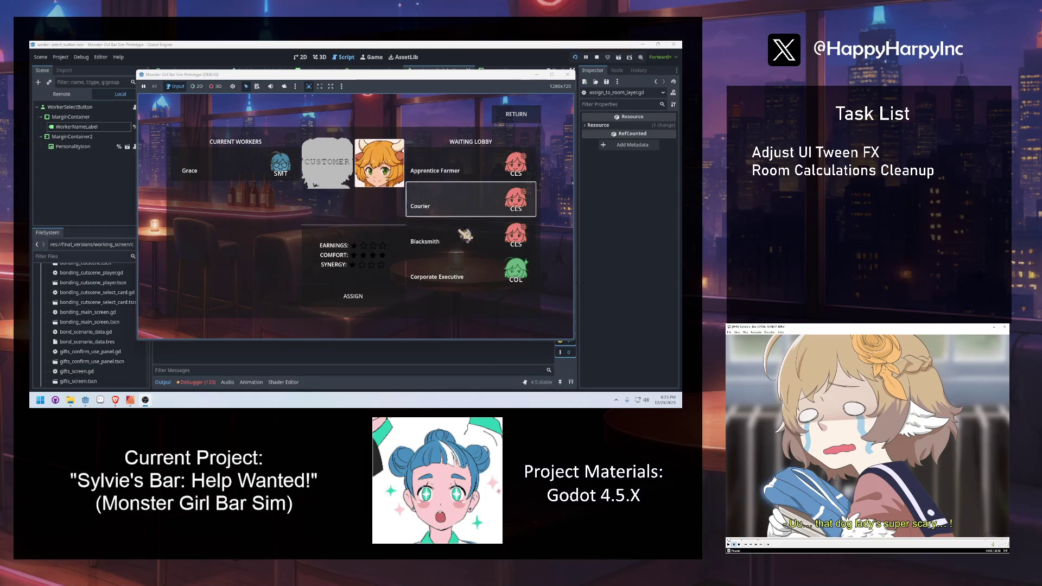
click(429, 245)
click(429, 274)
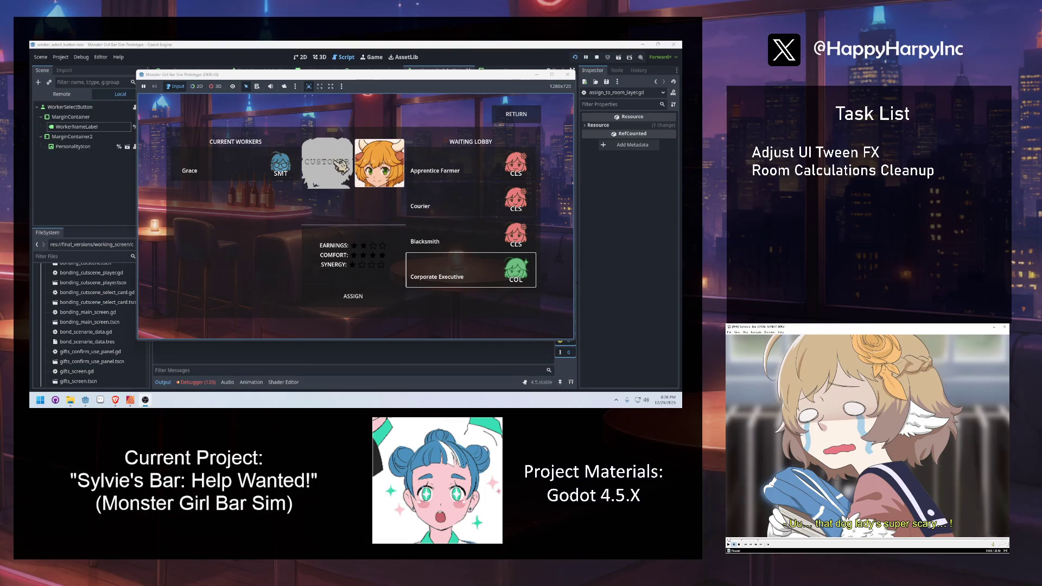
click(296, 169)
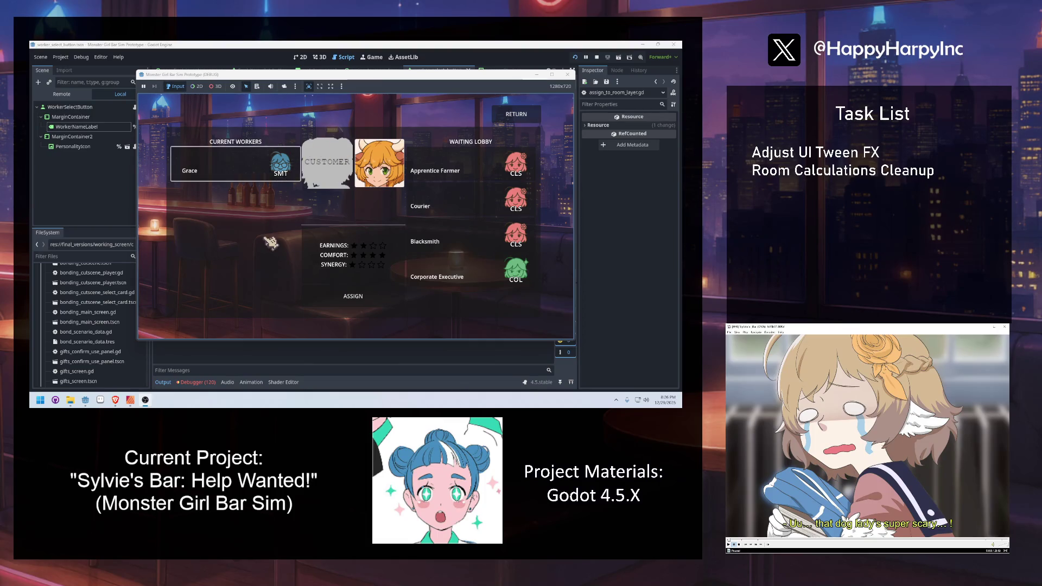
click(514, 116)
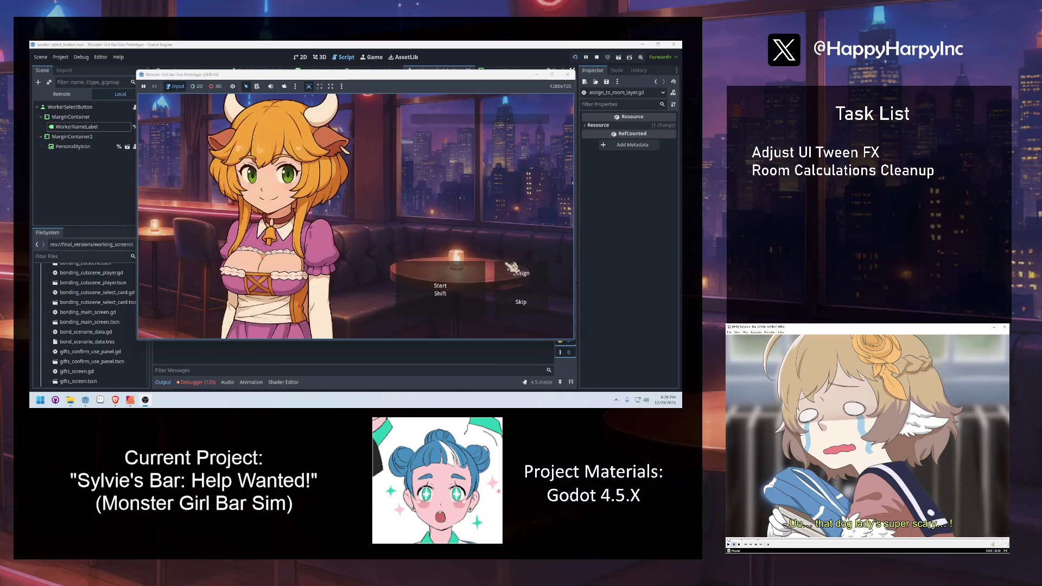
Click Assign in the running game to show the Room 1 lounge view.
click(526, 276)
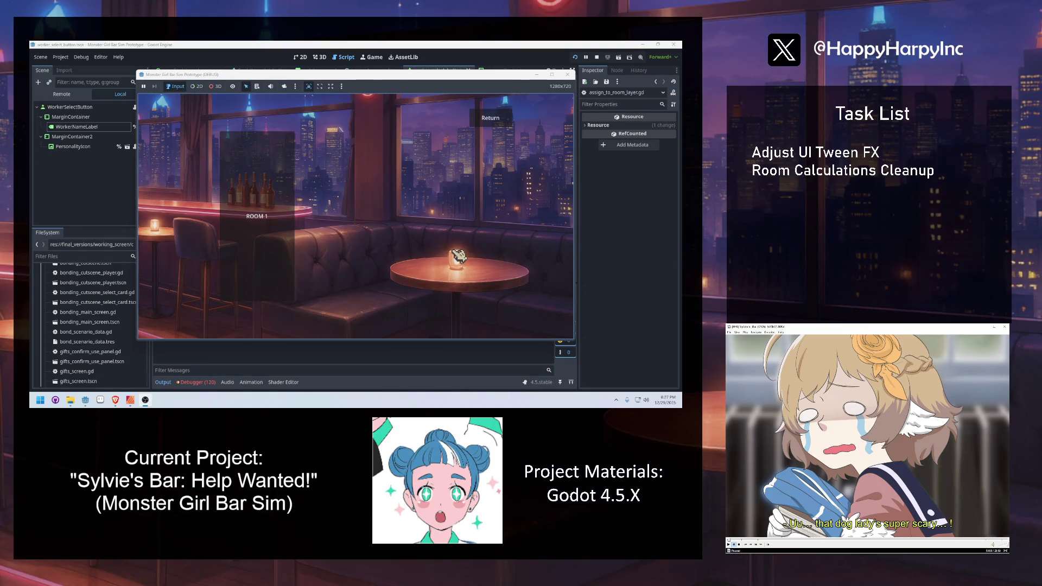
Open ROOM 1 and compare the worker's star ratings for Blacksmith, Corporate Executive and Courier.
click(291, 206)
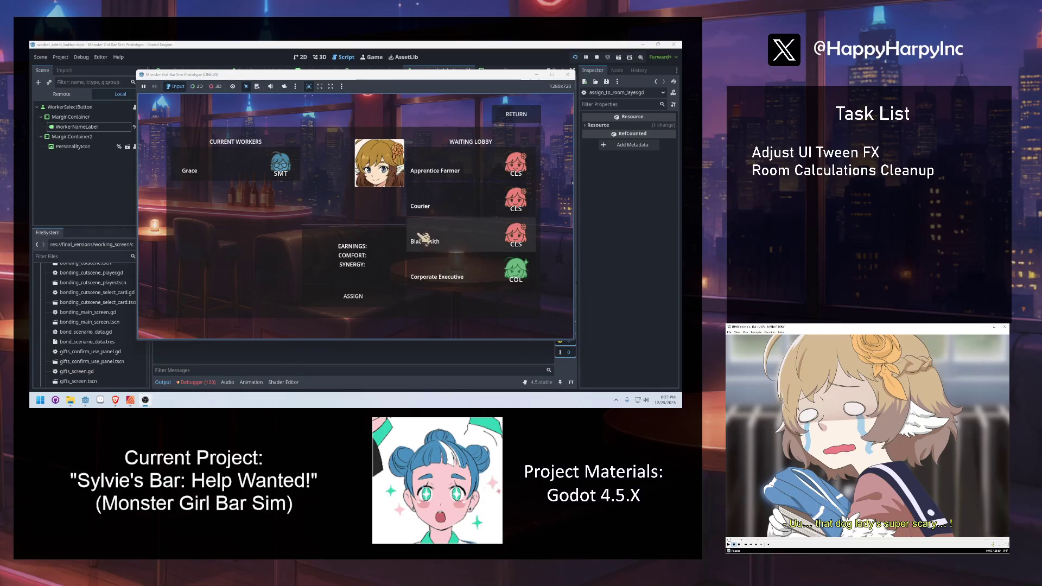
click(239, 166)
click(442, 274)
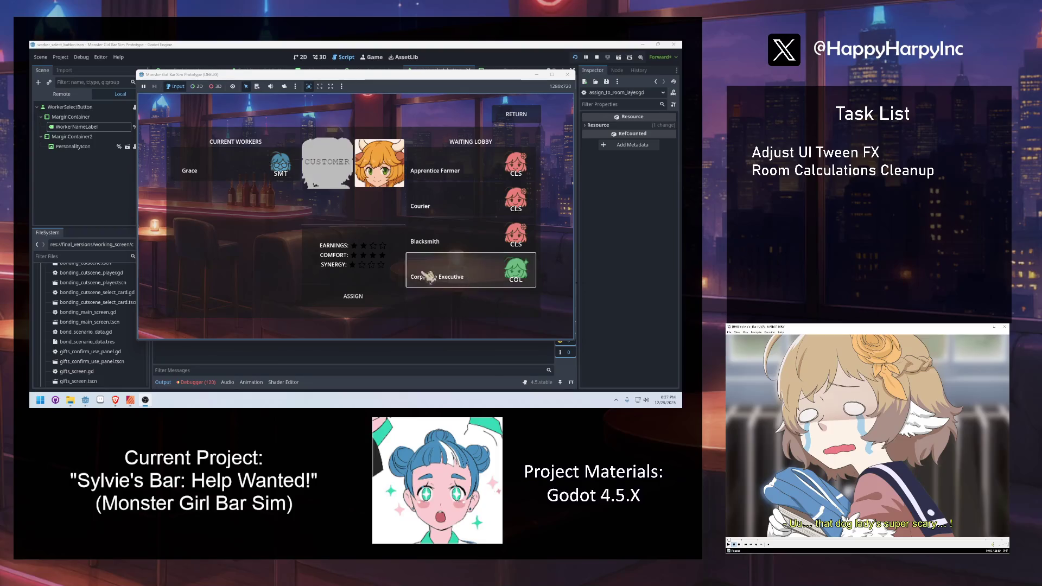
click(467, 239)
click(482, 170)
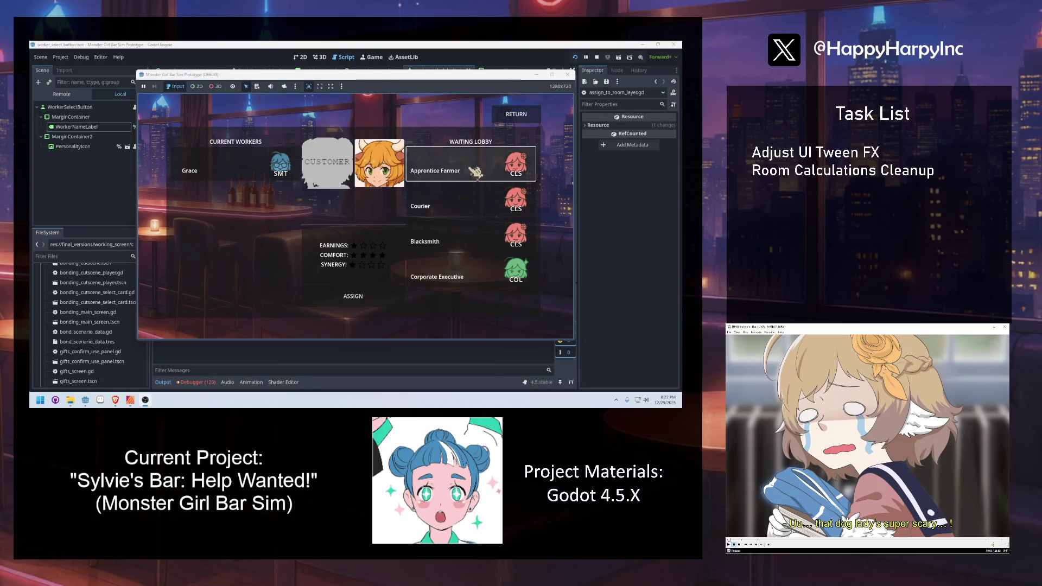
click(478, 271)
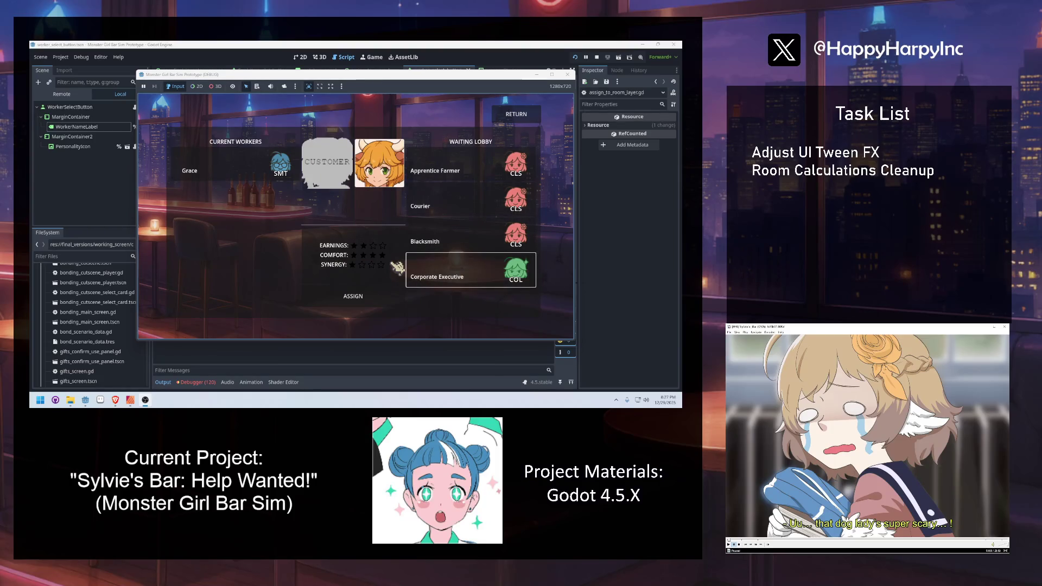
click(477, 233)
click(478, 205)
click(477, 171)
click(477, 206)
click(477, 239)
click(478, 277)
Recheck Blacksmith and Corporate Executive earnings, then return to the bar.
click(451, 239)
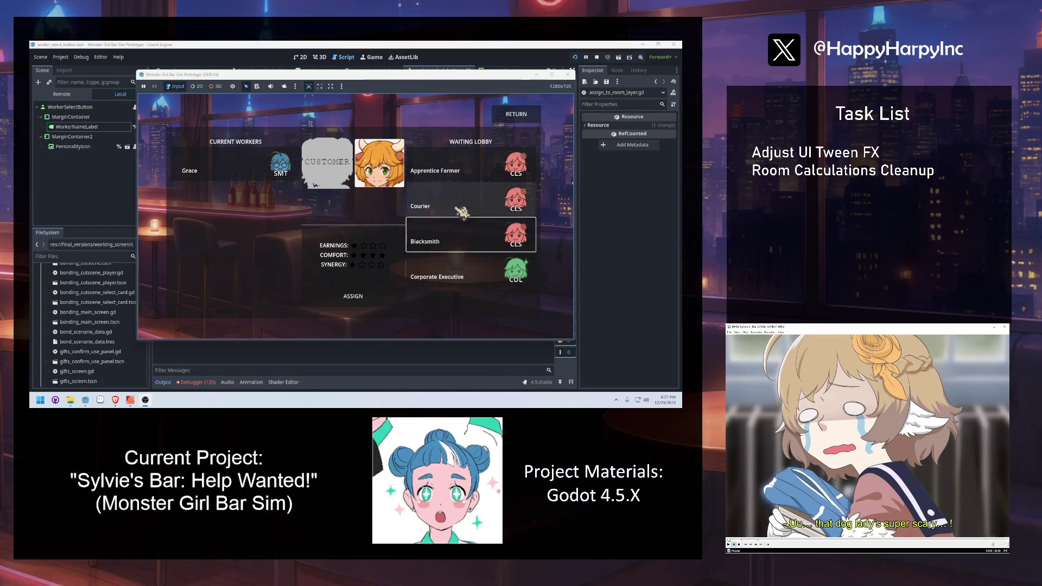
click(459, 168)
click(453, 205)
click(469, 236)
click(466, 265)
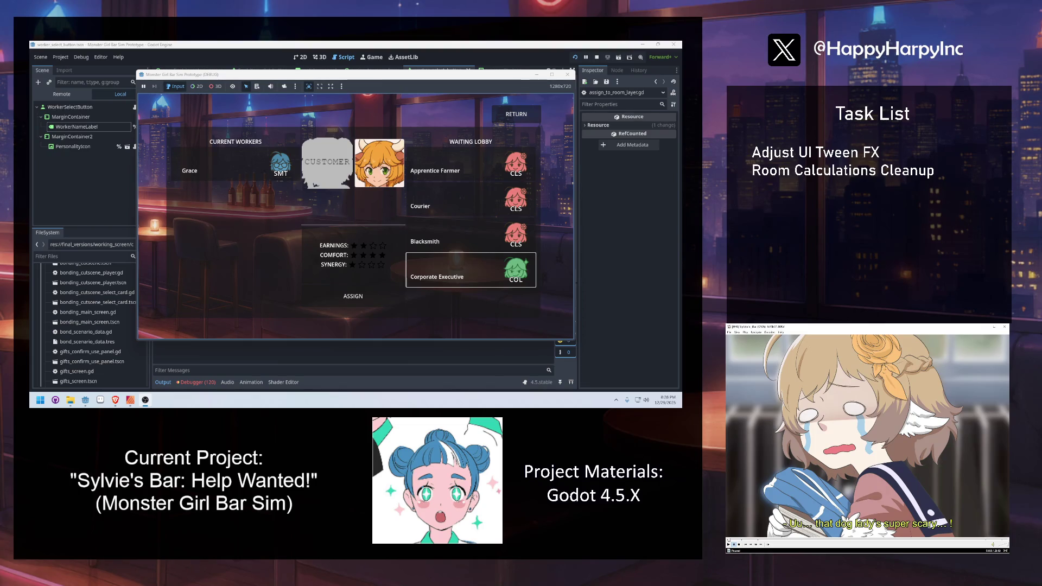
click(531, 117)
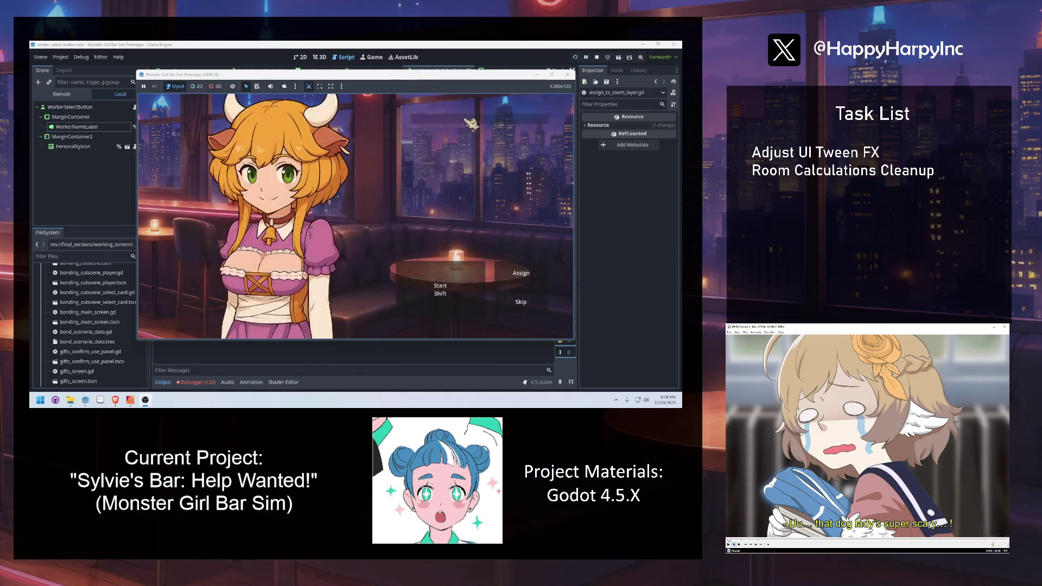
Restart the game, continue a save into the bar's main screen, then return to the Script workspace.
click(597, 57)
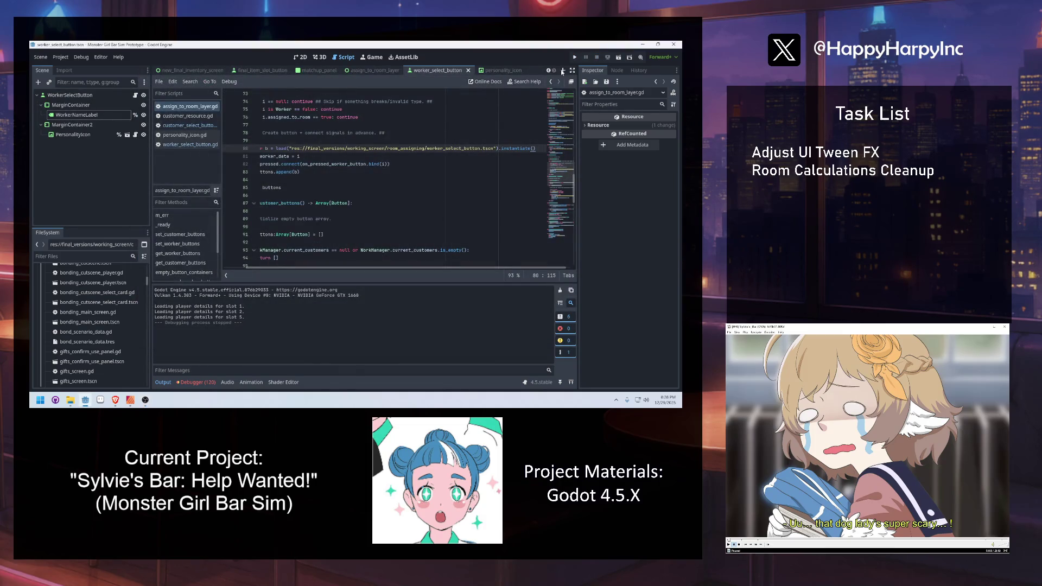
click(575, 58)
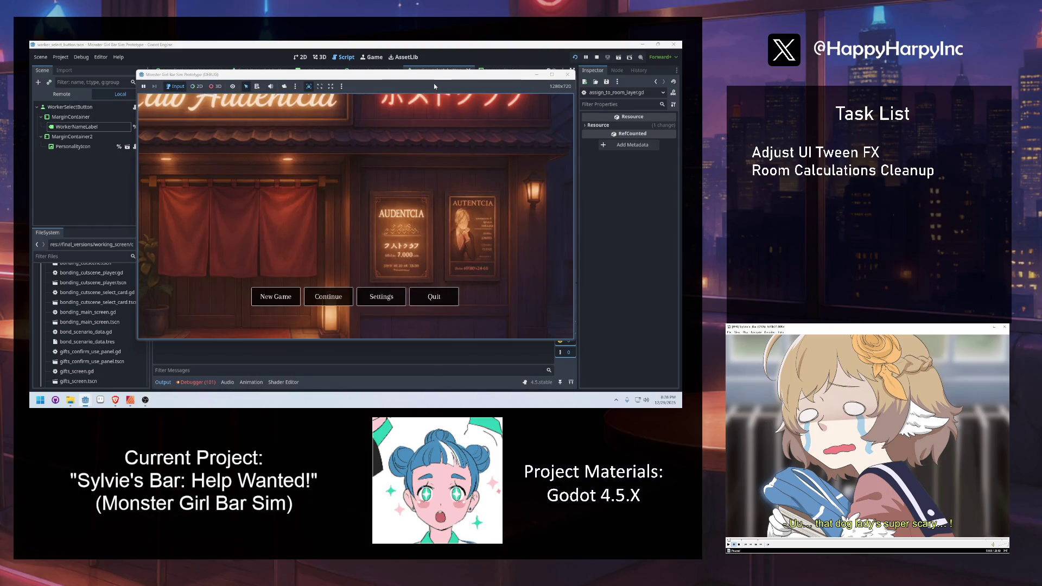
click(332, 298)
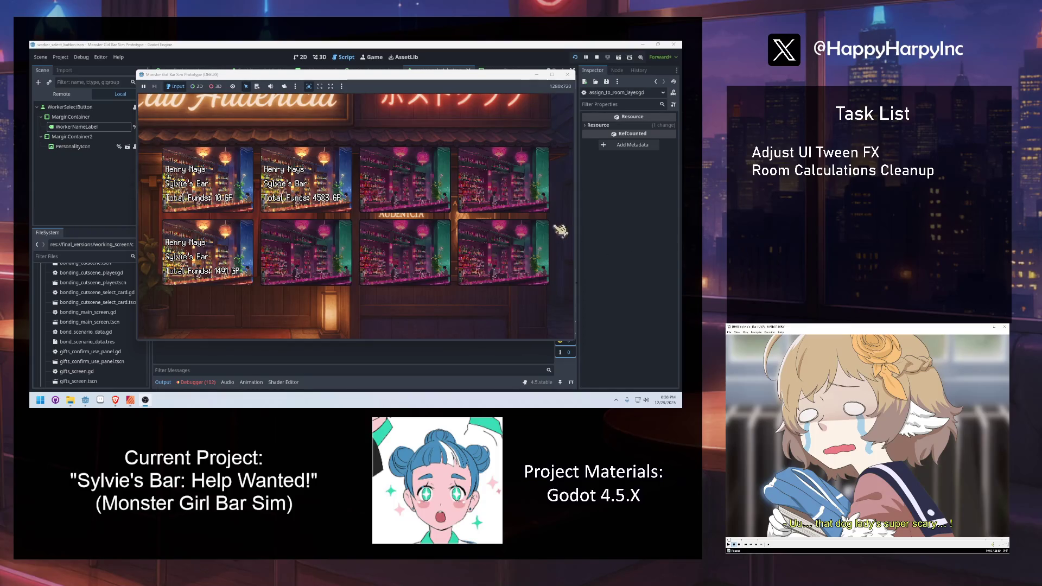
click(241, 175)
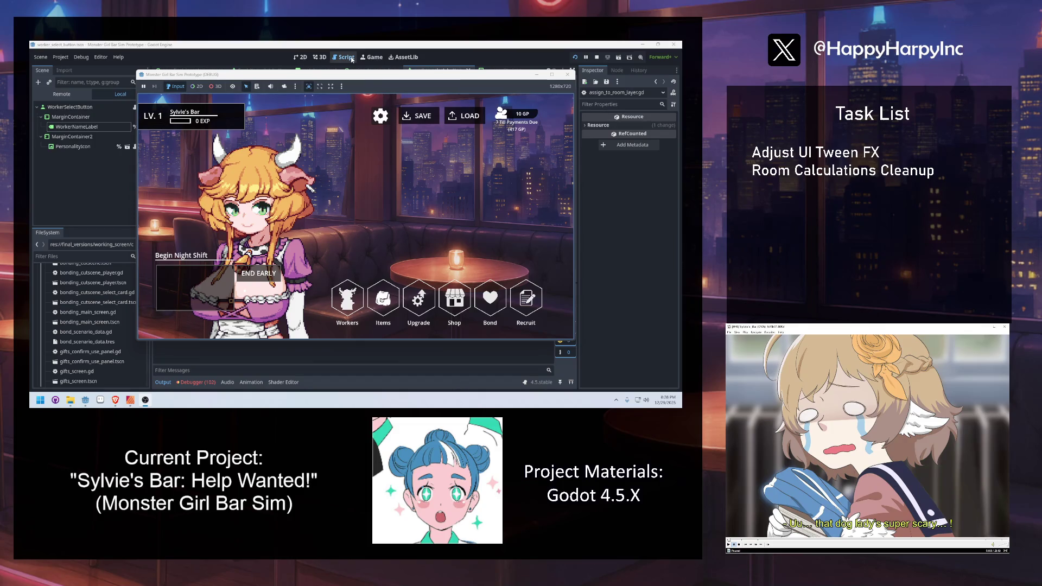
click(334, 59)
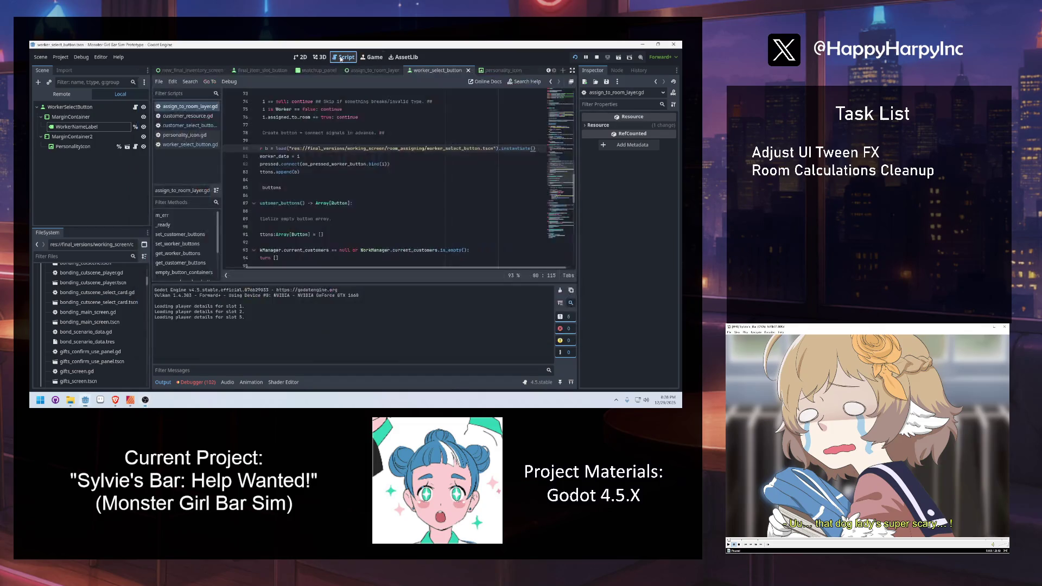
Filter the FileSystem for room_cal, open room_calculations.gd and skim it via the minimap.
click(71, 256)
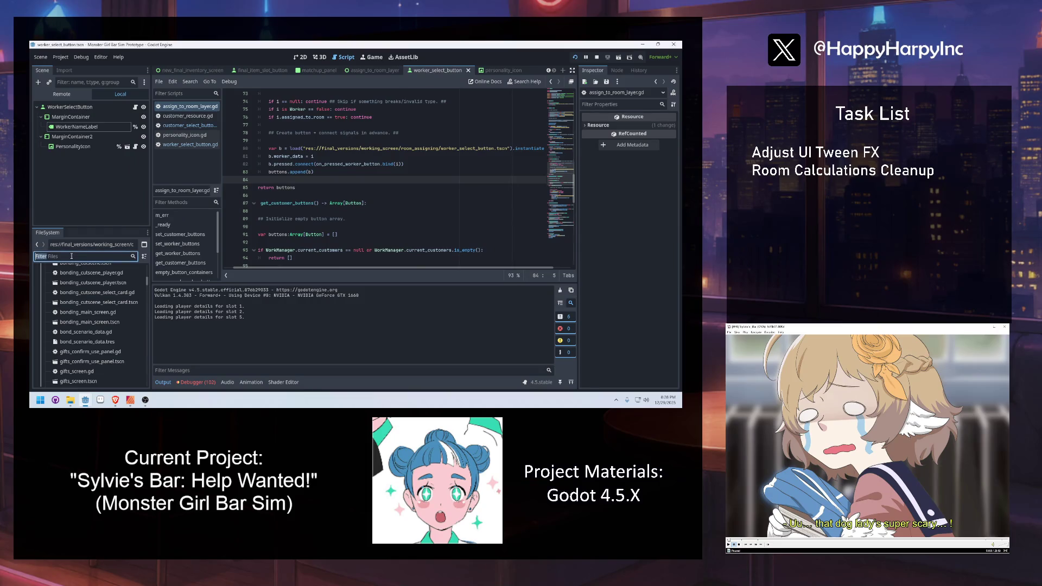
text(room_cal)
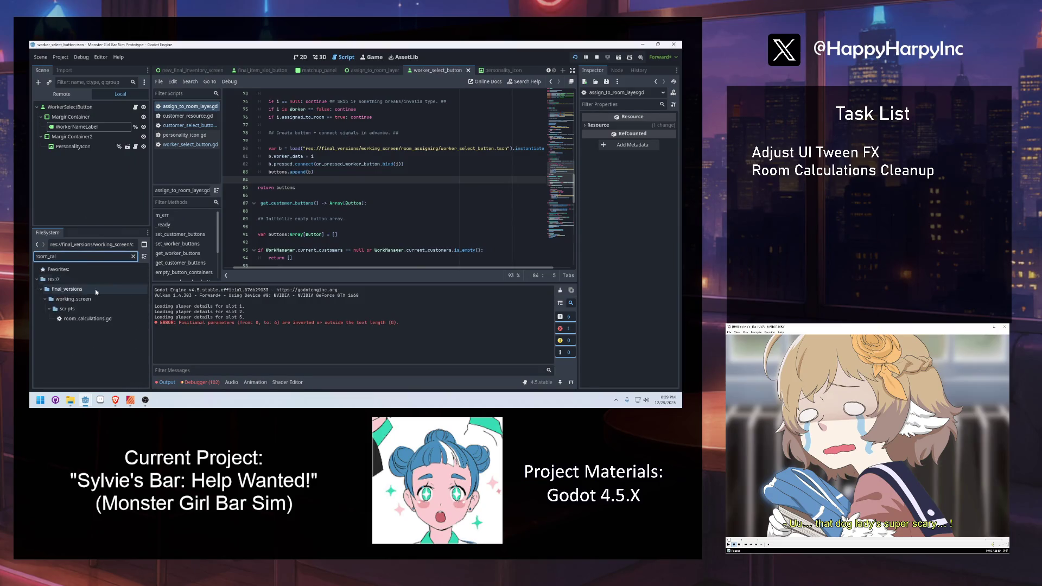
double_click(88, 318)
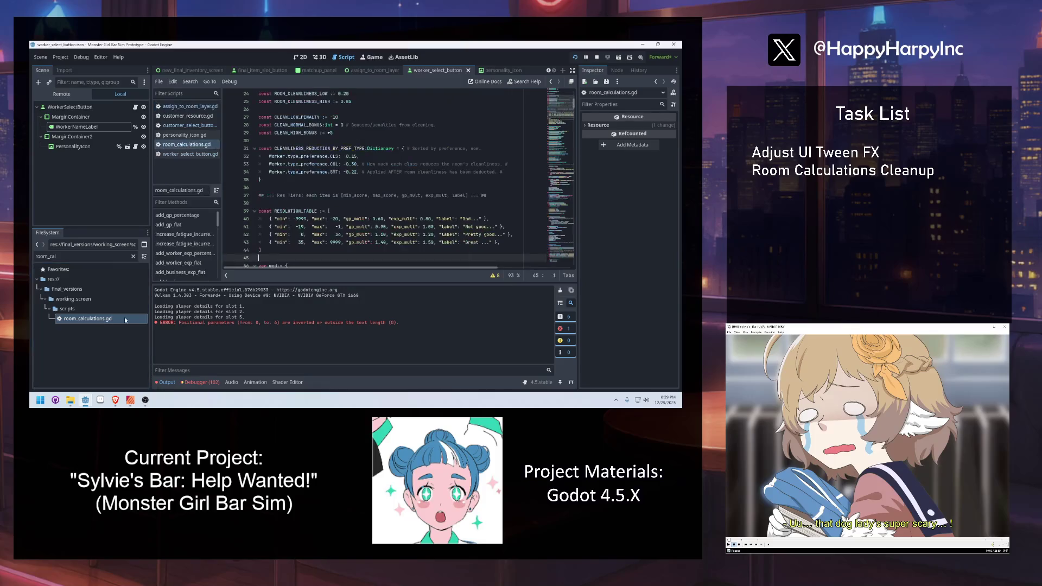
drag(559, 106, 563, 262)
scroll(389, 239, down, 3)
scroll(388, 240, down, 3)
scroll(389, 240, up, 6)
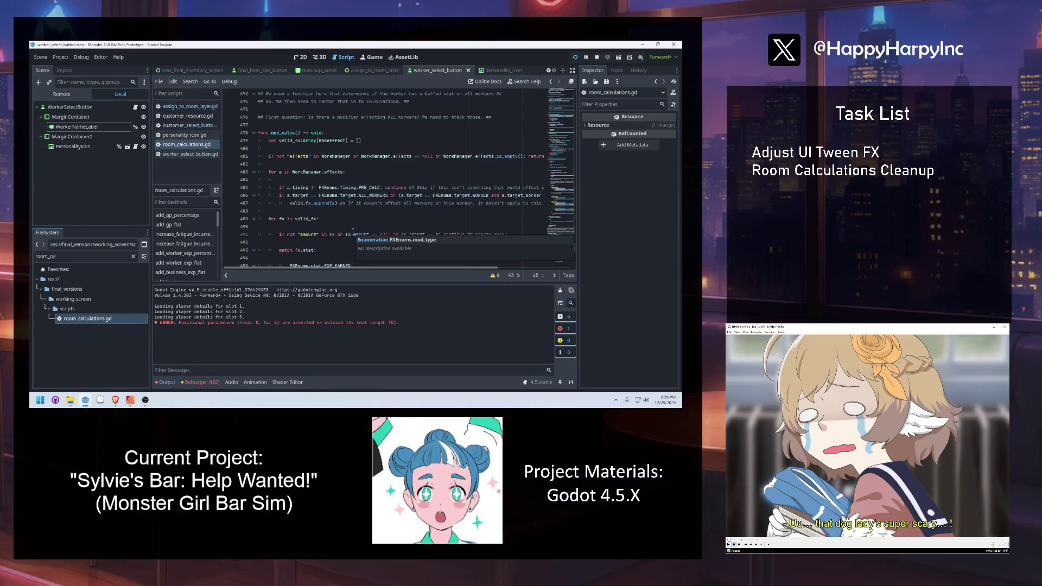
scroll(353, 231, up, 7)
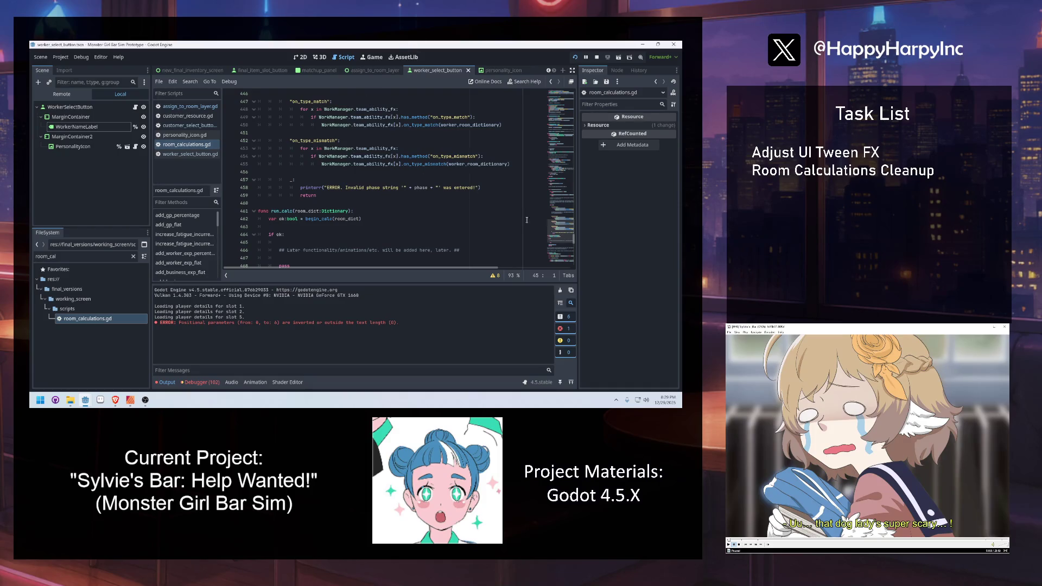
drag(565, 241, 554, 145)
Review the NightContext line, the RESOLUTION_TABLE constant and the business_exp entry.
click(538, 154)
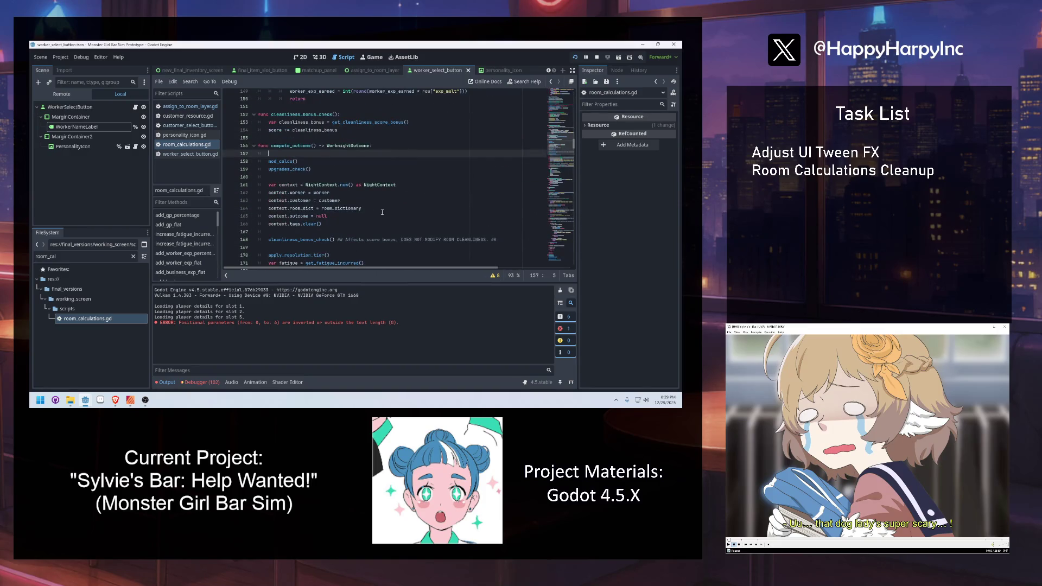
click(287, 174)
scroll(296, 195, down, 6)
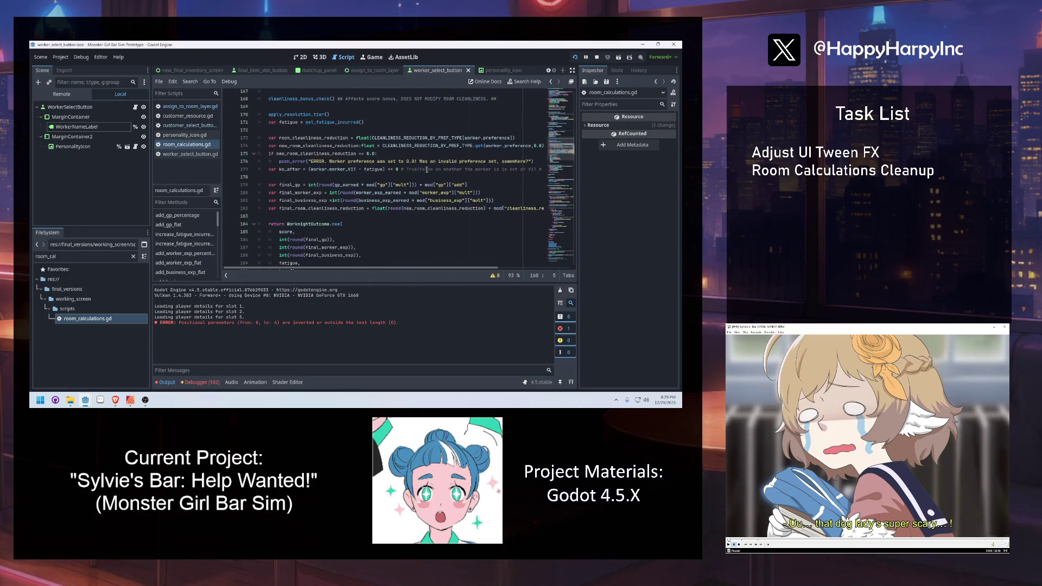
drag(557, 166, 555, 124)
click(476, 164)
scroll(346, 170, up, 10)
click(384, 189)
click(328, 226)
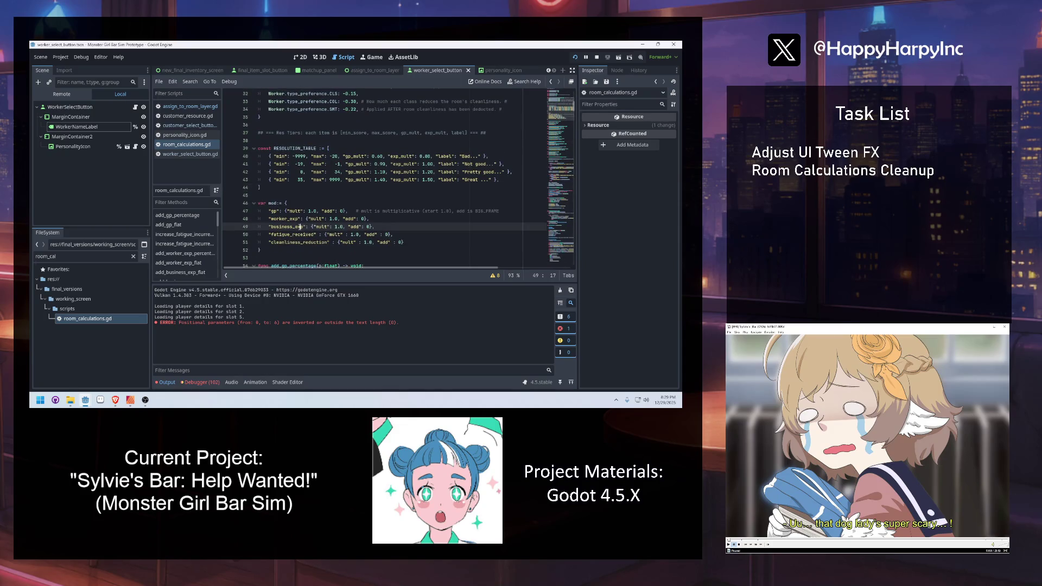
Review the customer lookup, cleanliness and workers_who_worked_data lines, then switch to the streaming software.
scroll(309, 225, down, 6)
scroll(287, 146, down, 4)
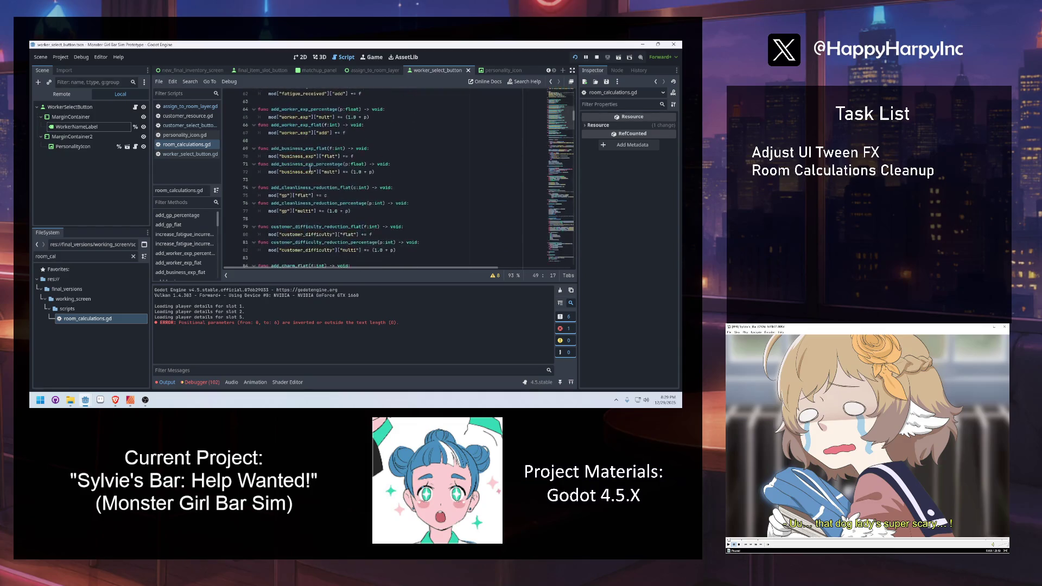
scroll(348, 211, down, 12)
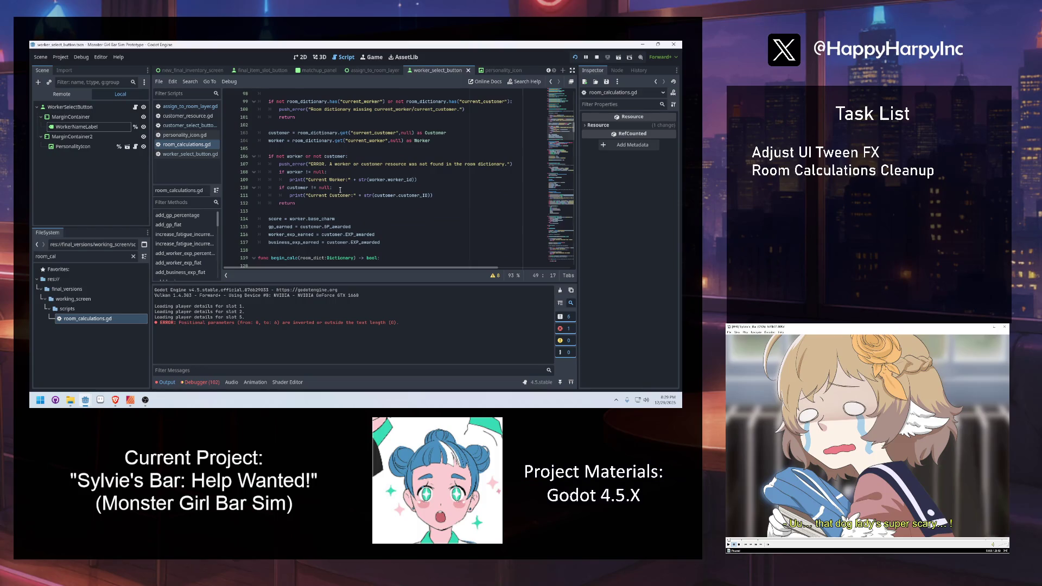
scroll(340, 190, down, 5)
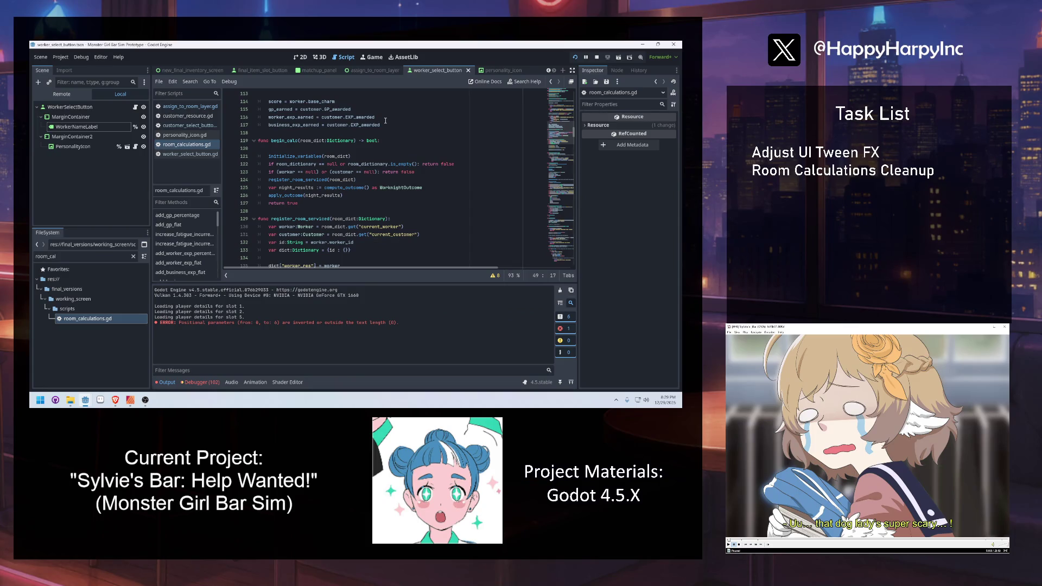
click(321, 235)
scroll(323, 240, down, 4)
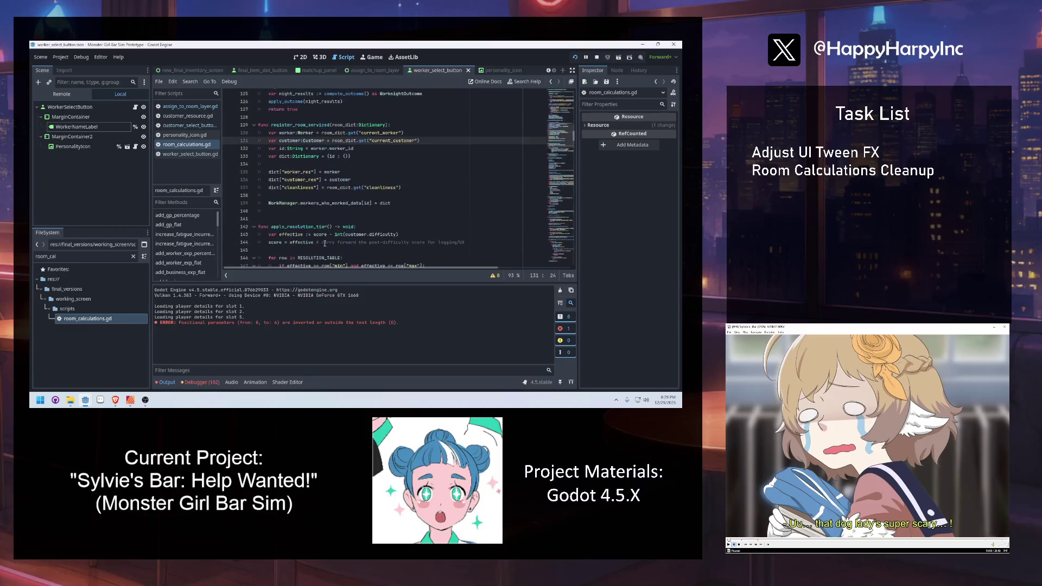
click(286, 173)
click(357, 187)
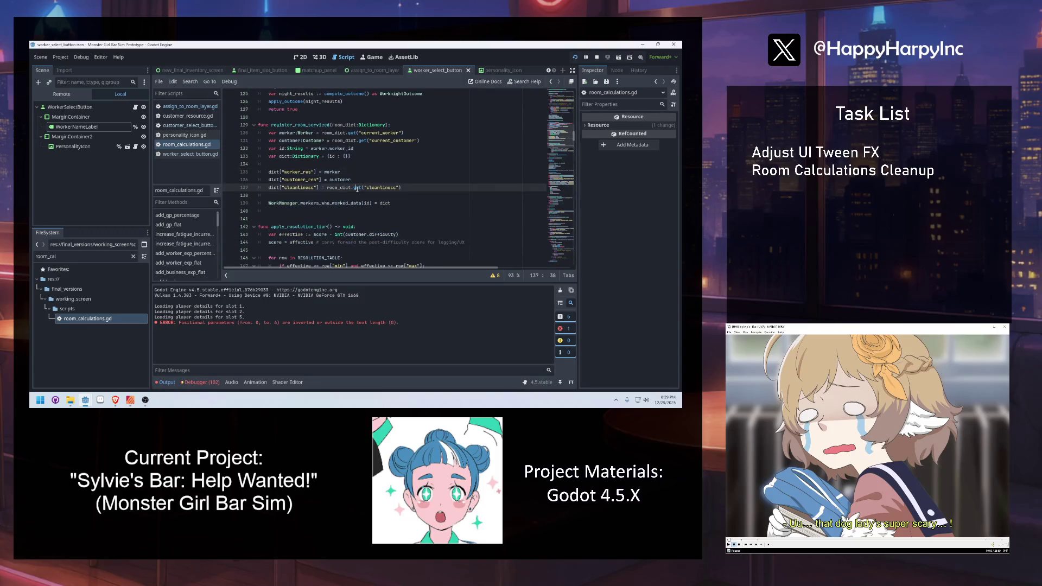
click(323, 203)
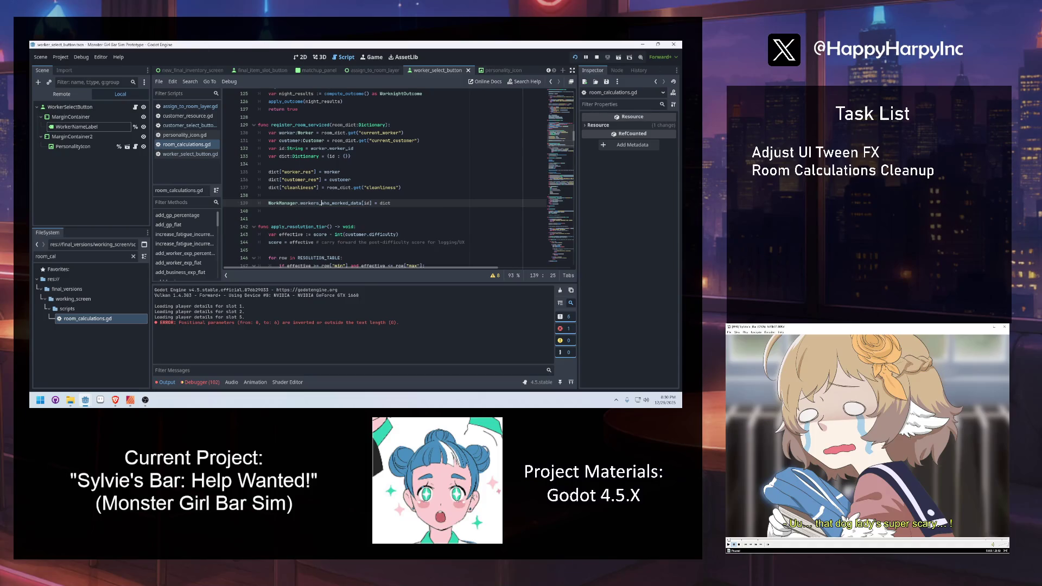
key(alt+Tab)
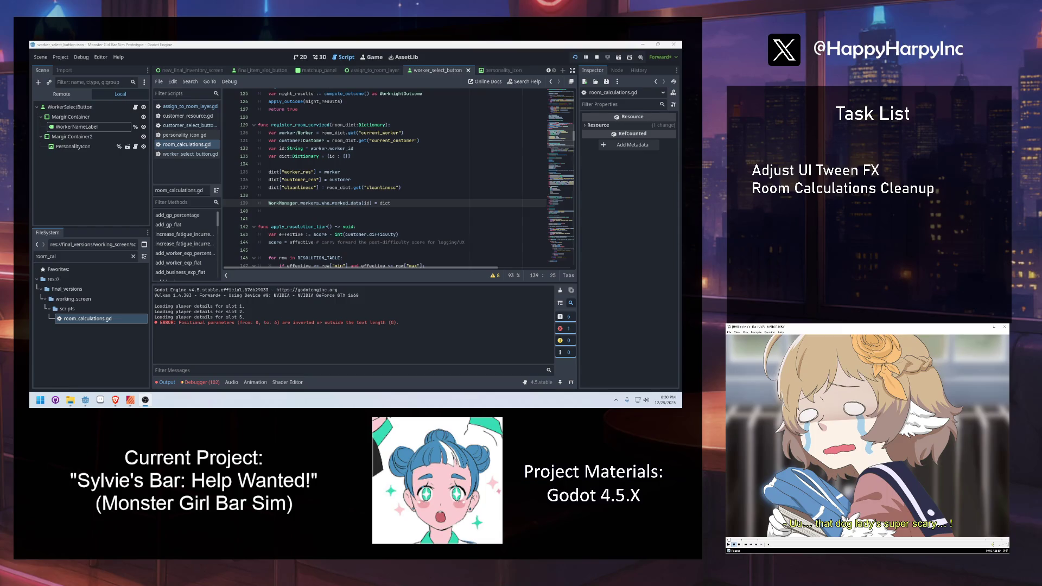
Add the task 'Complete Functionality of Quit-to-End-of-Night Screen' to the OBS task list.
text(F)
key(BackSpace)
text(End)
key(BackSpace)
key(BackSpace)
key(BackSpace)
text(Set)
text( Sta)
text(for)
key(BackSpace)
key(BackSpace)
key(BackSpace)
text(Screen)
key(BackSpace)
key(BackSpace)
key(BackSpace)
text(Quitting)
key(BackSpace)
key(BackSpace)
key(BackSpace)
text(Complete)
text( Functiona)
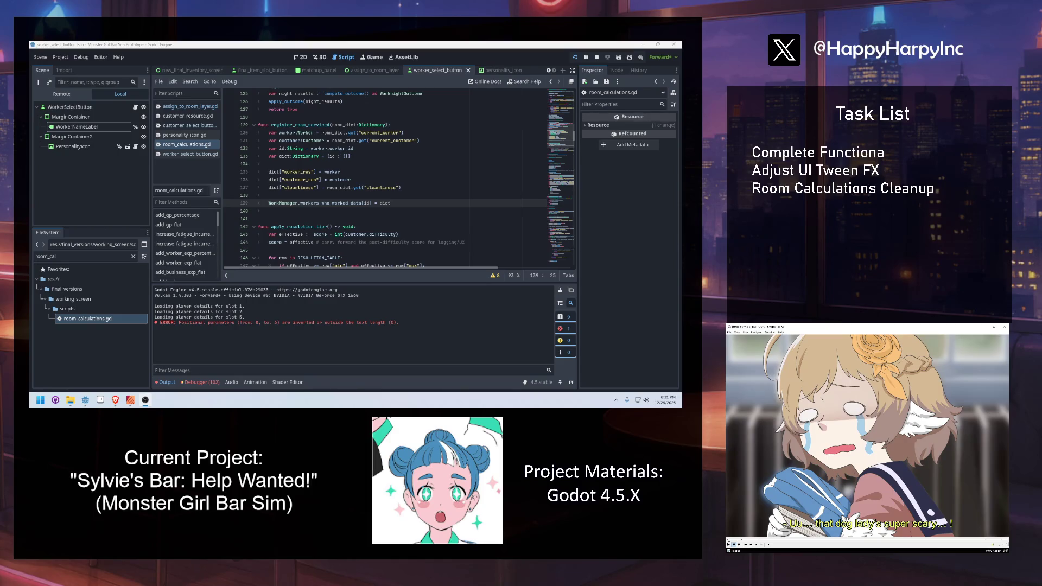
text(lity of Quit-to)
text(-End-)
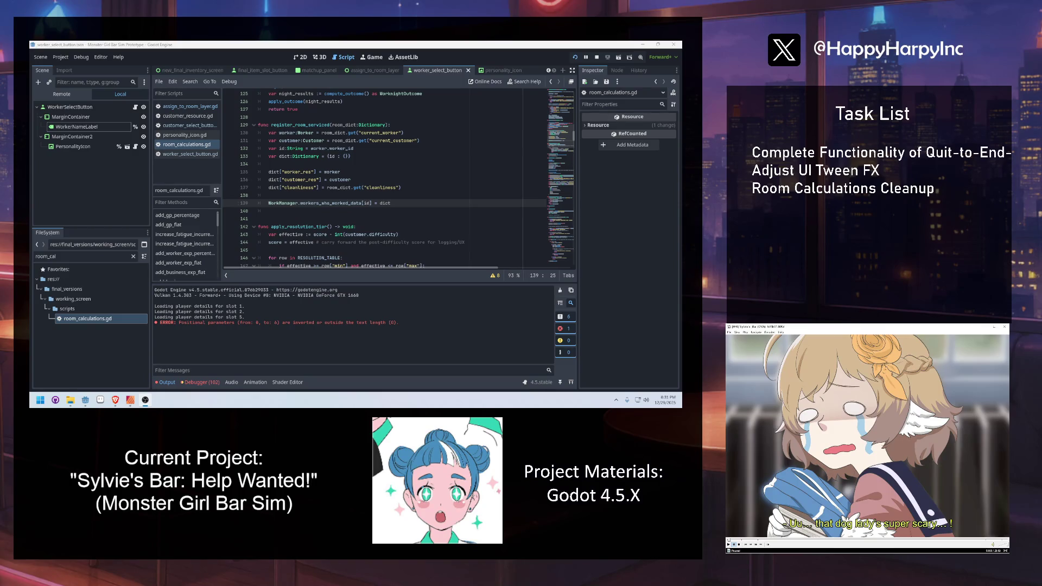
text(Od)
key(BackSpace)
key(BackSpace)
key(BackSpace)
key(Return)
text(End)
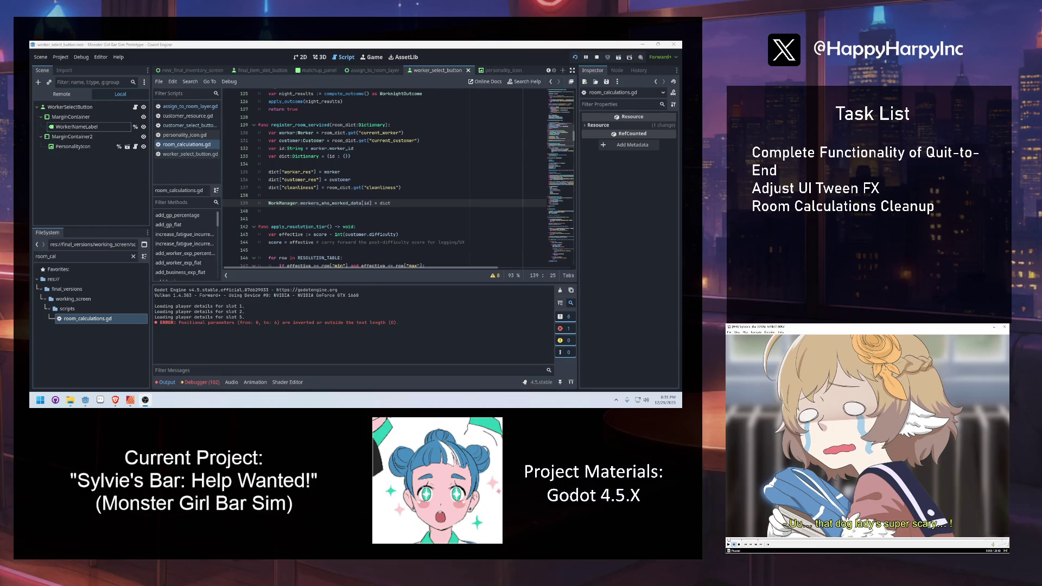
text(-of-Night Screen)
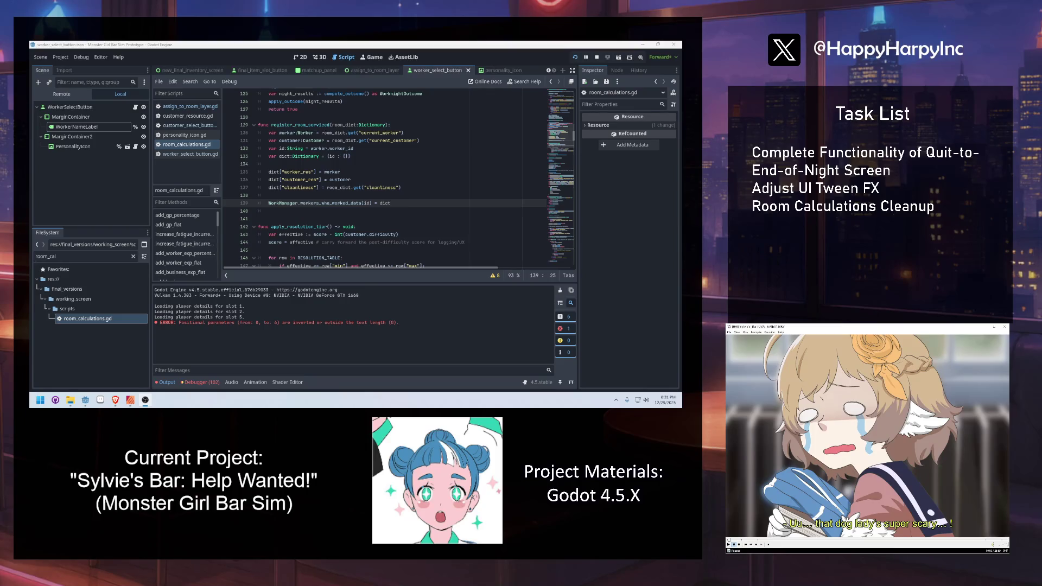
Add 'Tighten "effects" management/WorkManager singleton' above it, then return to Godot.
text(Tighten "effects)
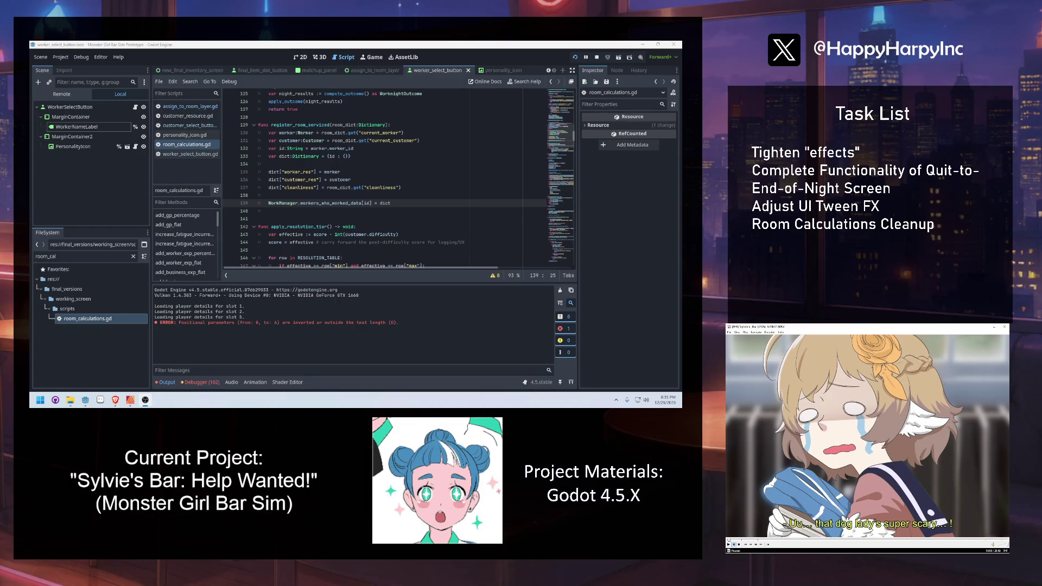
text( management/WorkManag)
key(BackSpace)
key(BackSpace)
key(BackSpace)
text(/)
key(Return)
text(WorkManager singleton)
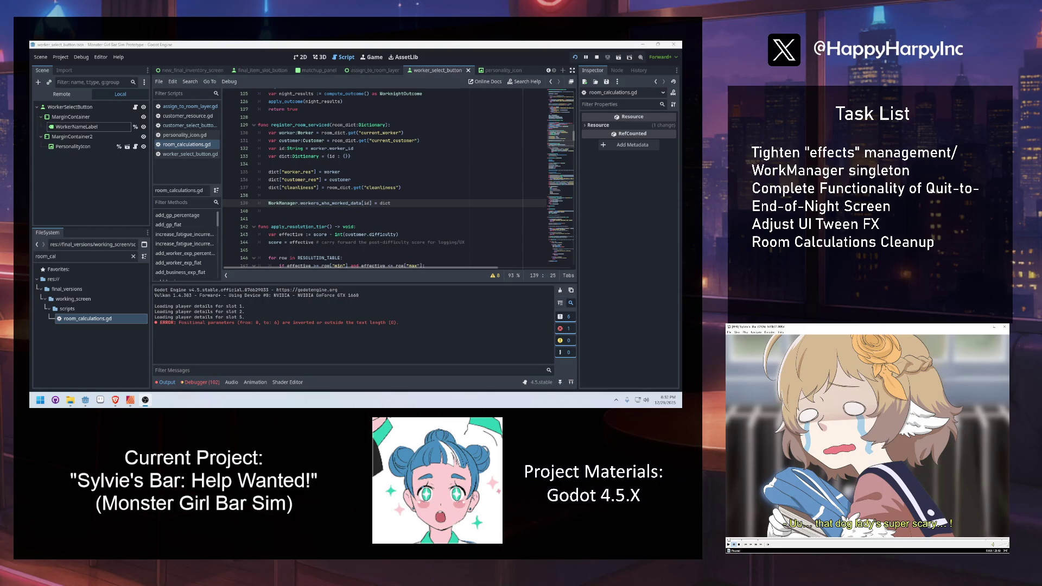
key(alt+Tab)
key(alt+Tab)
Switch to the 2D workspace and open the new_final_inventory_screen scene tab.
click(424, 185)
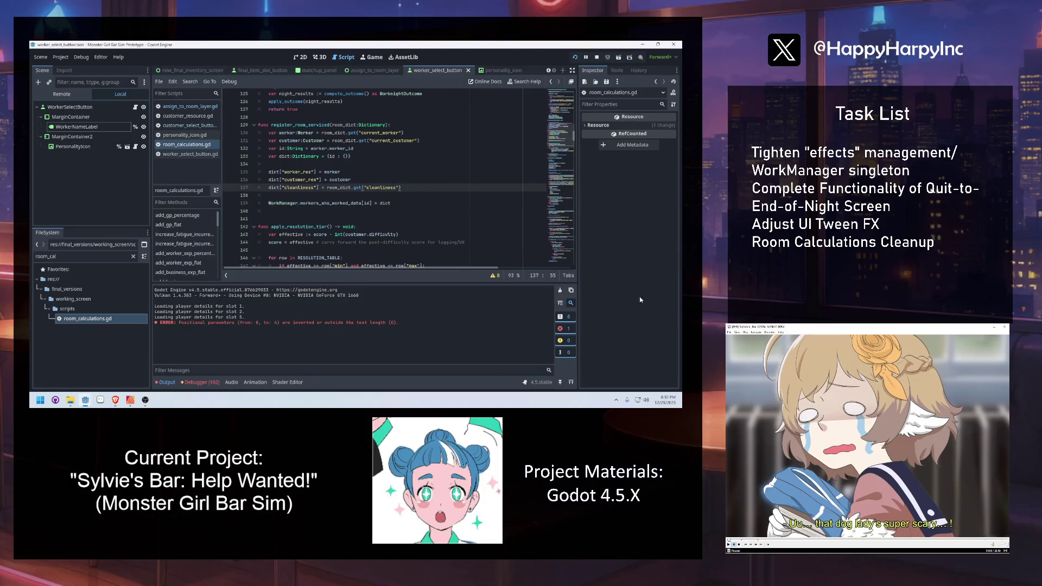
click(415, 205)
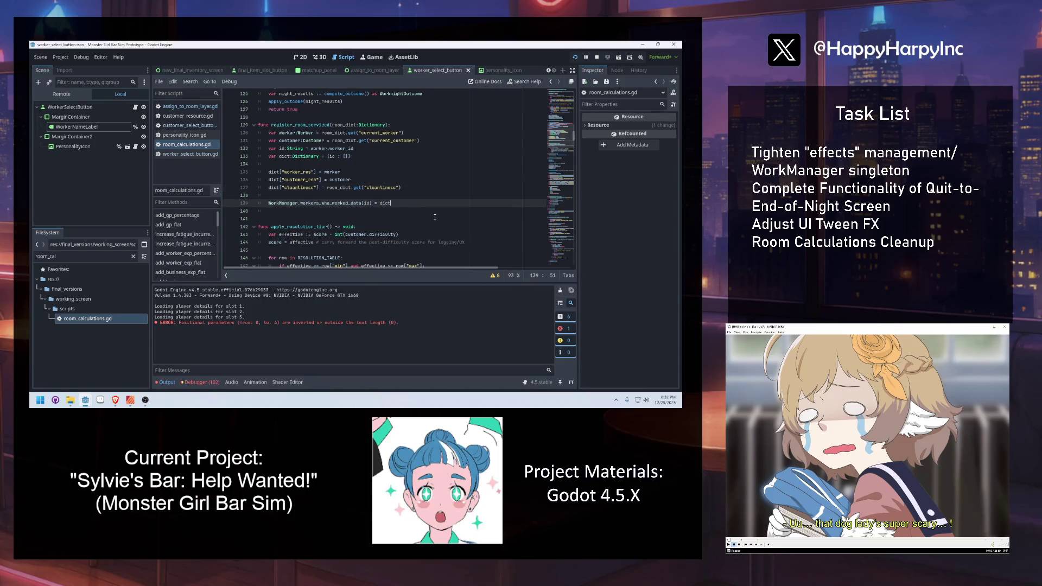
click(300, 57)
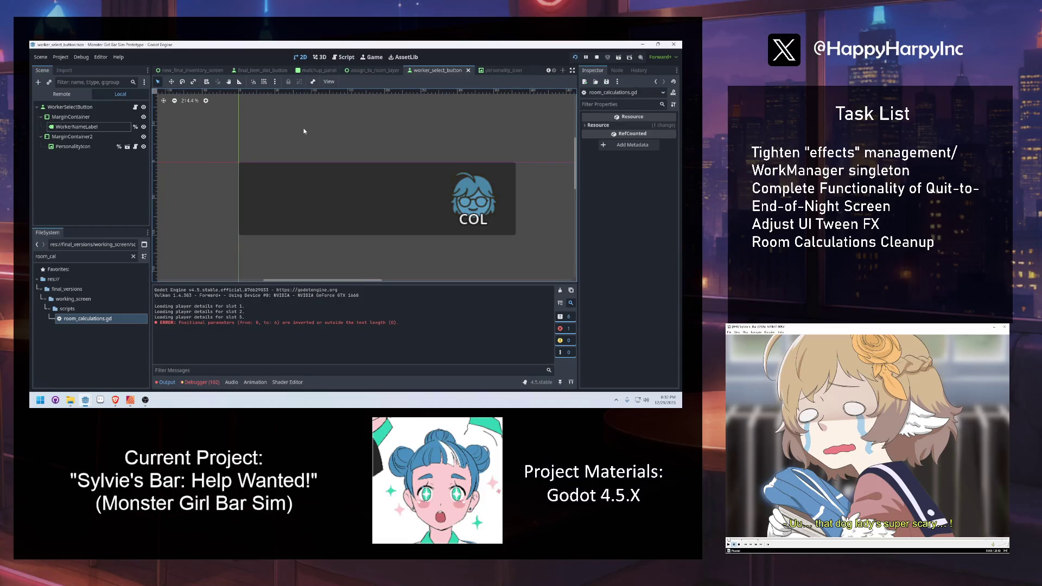
click(193, 70)
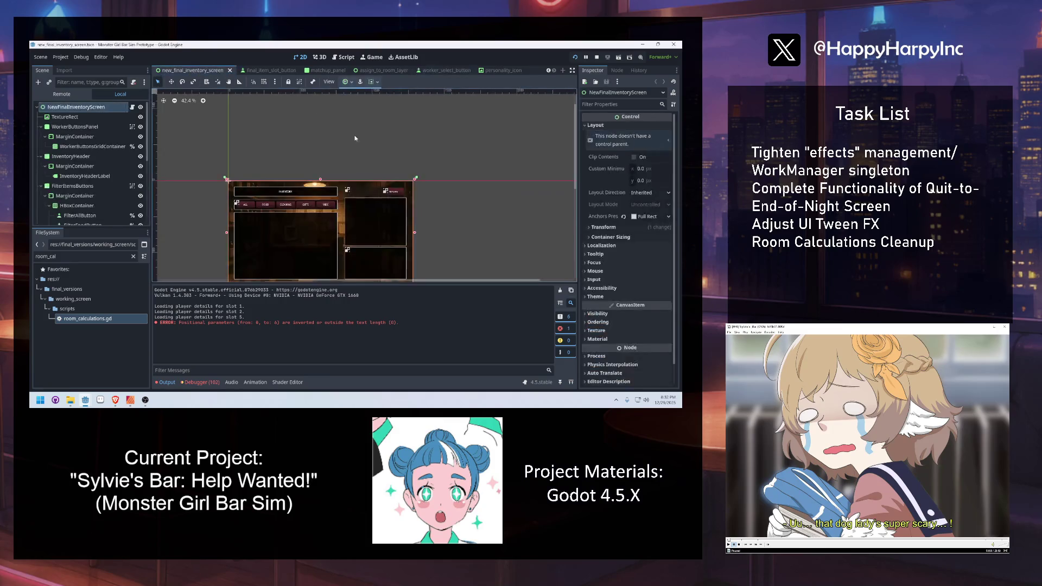
Run the project to start a debug test of the game.
scroll(325, 207, up, 1)
scroll(316, 223, down, 3)
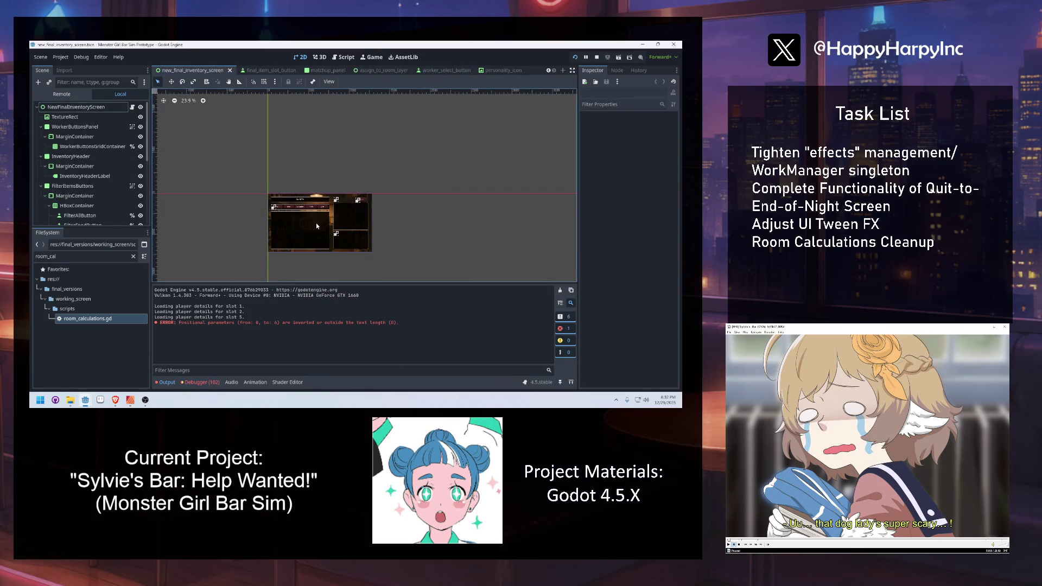
scroll(314, 226, up, 2)
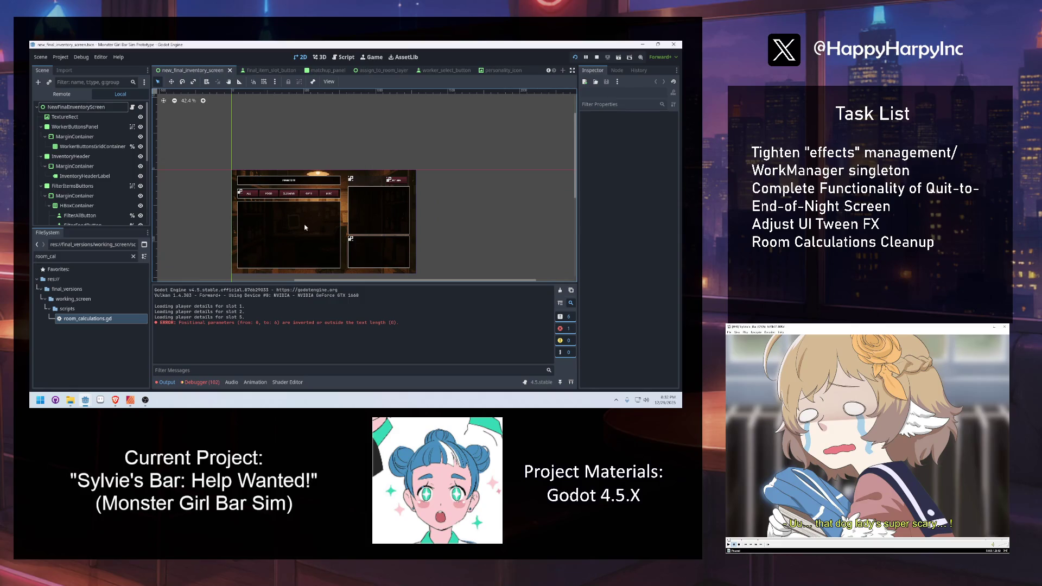
click(606, 58)
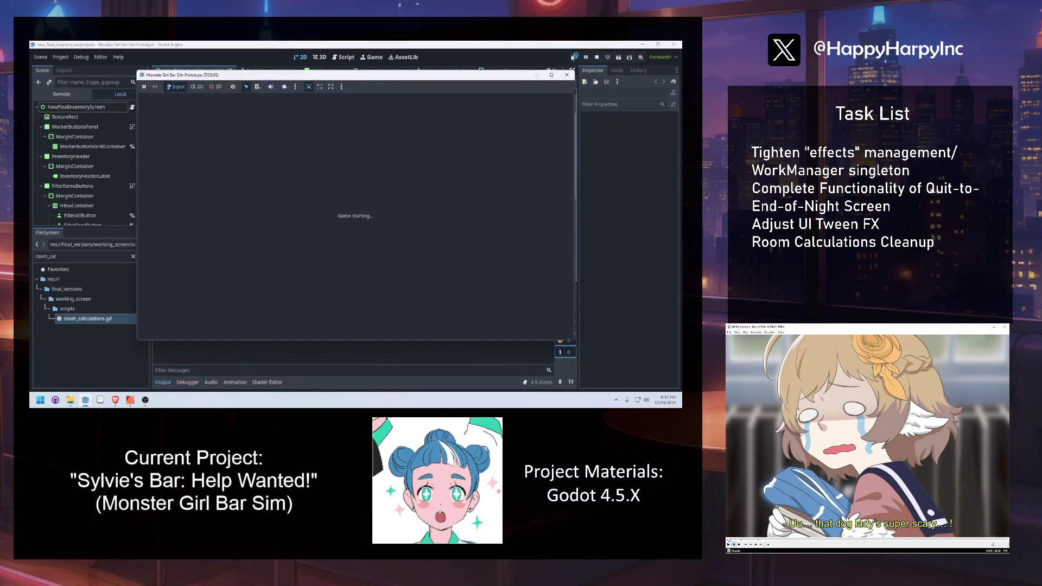
Load the first save slot, open the inventory, dismiss the item prompt, and view Grace's stats.
click(332, 300)
click(227, 186)
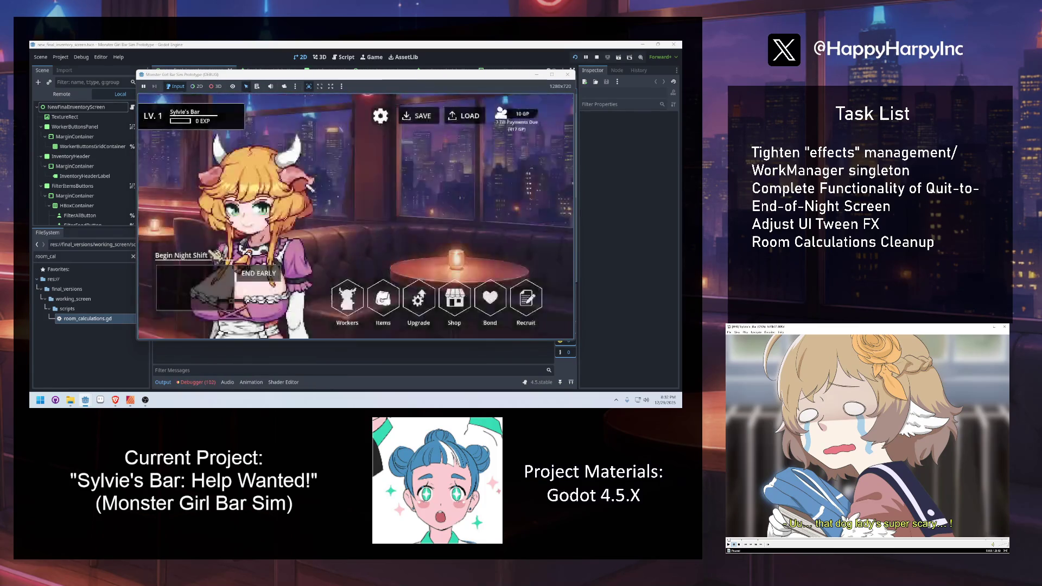
click(386, 311)
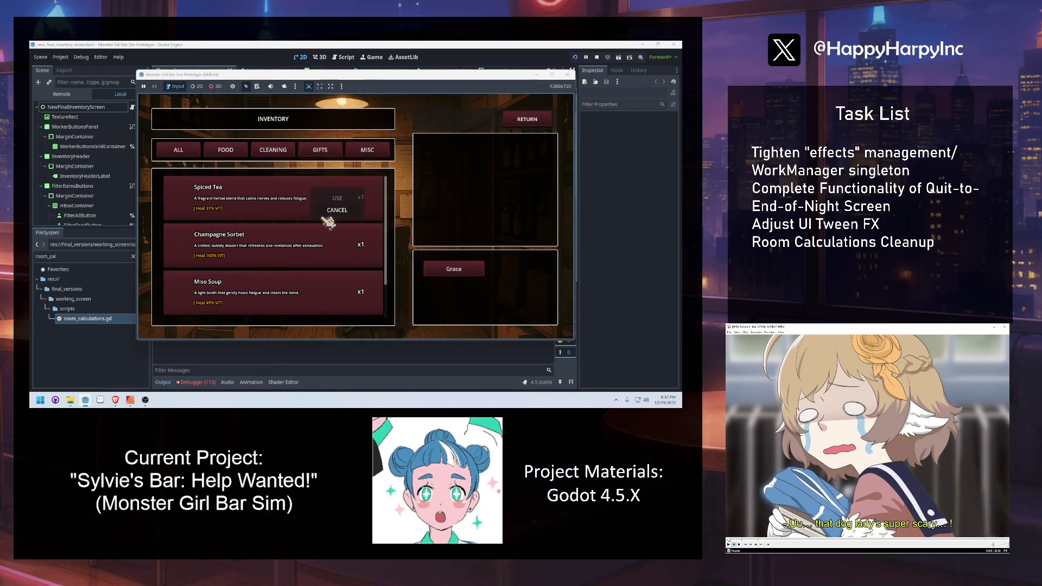
click(461, 275)
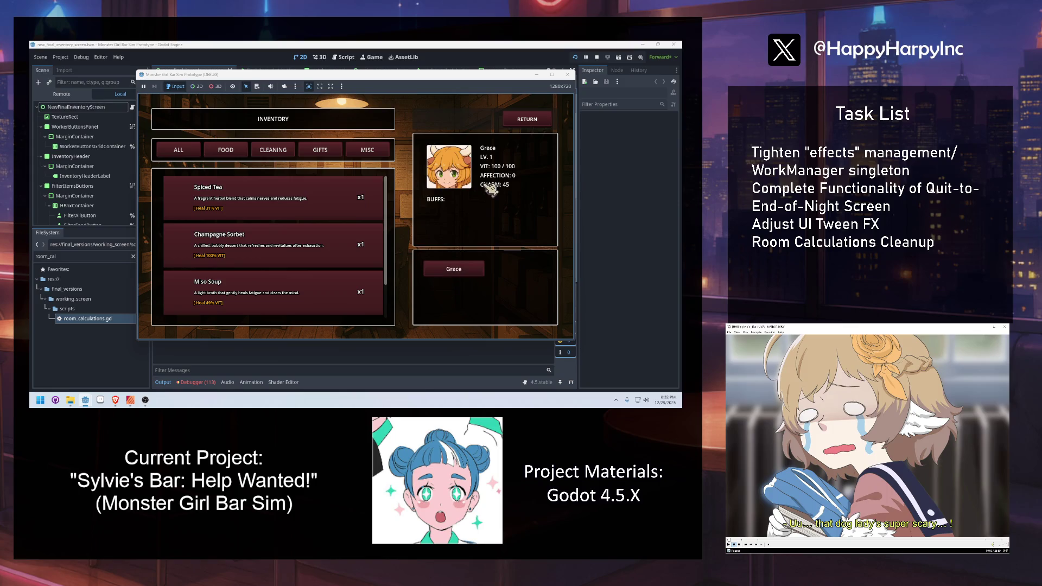
click(358, 150)
Cycle the All, Gifts and Food filters, select Spiced Tea, then return to the editor.
click(179, 154)
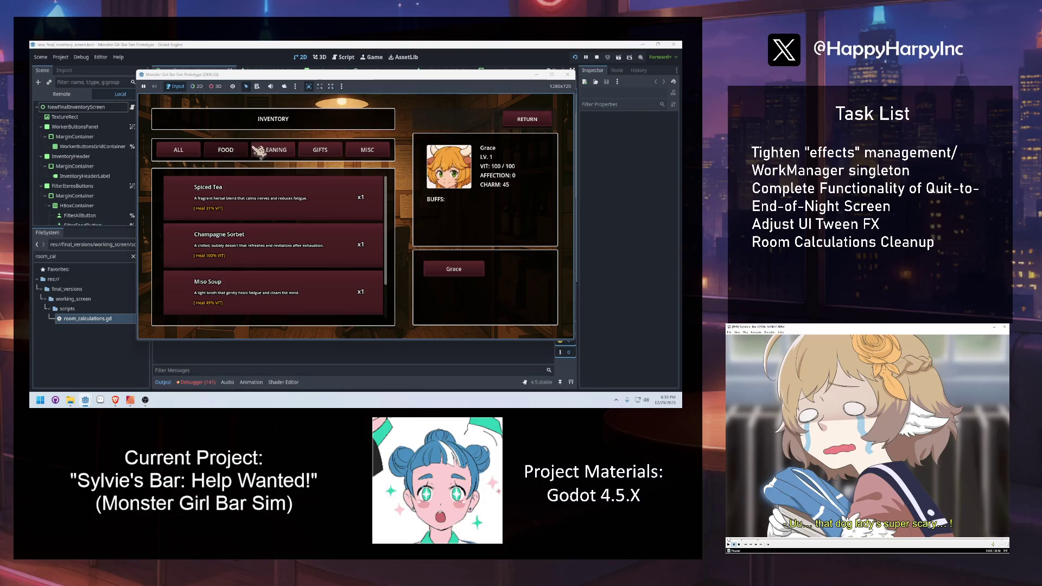
click(320, 152)
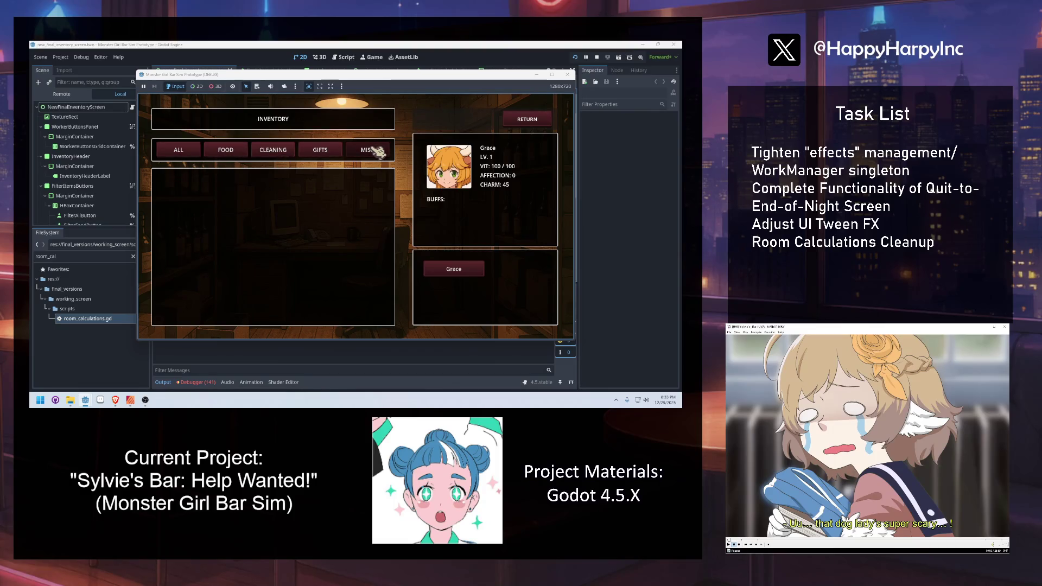
click(212, 154)
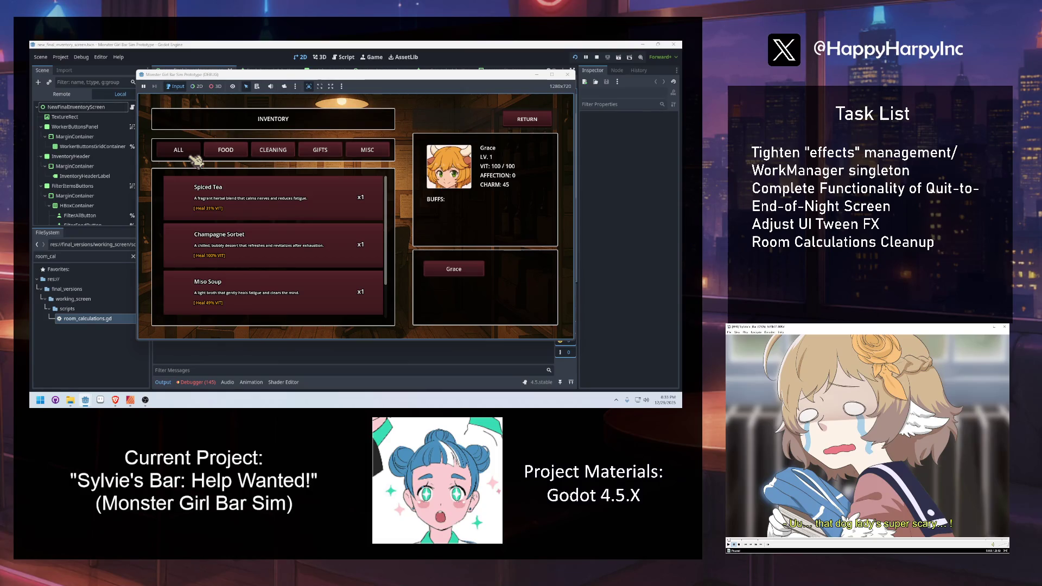
click(214, 185)
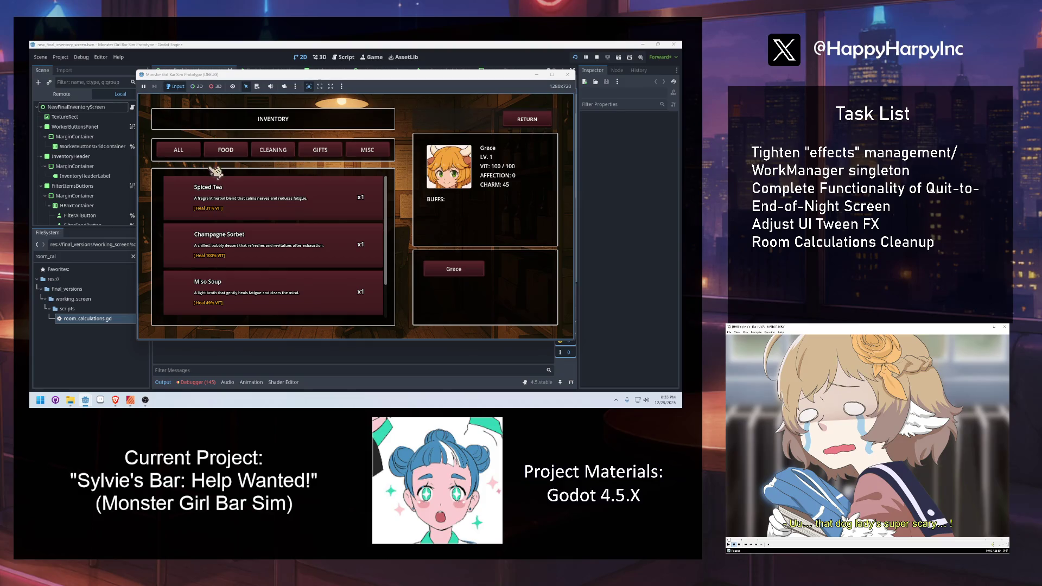
scroll(296, 227, down, 2)
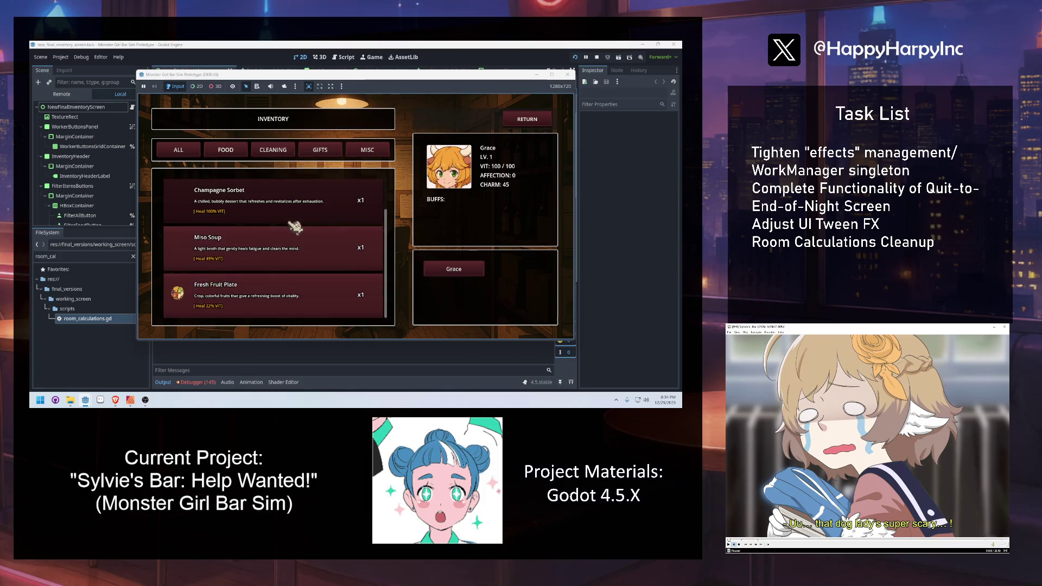
scroll(258, 277, up, 2)
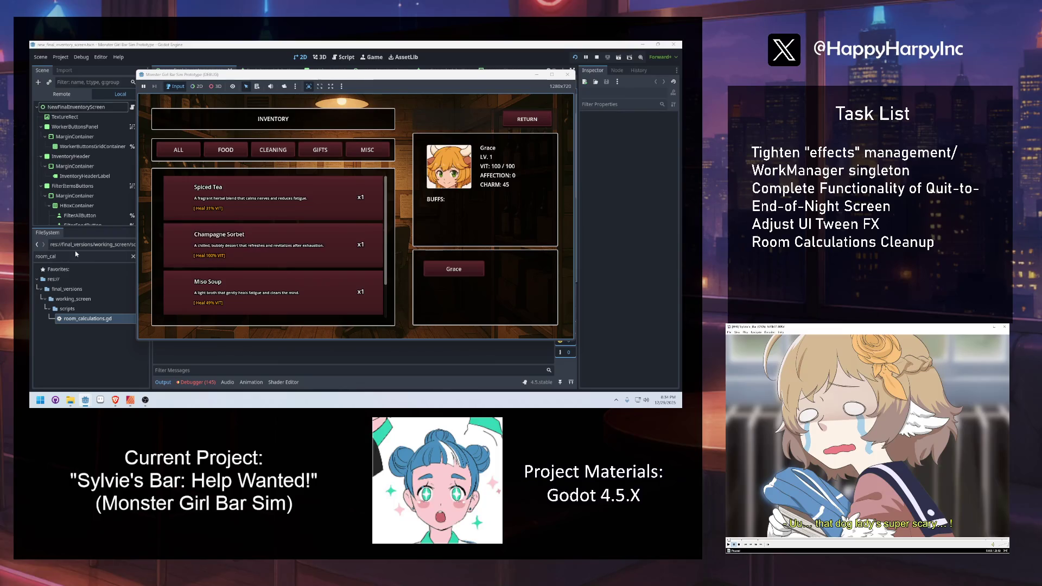
click(76, 255)
Filter the FileSystem for 'chicken', select roast_chicken_skewers.tres, and clear the filter.
text(ch)
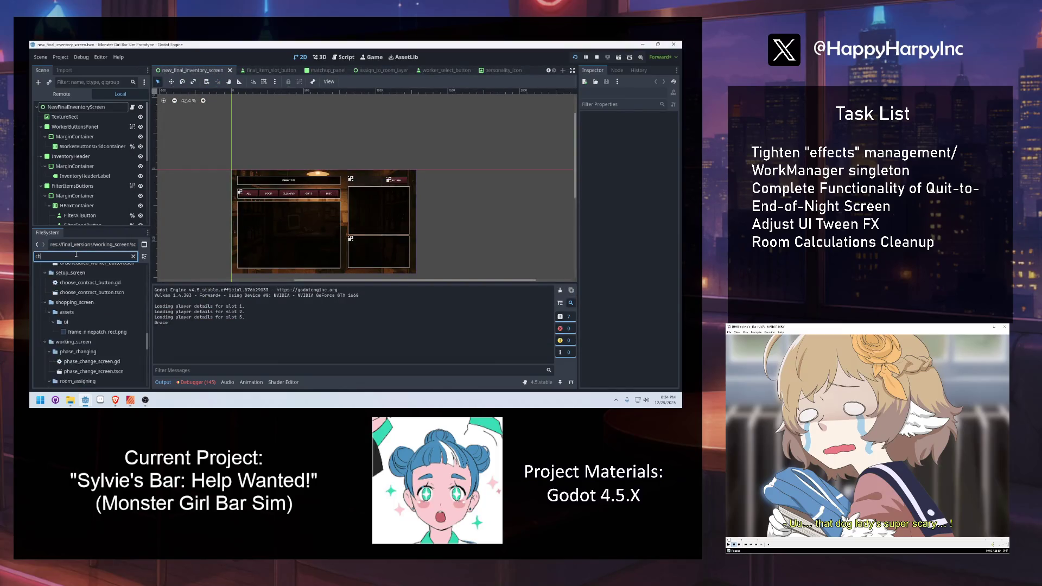
text(icken)
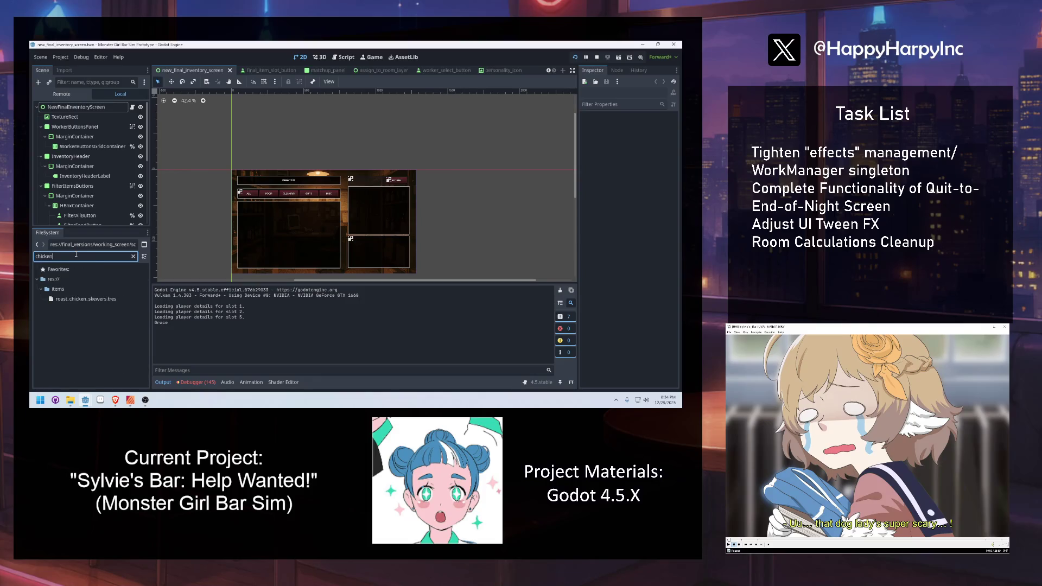
click(85, 299)
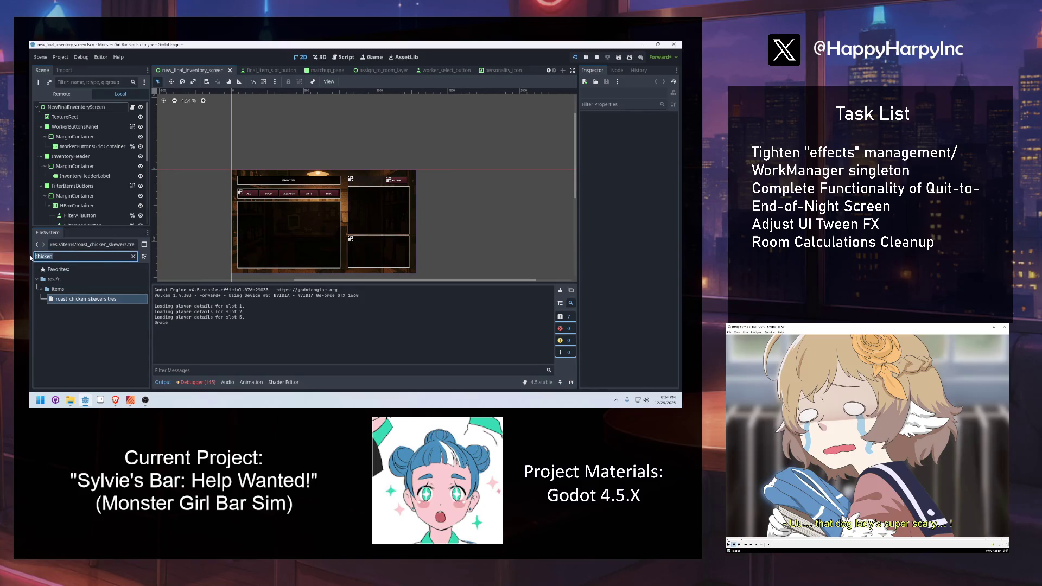
key(BackSpace)
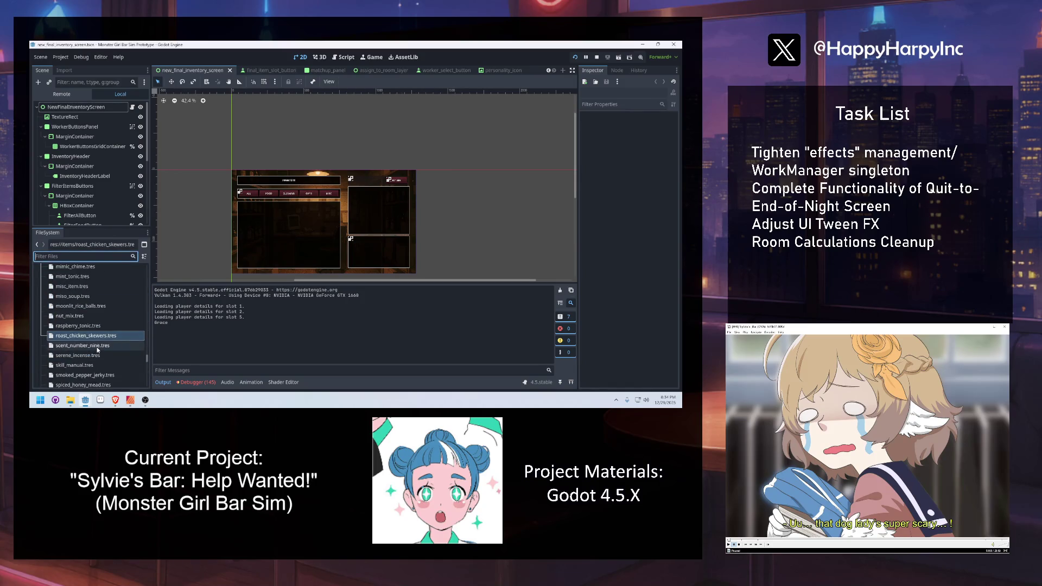
Scroll up through the full items folder listing in the FileSystem dock.
scroll(95, 347, down, 3)
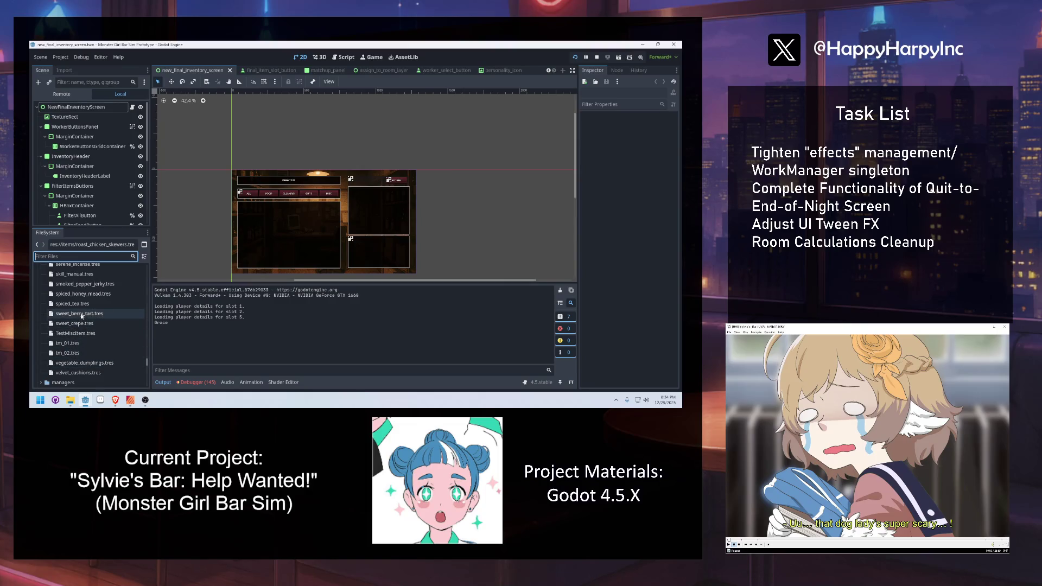
scroll(105, 310, up, 1)
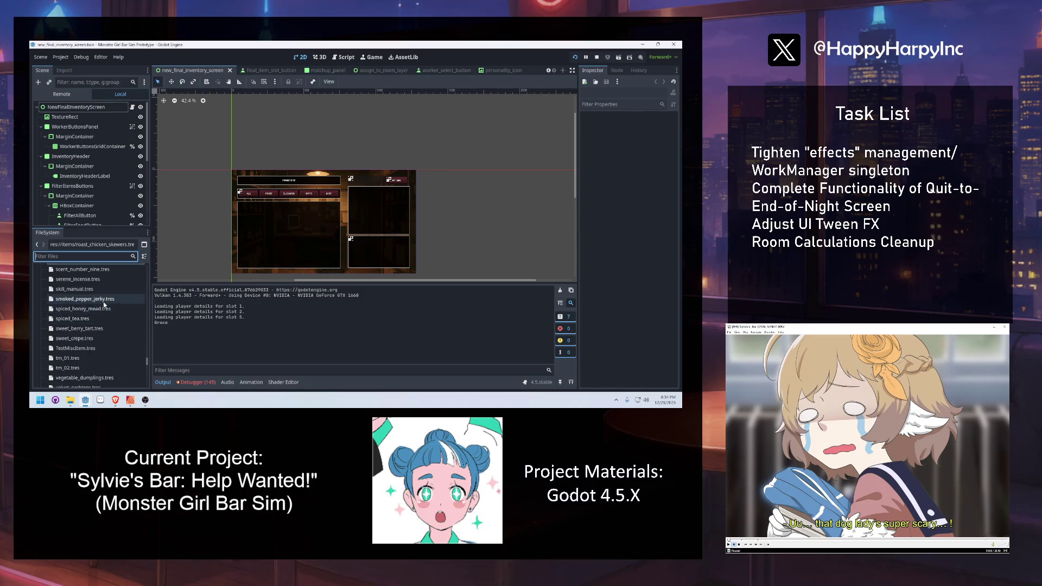
scroll(76, 292, up, 2)
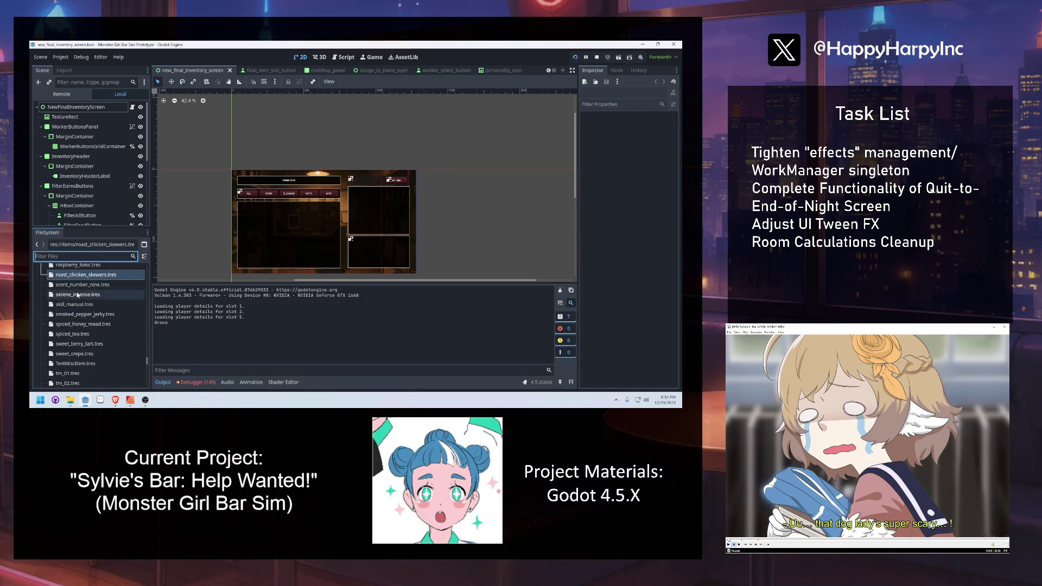
scroll(68, 286, up, 1)
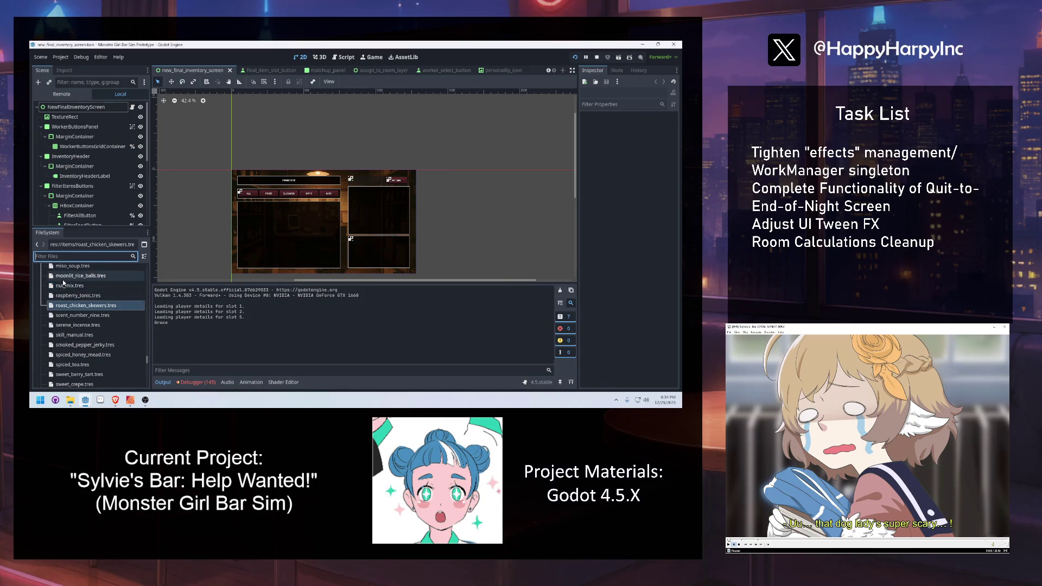
scroll(77, 293, up, 2)
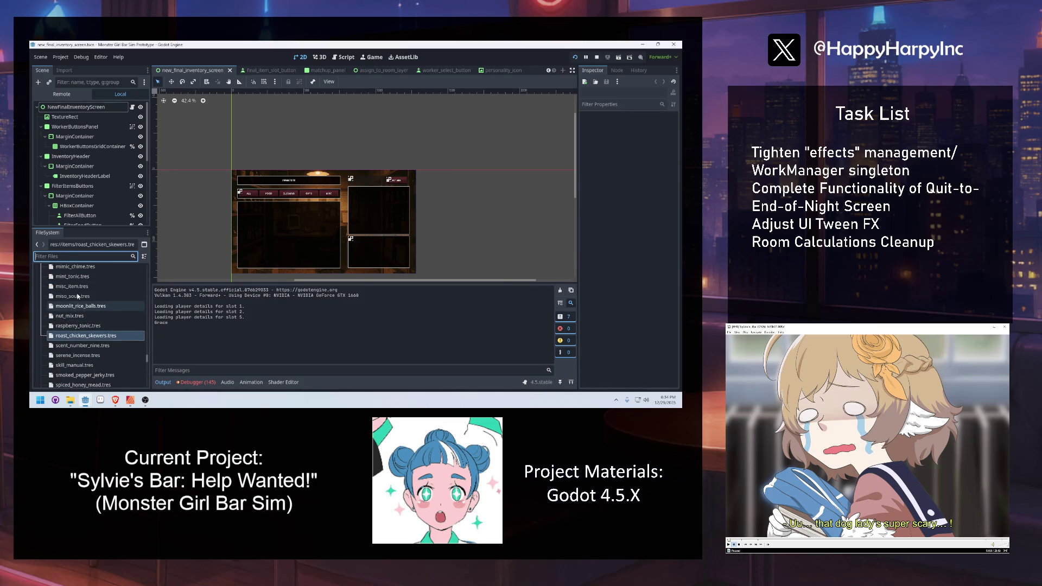
scroll(76, 296, up, 3)
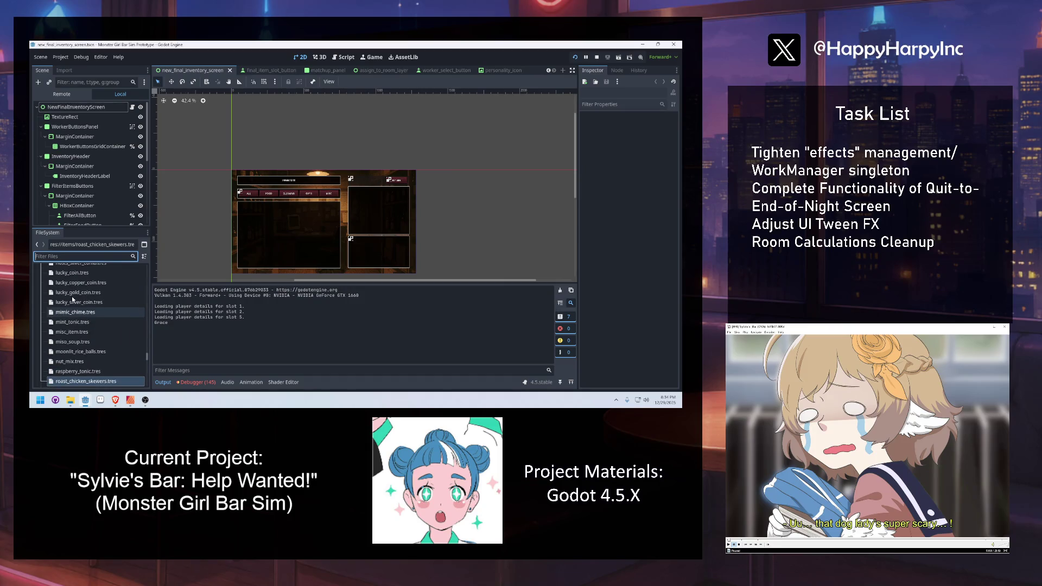
scroll(71, 296, up, 2)
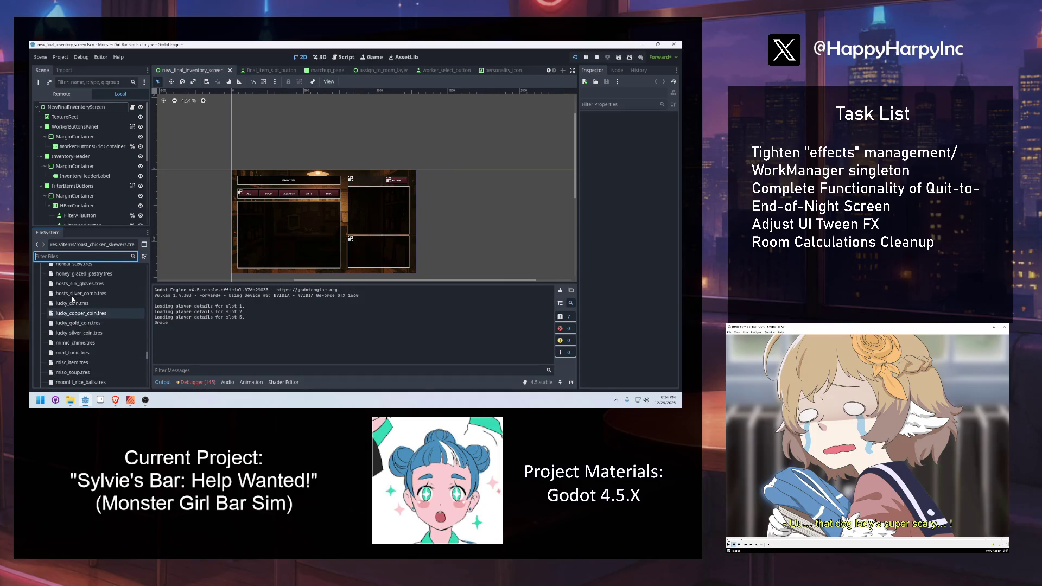
scroll(72, 296, up, 1)
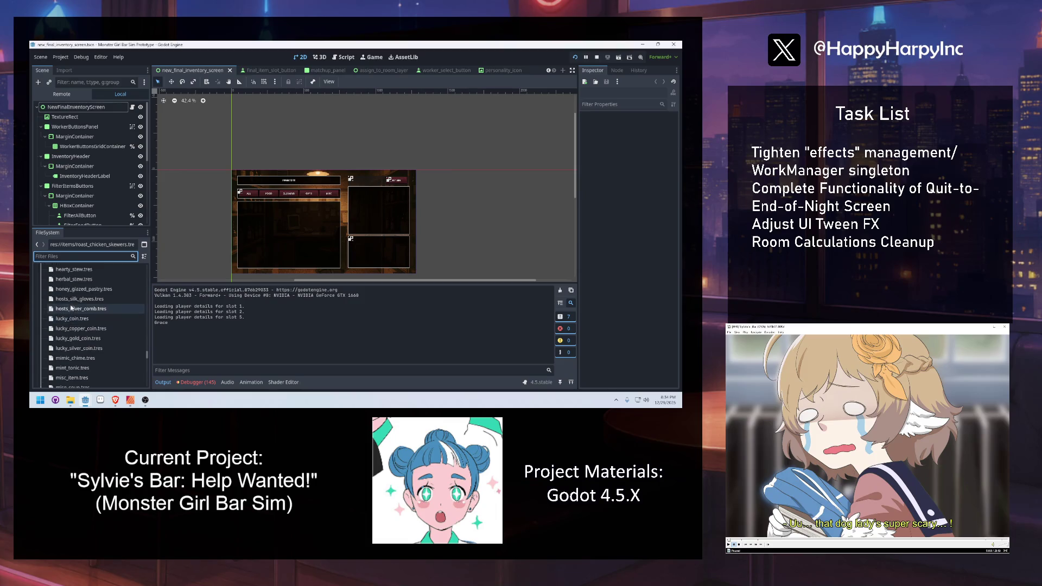
scroll(76, 299, up, 2)
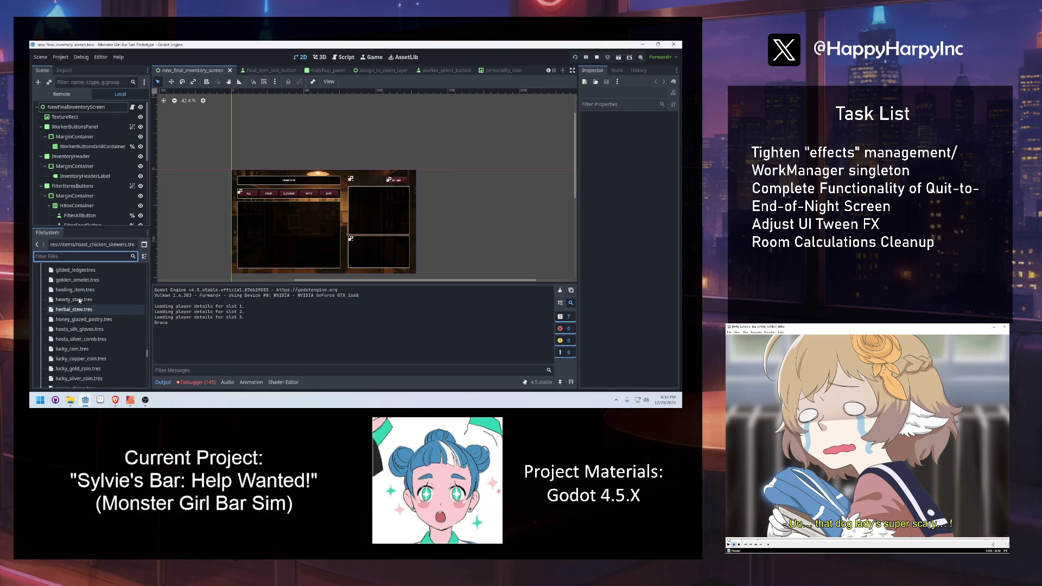
scroll(79, 293, up, 2)
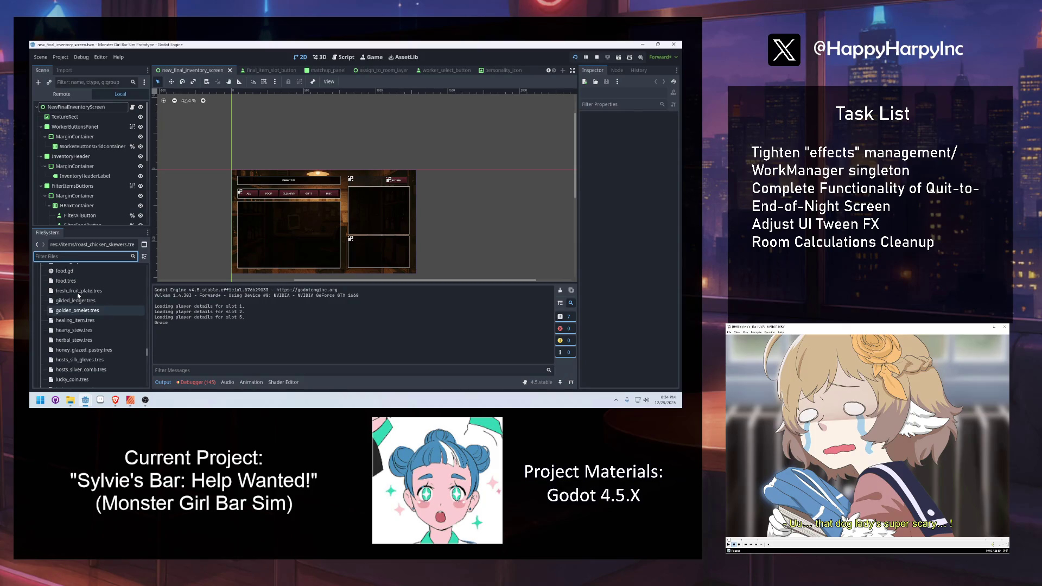
scroll(77, 292, up, 2)
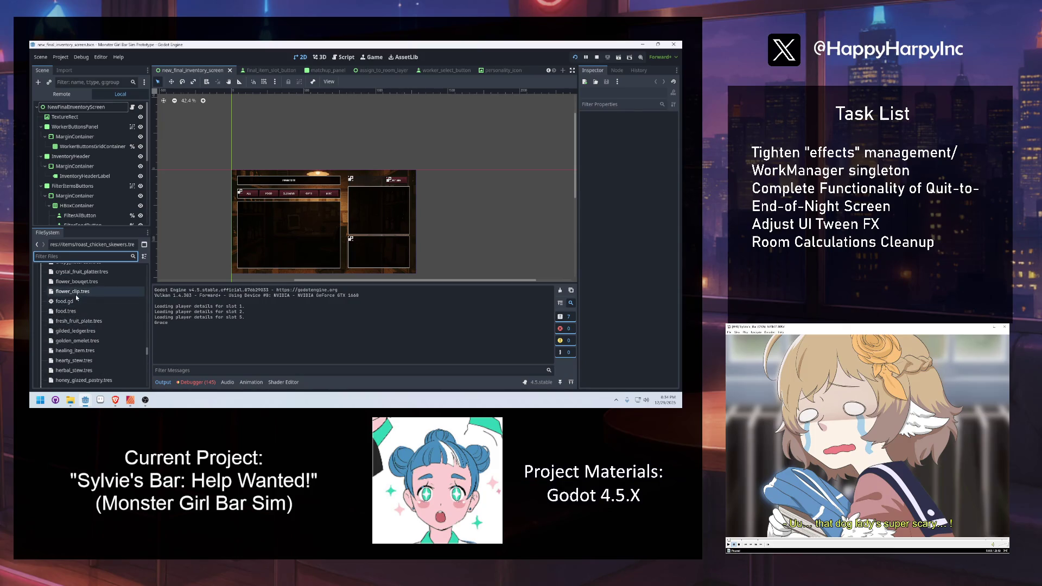
scroll(76, 294, up, 1)
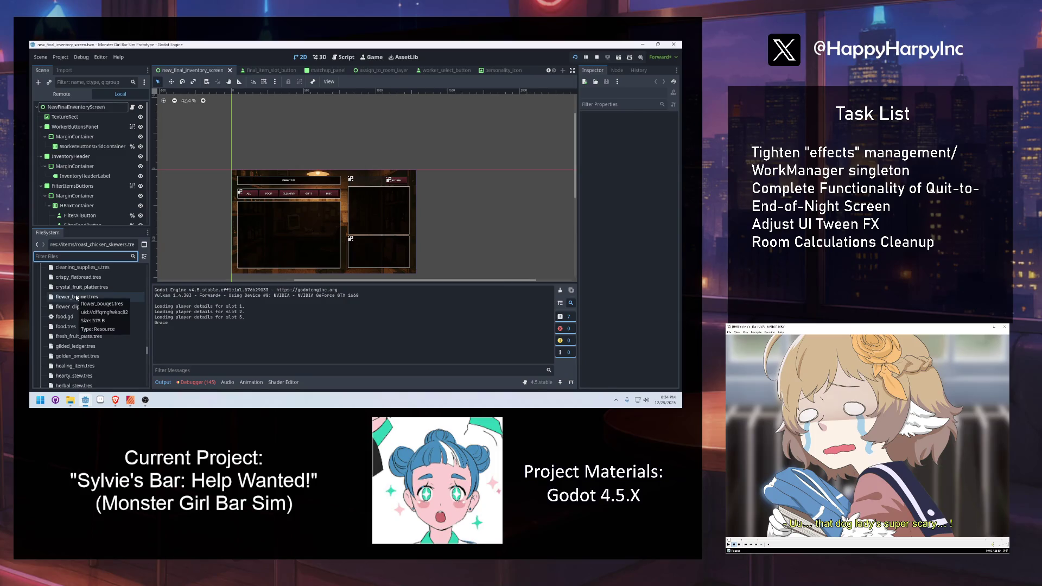
scroll(76, 296, up, 3)
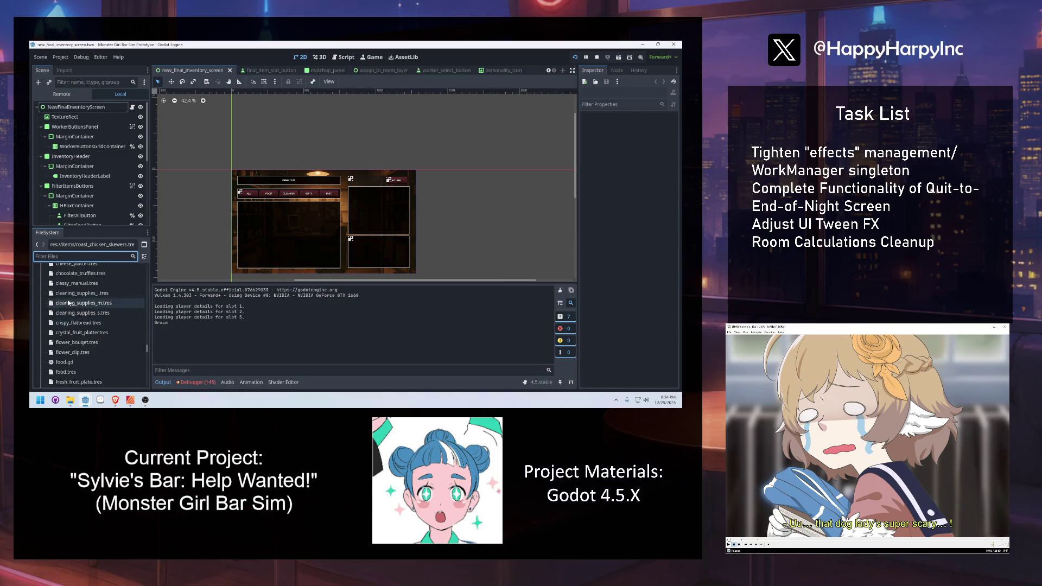
scroll(76, 303, up, 3)
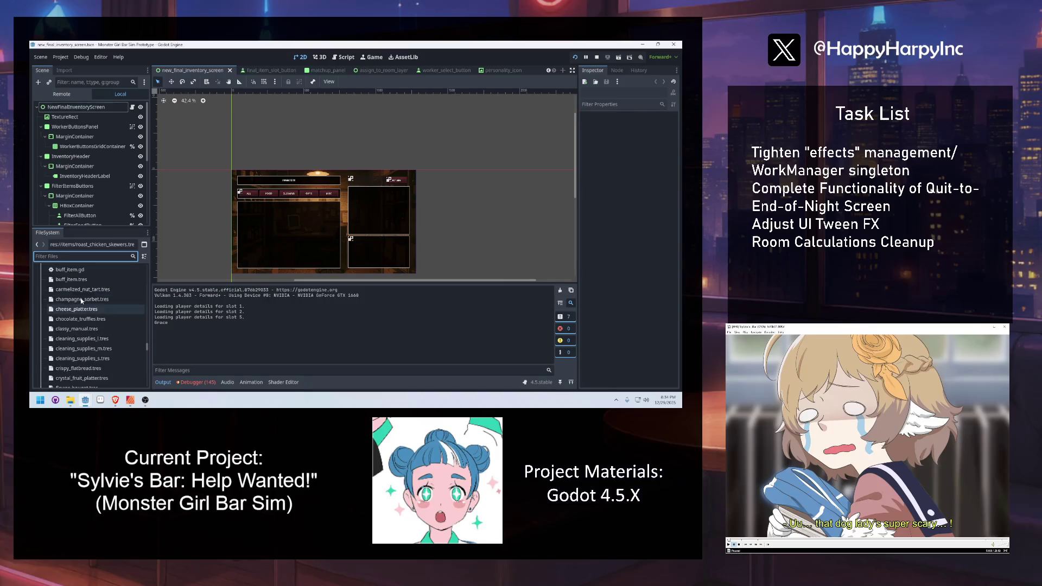
scroll(81, 301, up, 3)
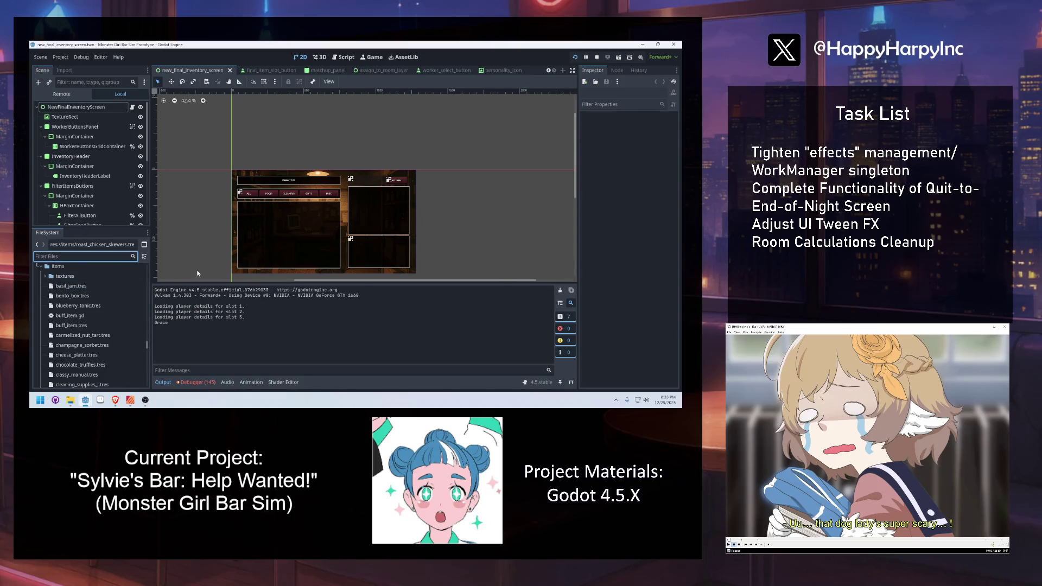
click(197, 234)
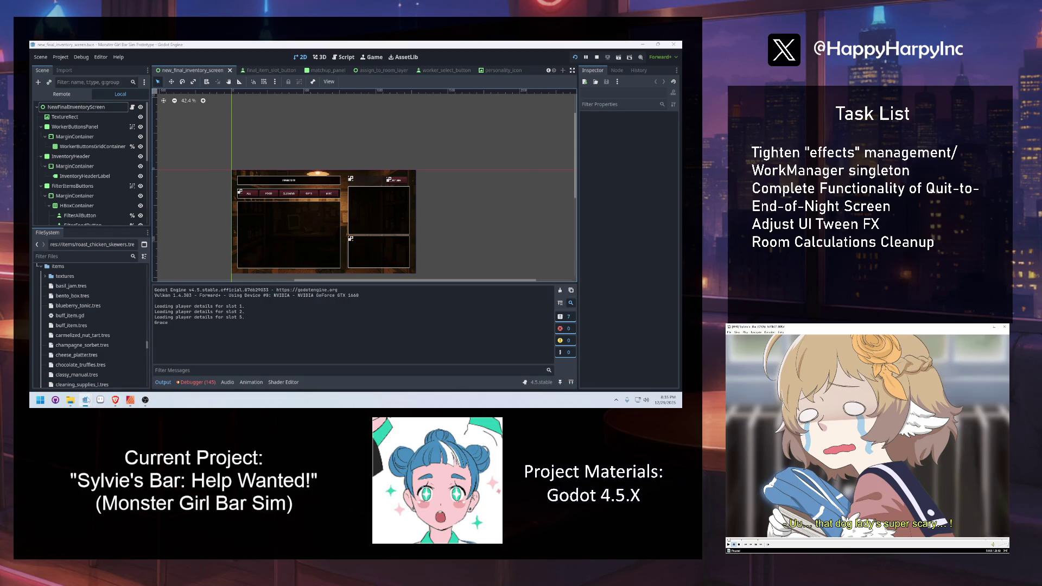
Bring the game window forward and scroll through the Spiced Tea, Champagne Sorbet and Miso Soup entries.
click(86, 400)
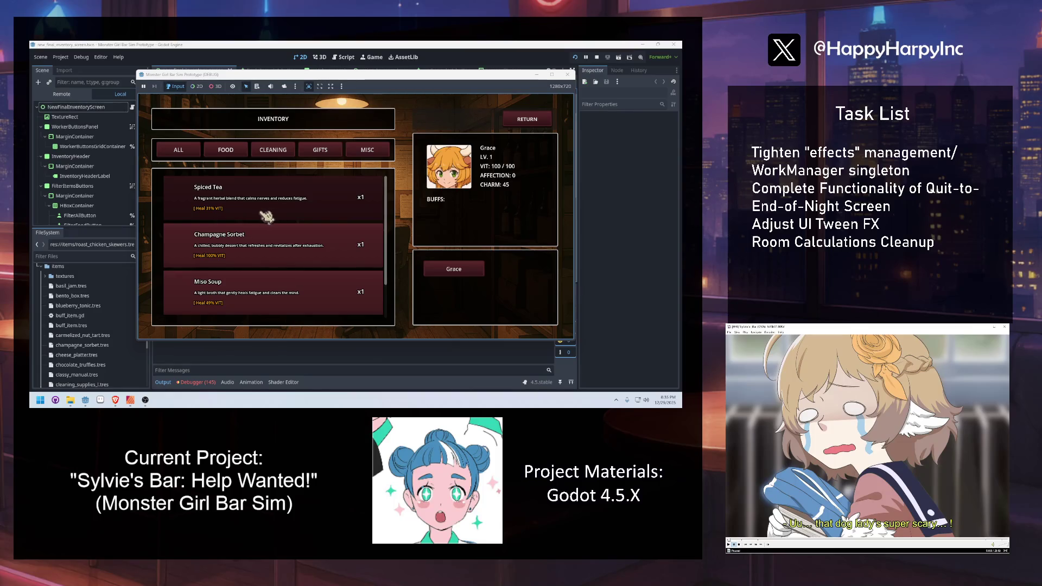
scroll(294, 220, down, 1)
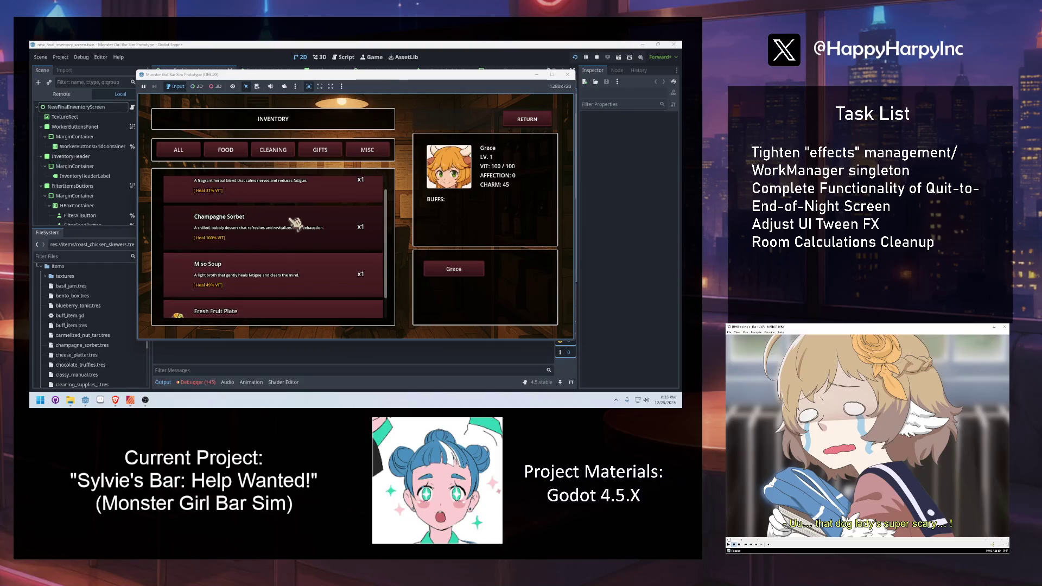
scroll(311, 231, down, 1)
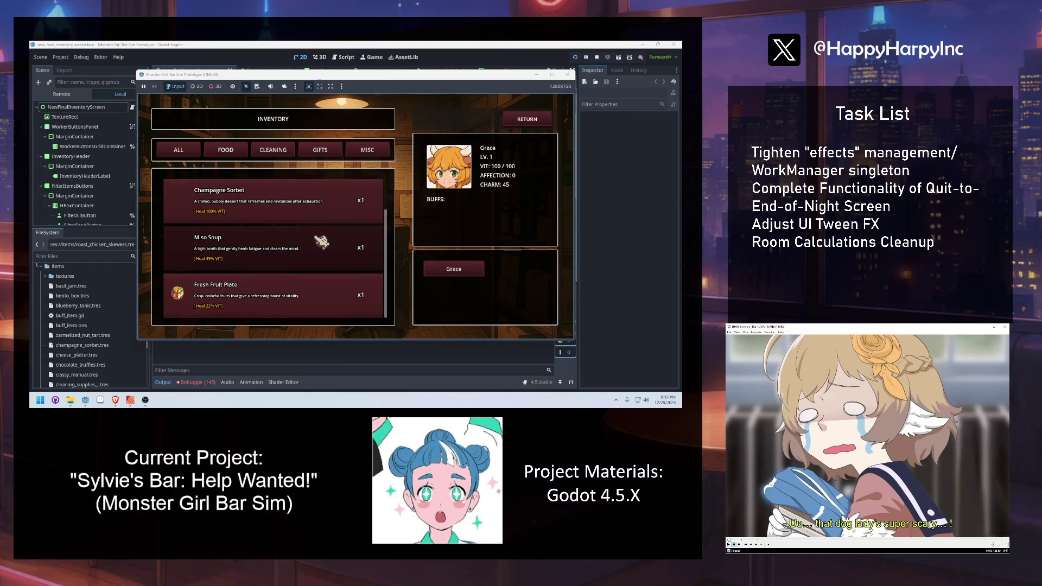
scroll(259, 237, up, 2)
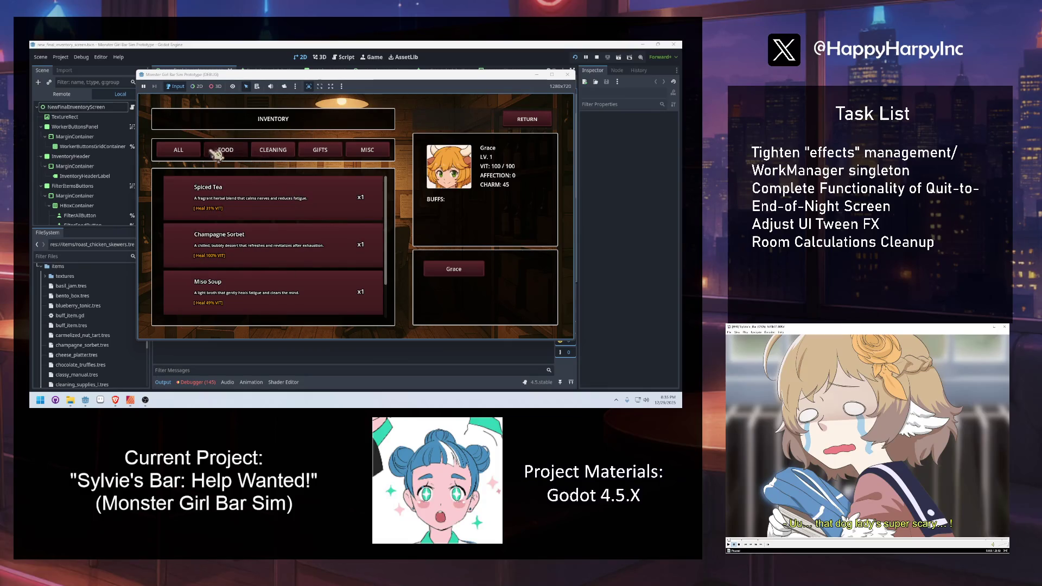
Try the Cleaning and Food filters, then leave the inventory for the bar hub.
click(288, 152)
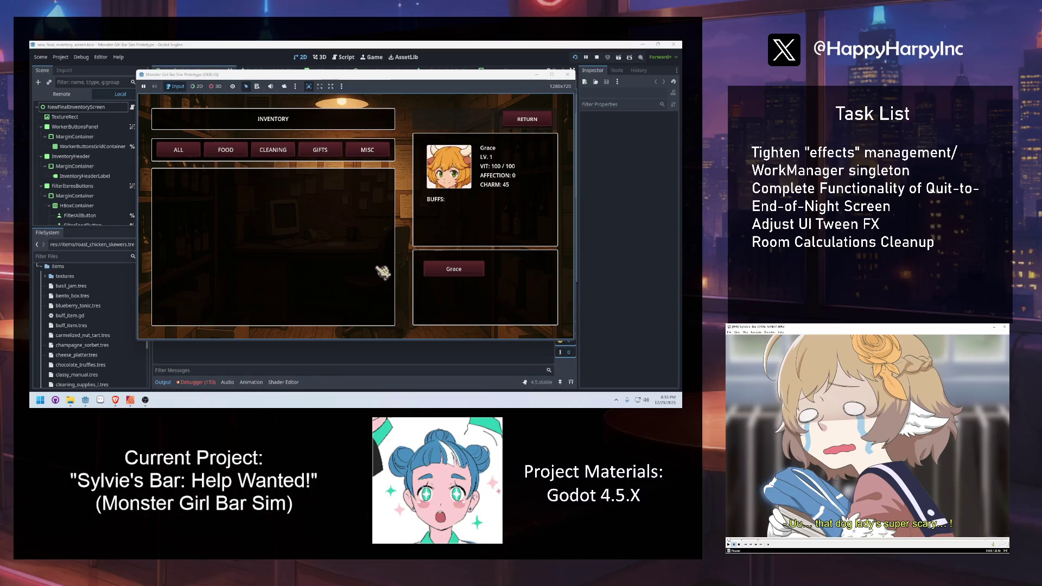
click(210, 154)
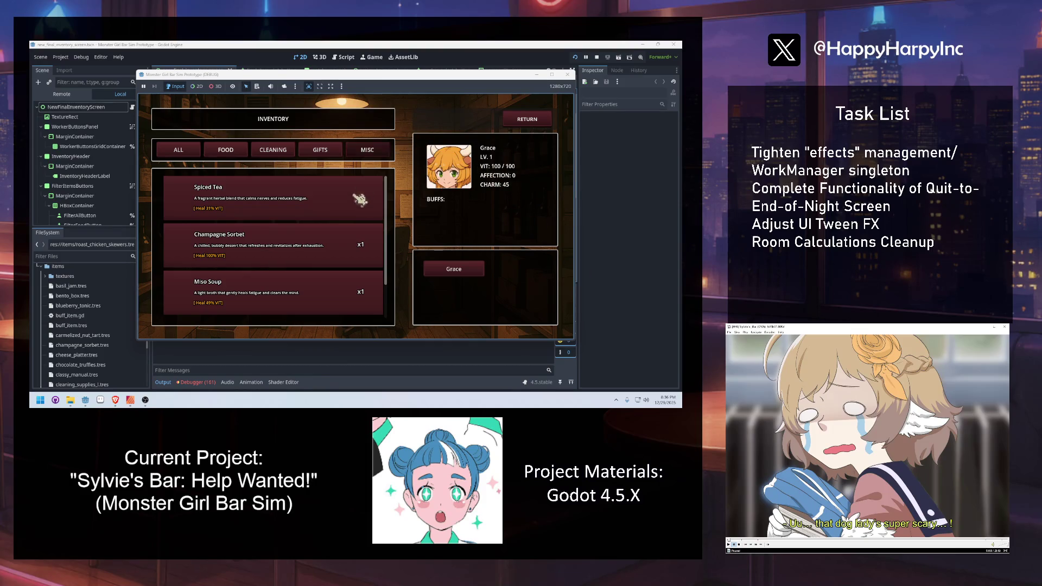
scroll(358, 212, down, 2)
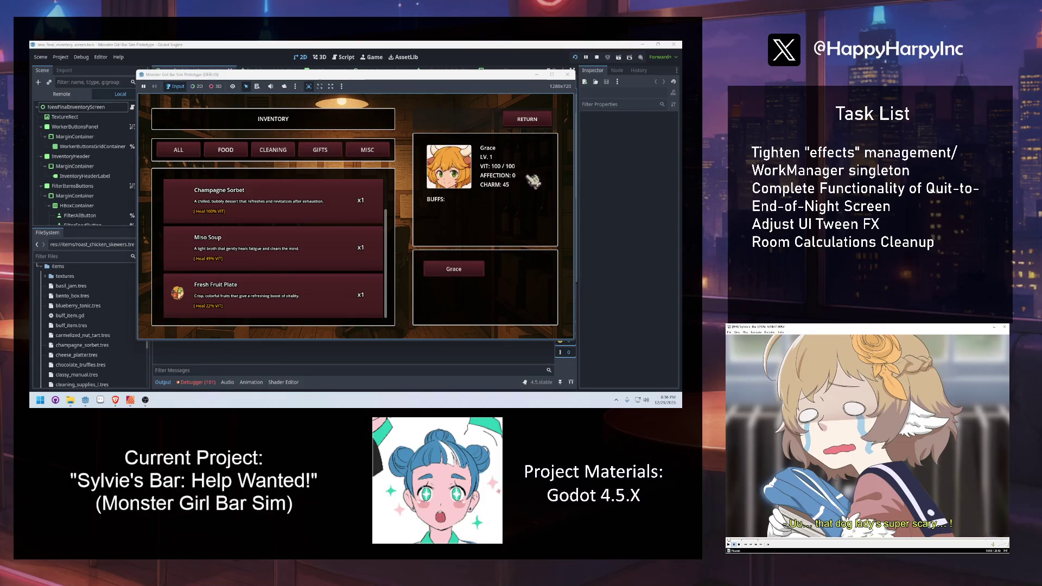
click(524, 122)
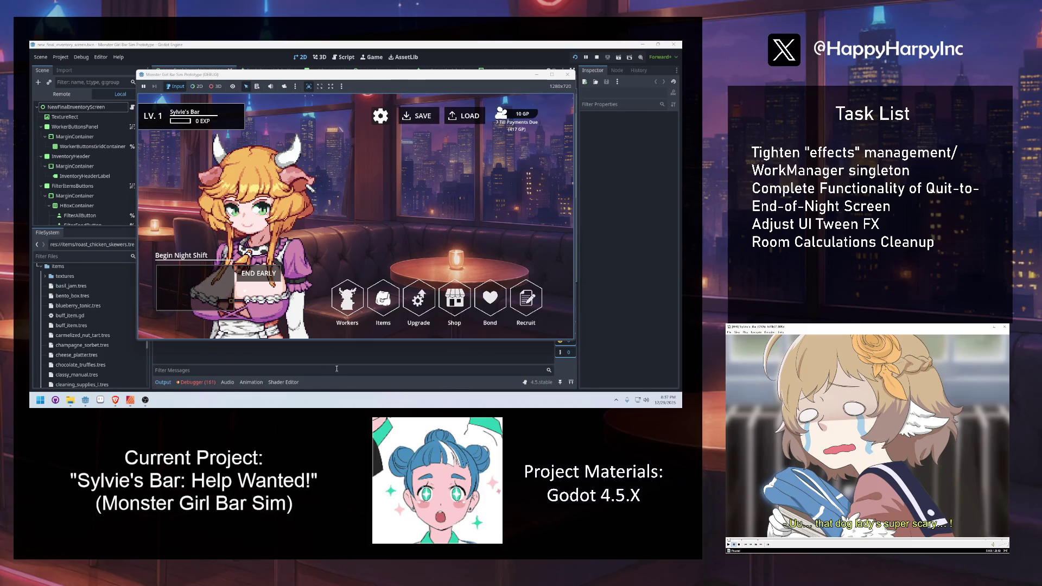
click(39, 401)
Launch Notepad++, decline the update, and add the line 'Add stinky elf kebab item'.
text(notepad++)
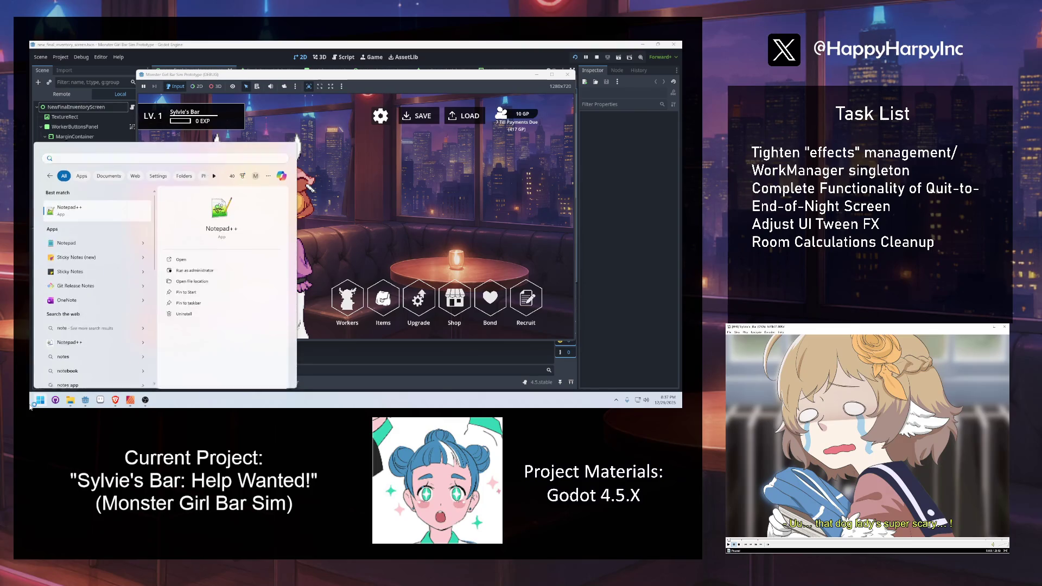
key(Return)
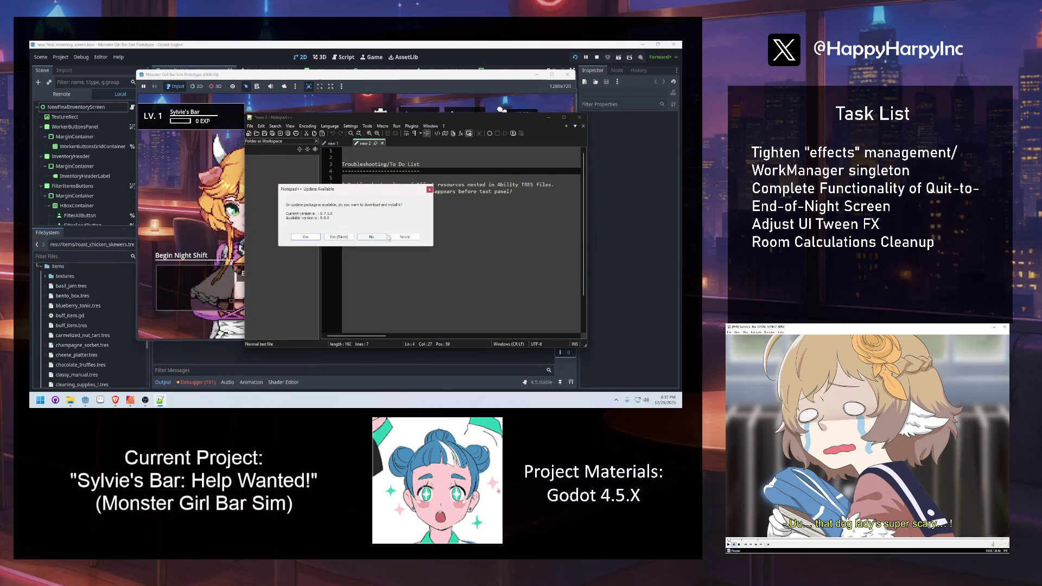
click(375, 237)
click(559, 196)
key(Return)
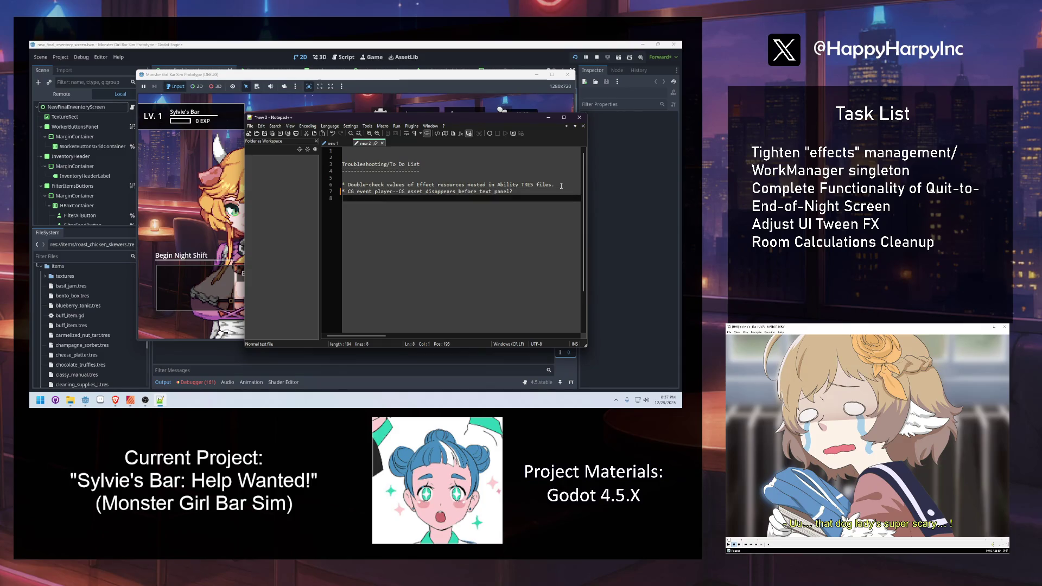
text(* Add stin)
text(ky s)
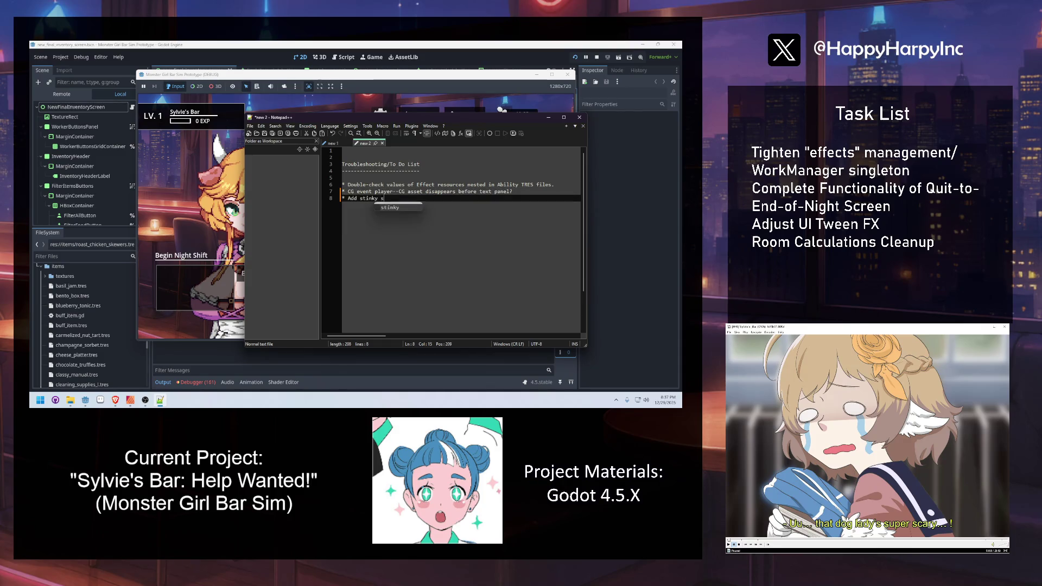
key(BackSpace)
text(elf kebab item)
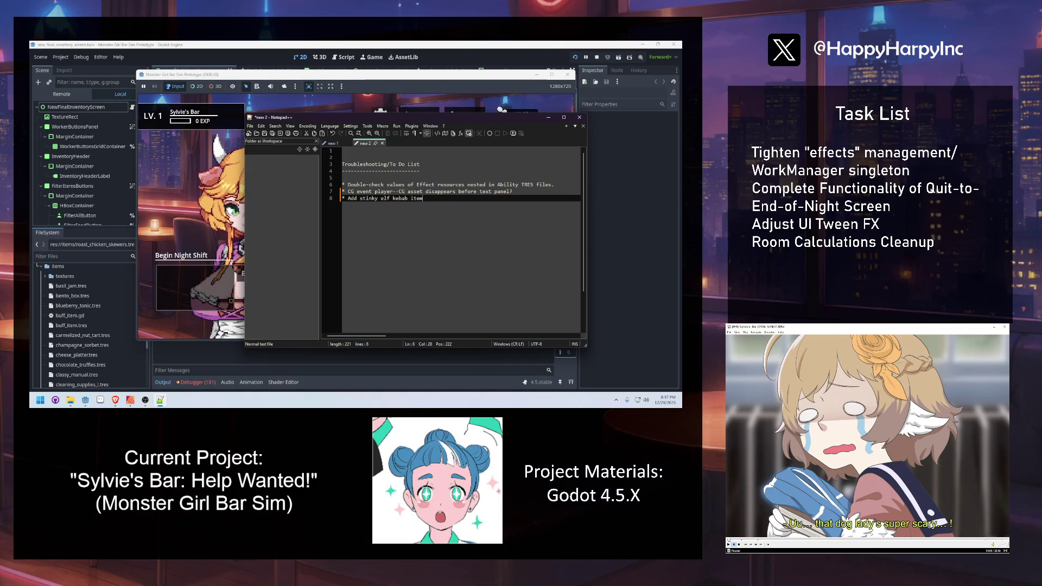
key(Up)
key(Up)
key(Up)
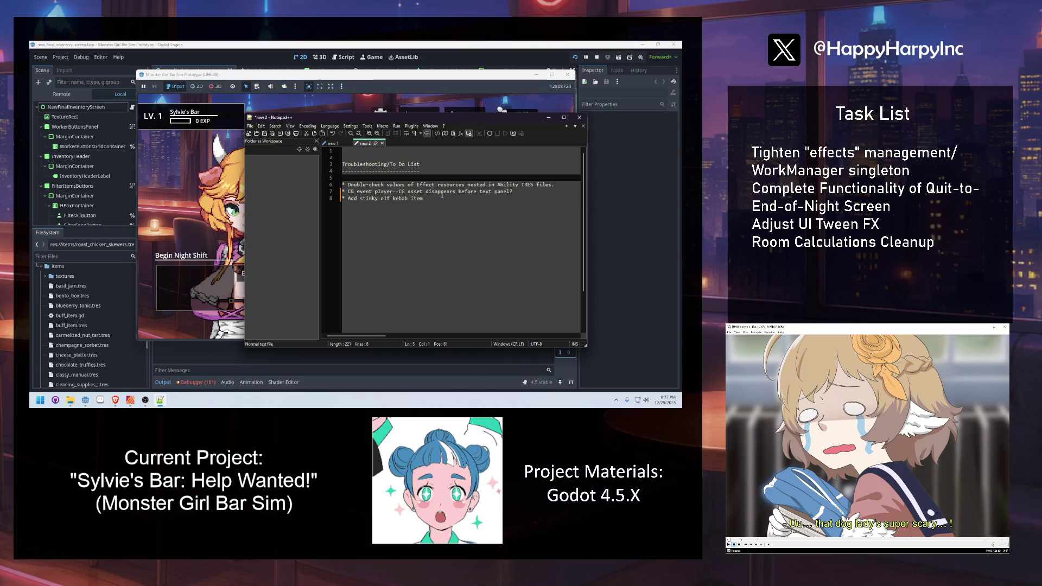
key(ctrl+End)
Delete the CG event player and Double-check values entries, then close Notepad++.
drag(533, 191, 337, 191)
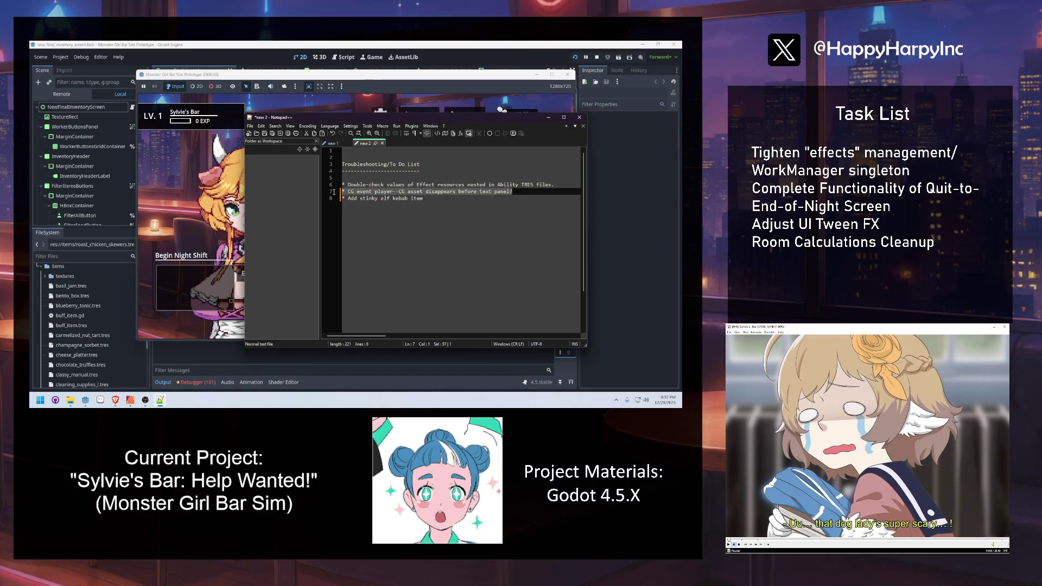
key(BackSpace)
key(BackSpace)
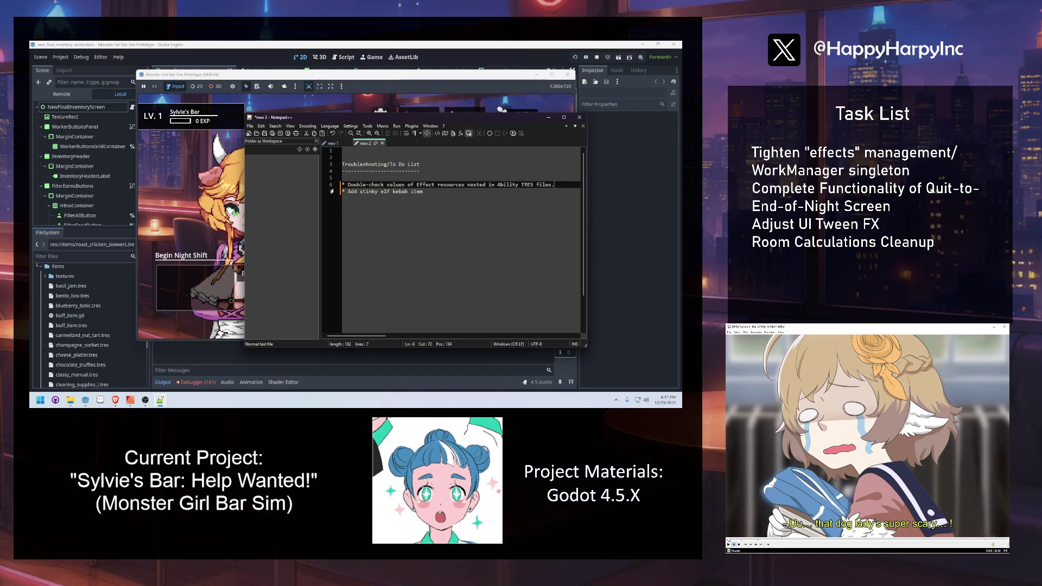
drag(547, 186, 341, 185)
key(BackSpace)
key(BackSpace)
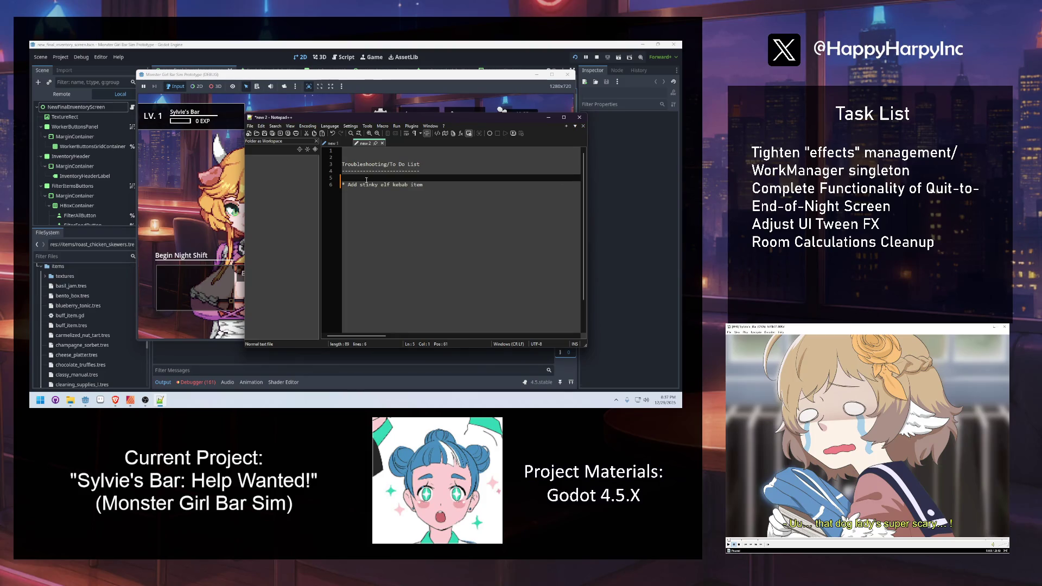
click(399, 186)
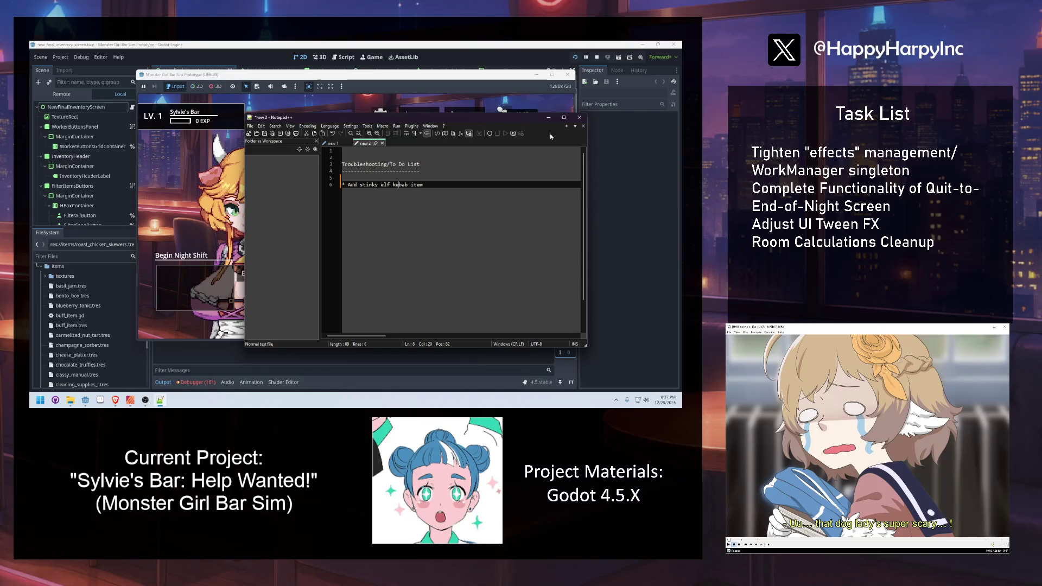
click(580, 118)
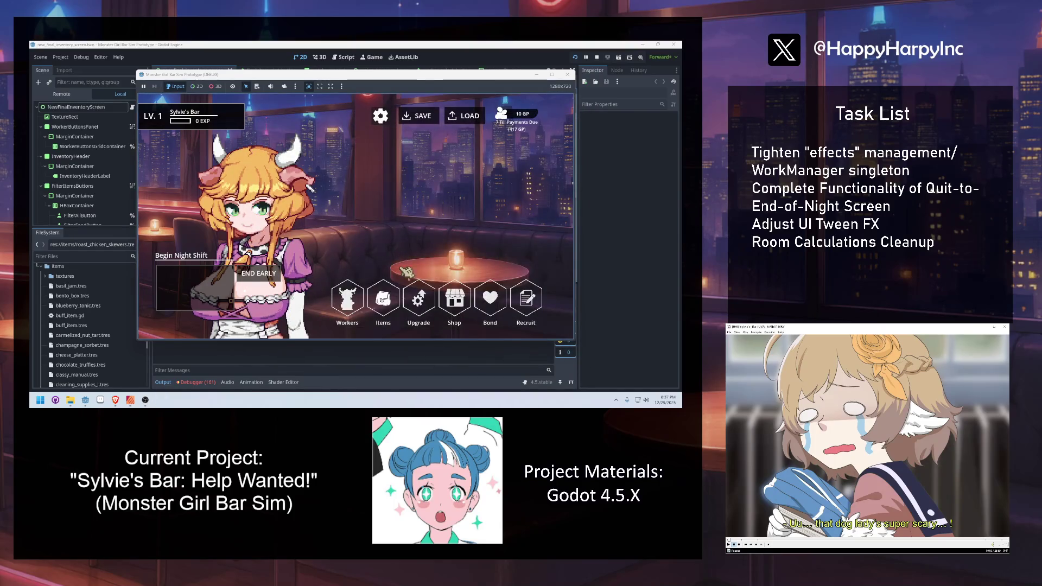
View the Workers details screen and the bar's Upgrades screen, leaving each afterwards.
click(353, 304)
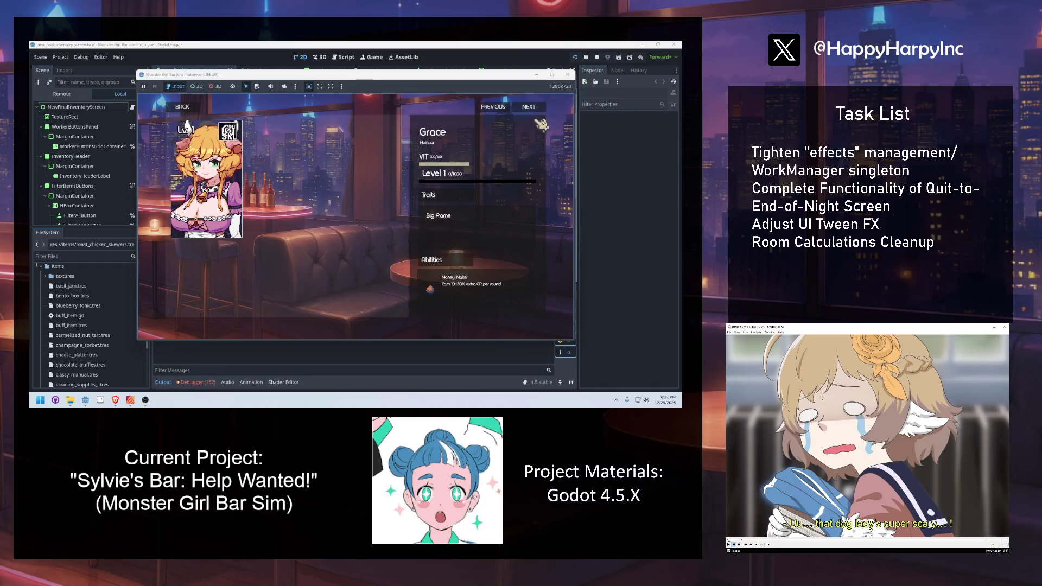
click(199, 106)
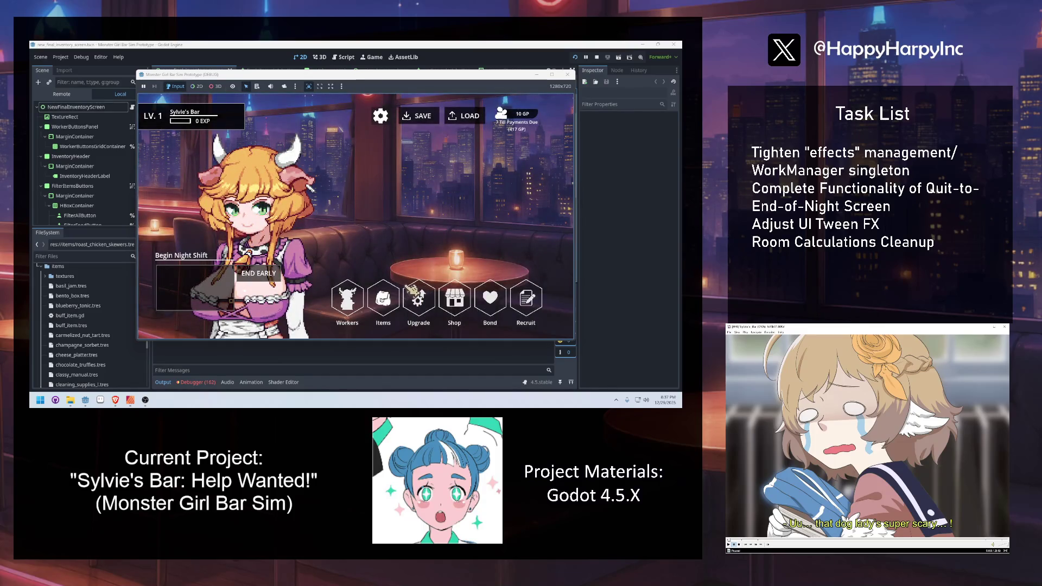
click(416, 297)
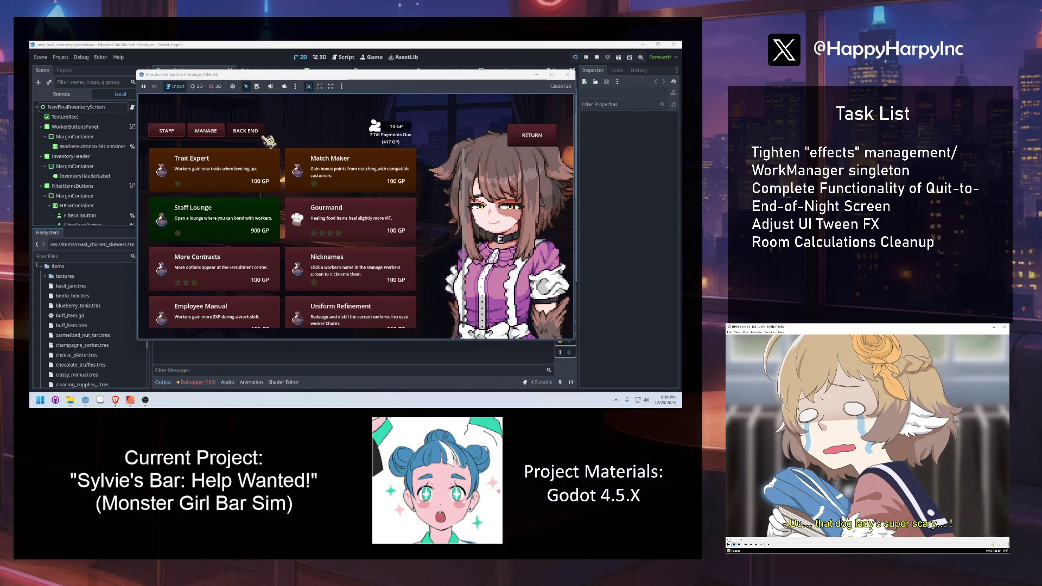
click(531, 136)
Begin the night shift, try the ITEMS option, and proceed to the work phase.
click(310, 303)
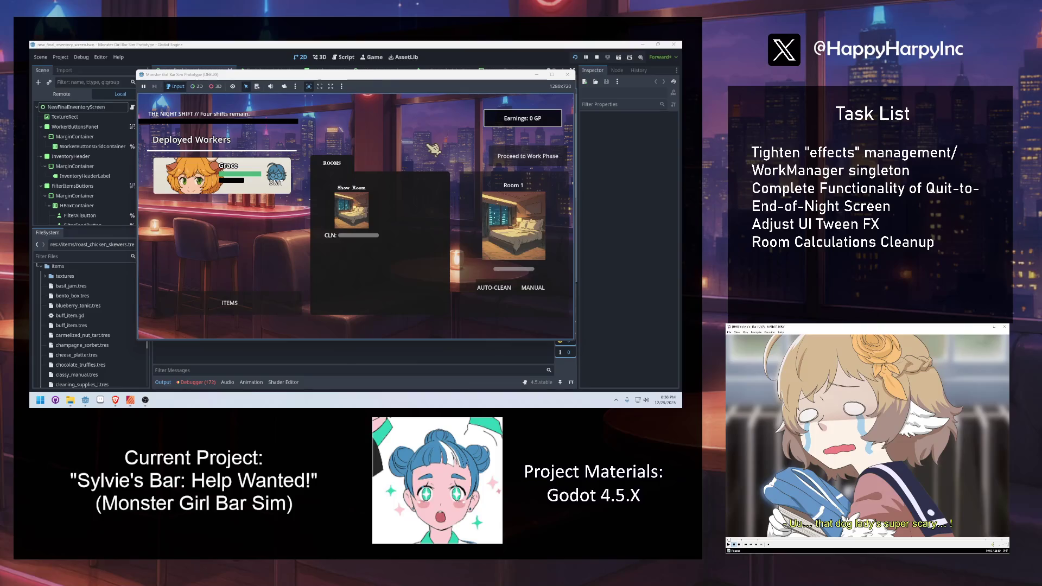
click(229, 303)
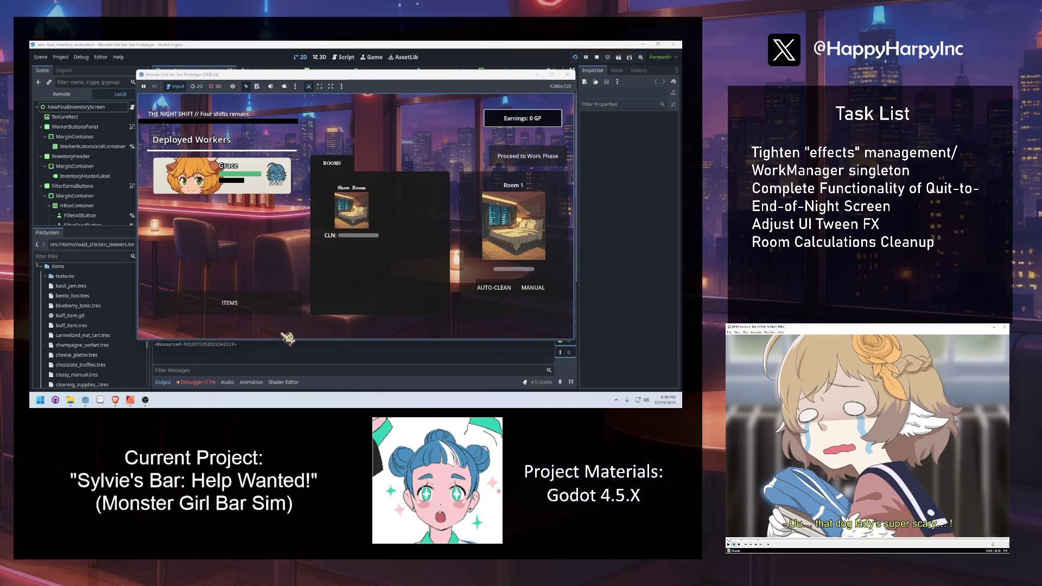
click(521, 158)
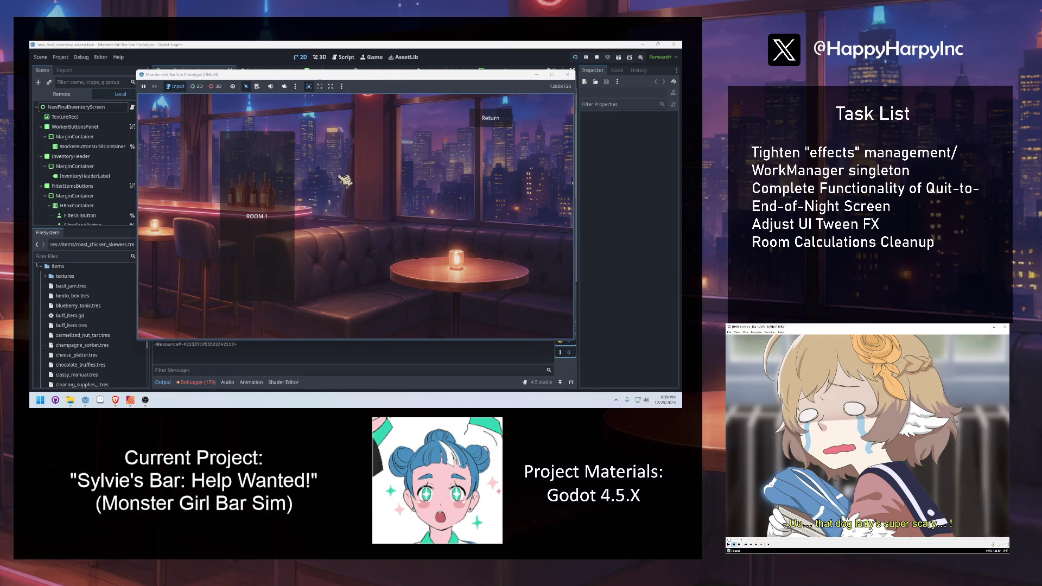
Open Room 1 assignment, compare the Blacksmith and Courier lobby ratings, then RETURN.
click(272, 196)
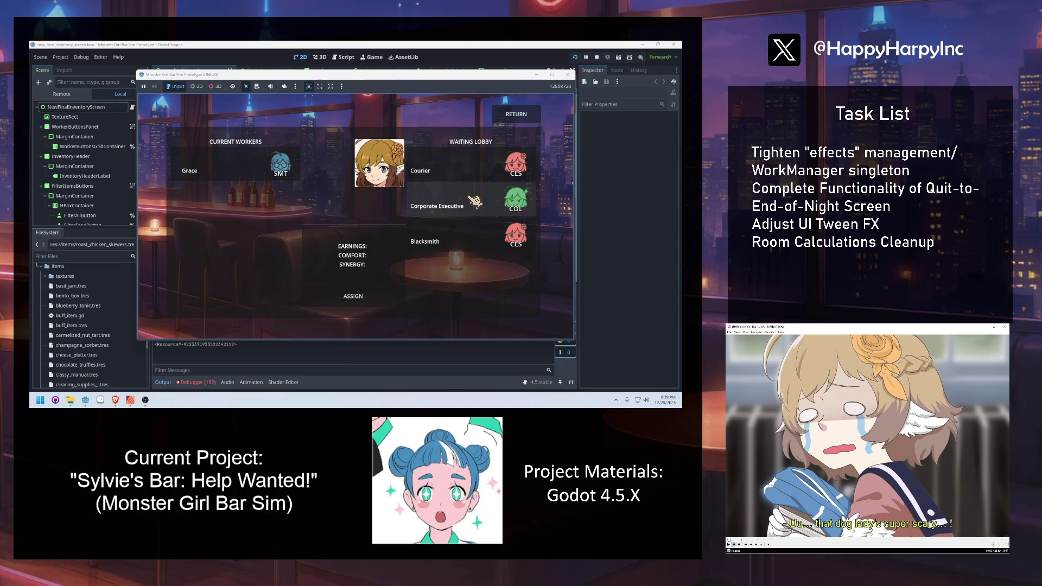
click(464, 226)
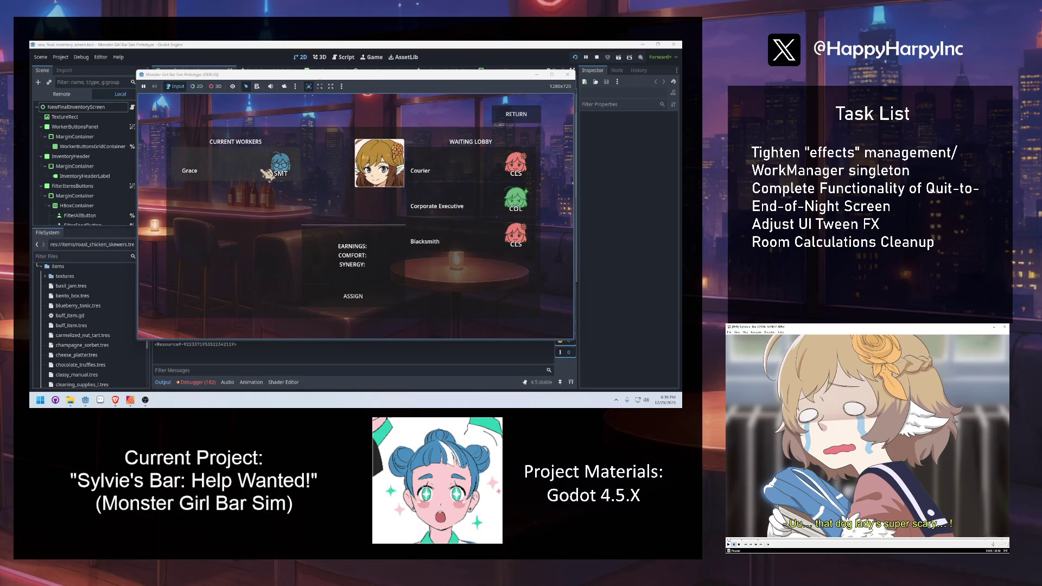
click(457, 178)
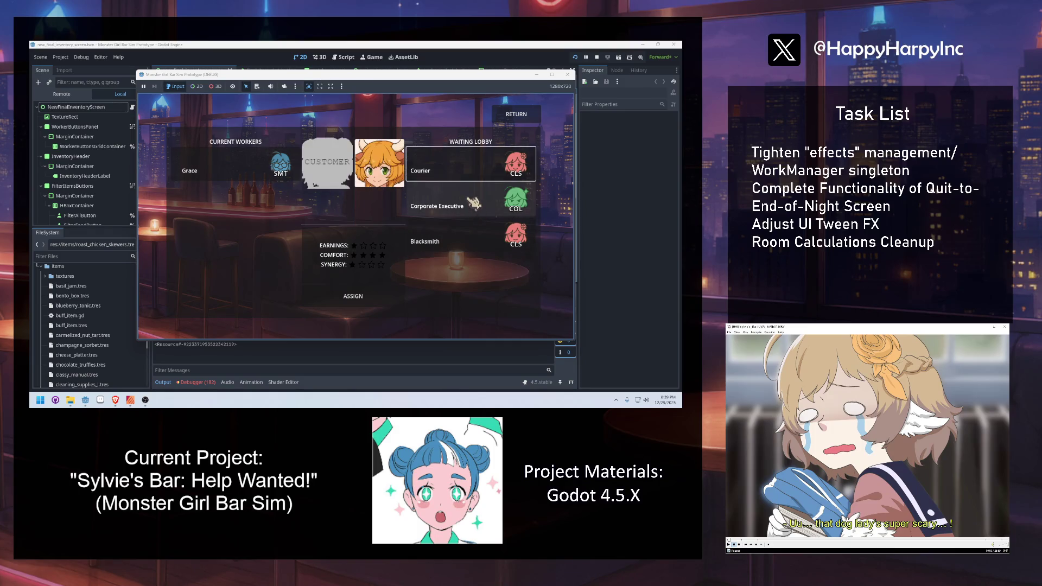
click(466, 241)
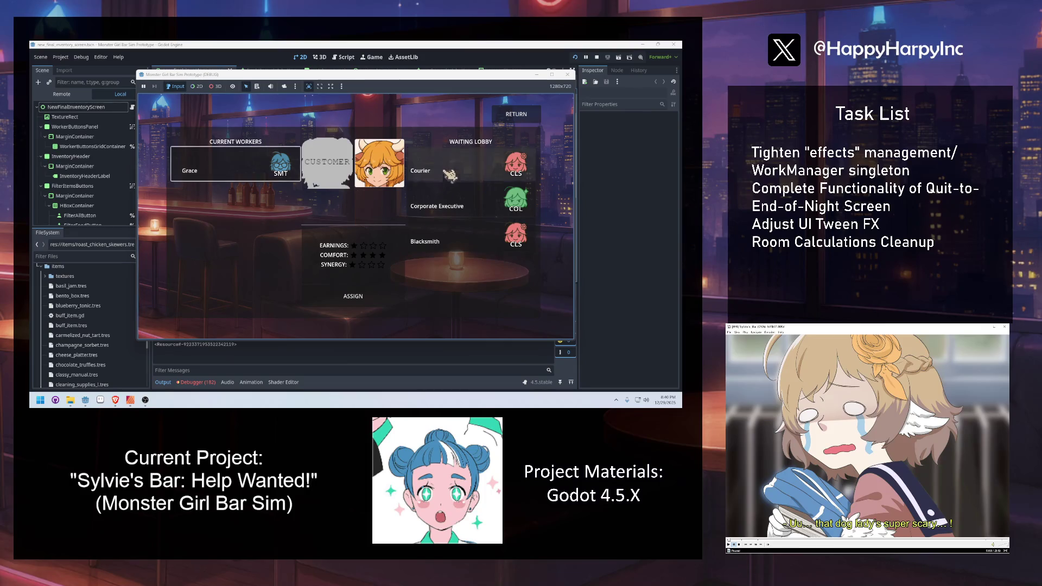
click(525, 123)
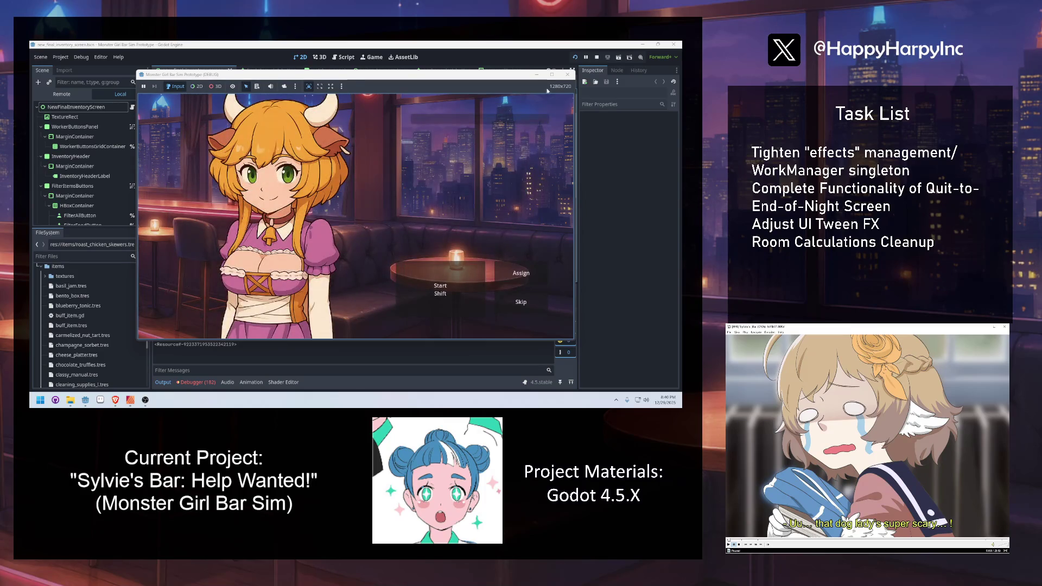
Stop the game test run and return to the new_final_inventory_screen scene in the editor.
click(568, 74)
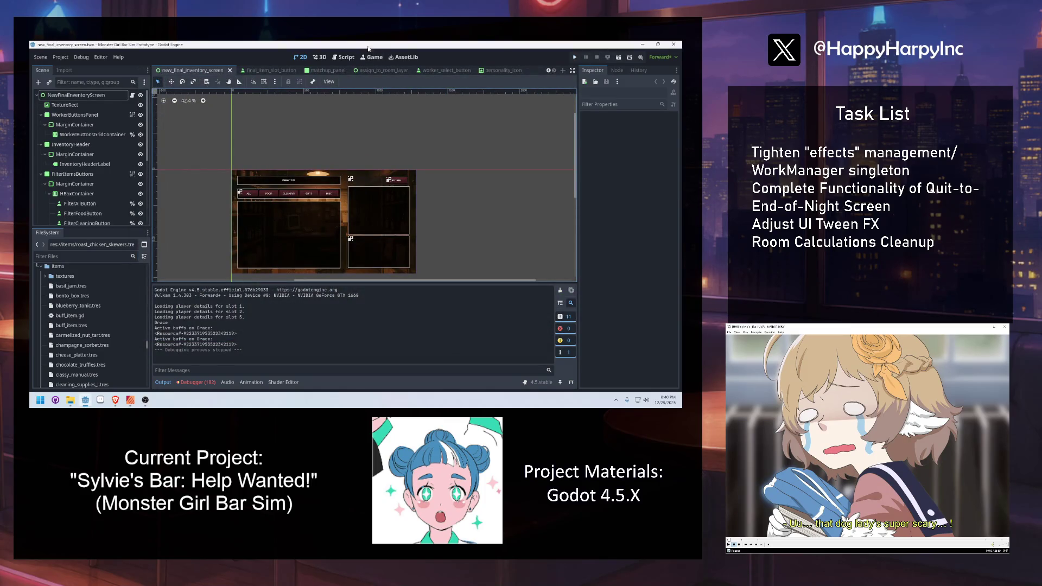
click(327, 369)
key(alt+Tab)
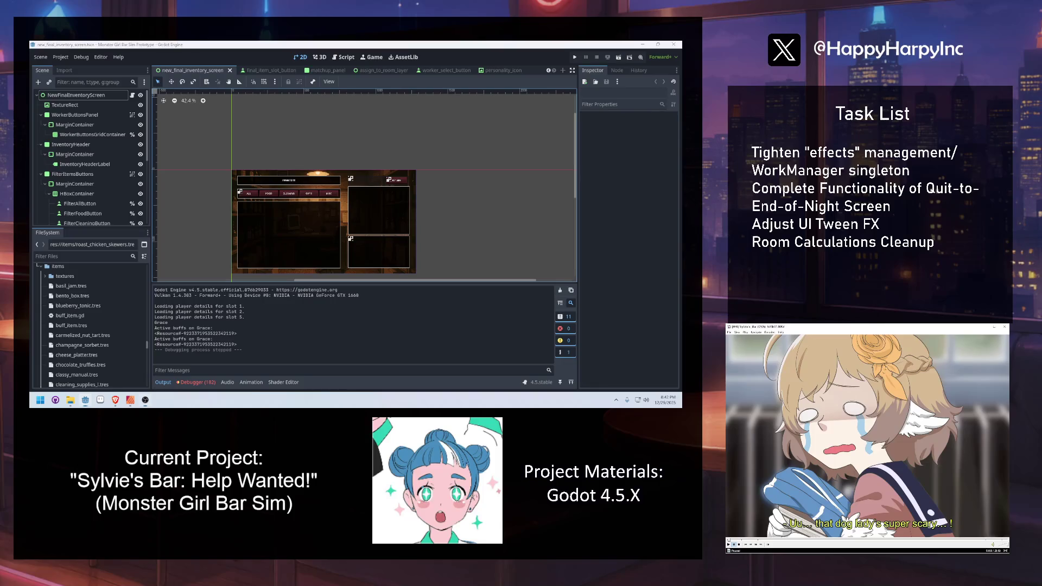